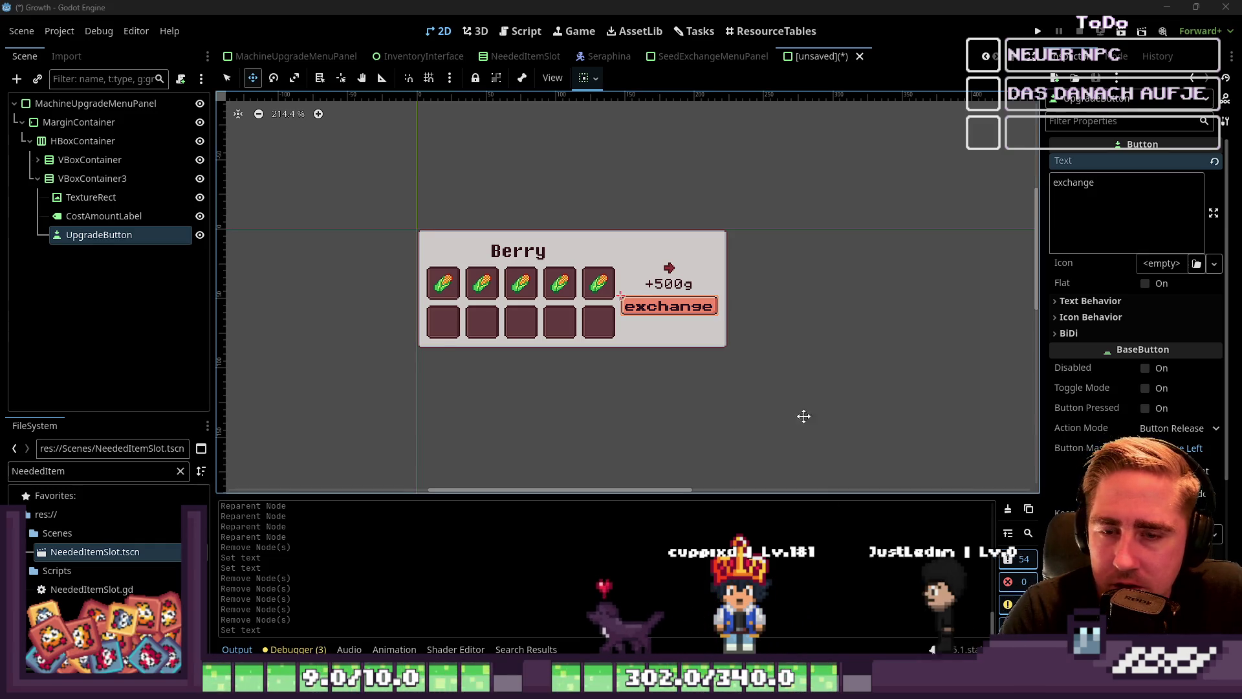
# View the landscape screenshot in the browser, zooming in on the mountain ridge and back out.
pyautogui.scroll(-2, 806, 395)
pyautogui.scroll(4, 530, 401)
pyautogui.scroll(1, 602, 325)
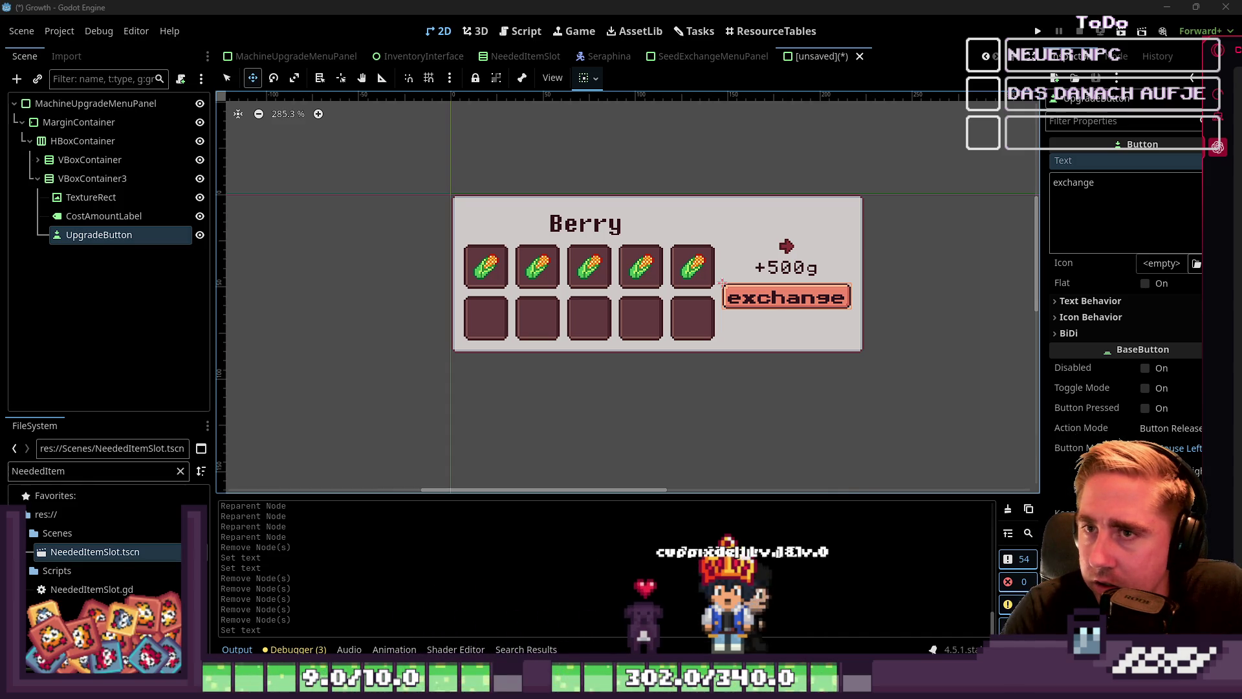
pyautogui.hotkey('alt', 'Tab')
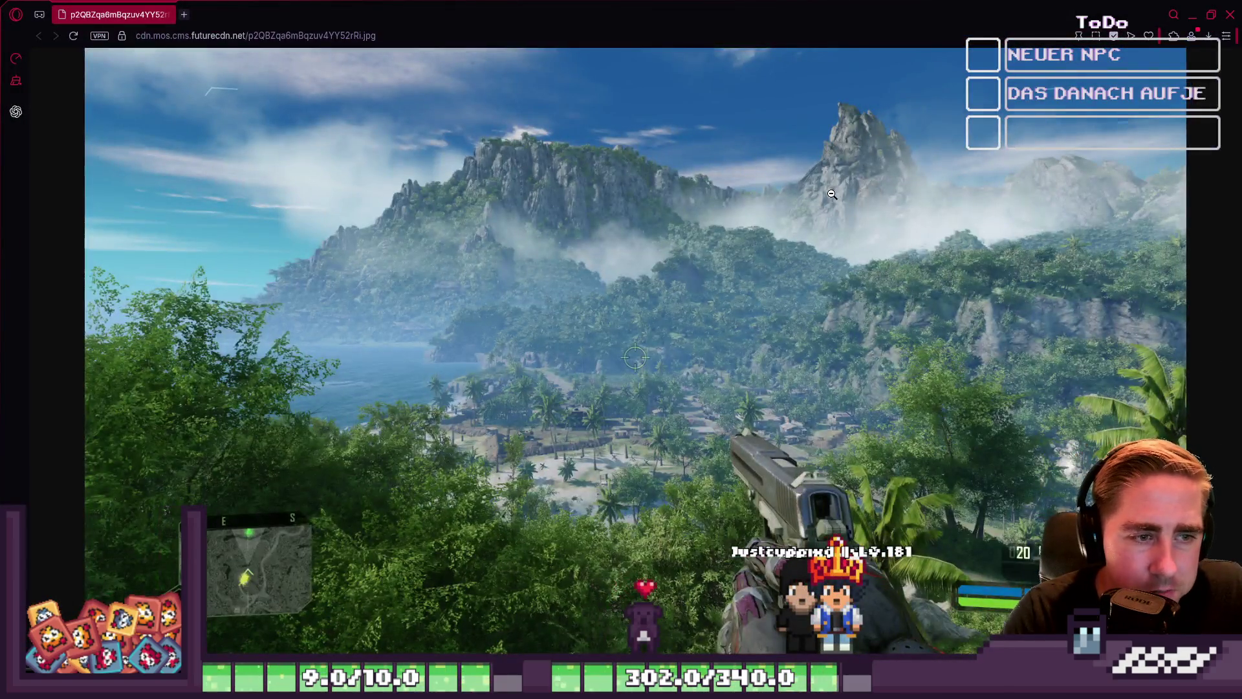
pyautogui.click(833, 194)
pyautogui.click(724, 285)
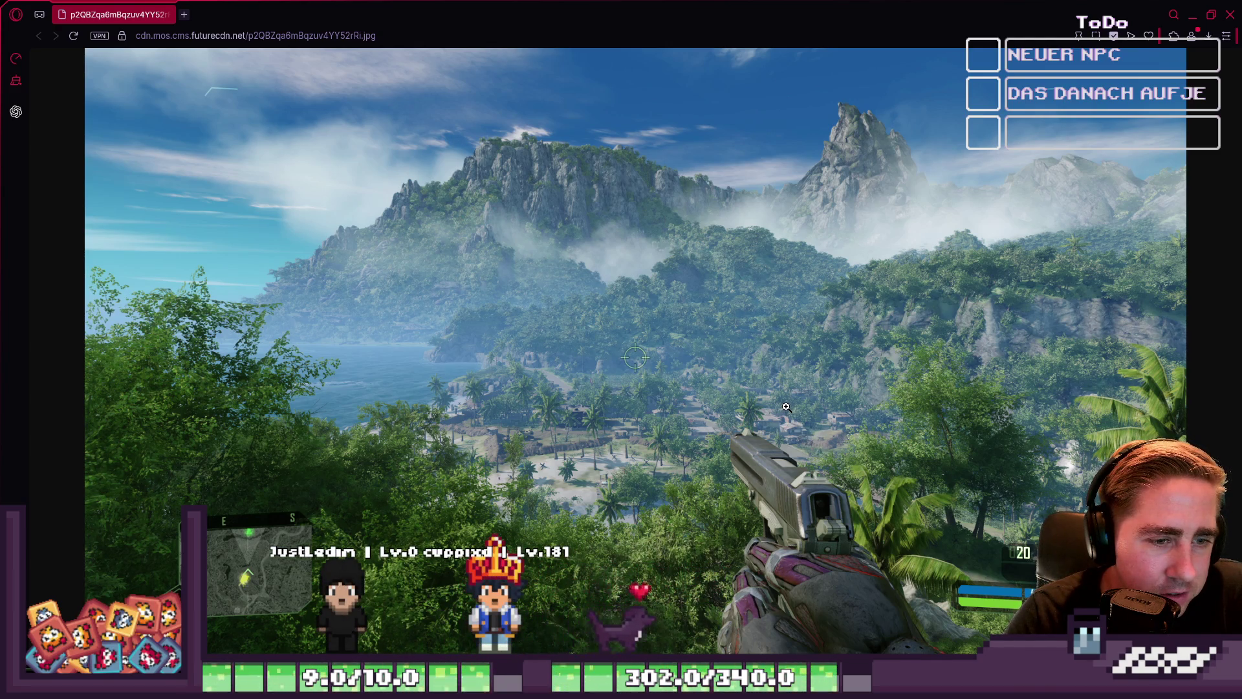
pyautogui.click(669, 202)
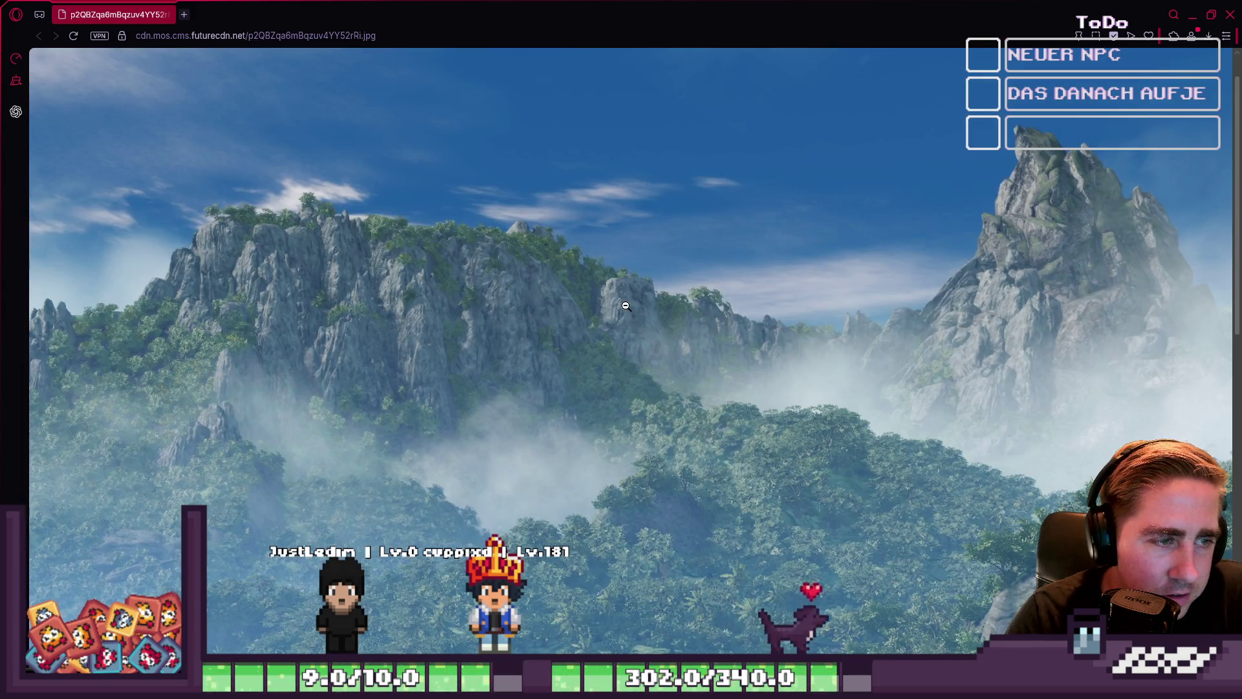
pyautogui.click(623, 276)
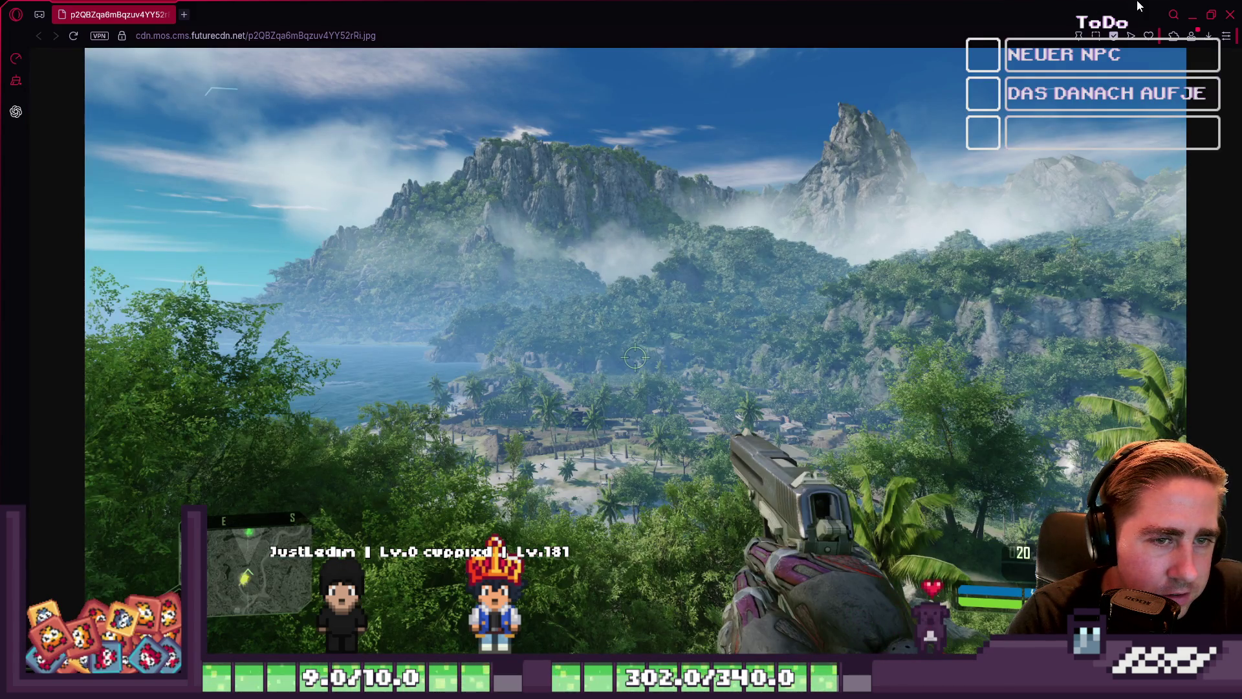
# Return to the editor and select the TextureRect node in the Scene dock.
pyautogui.click(1230, 14)
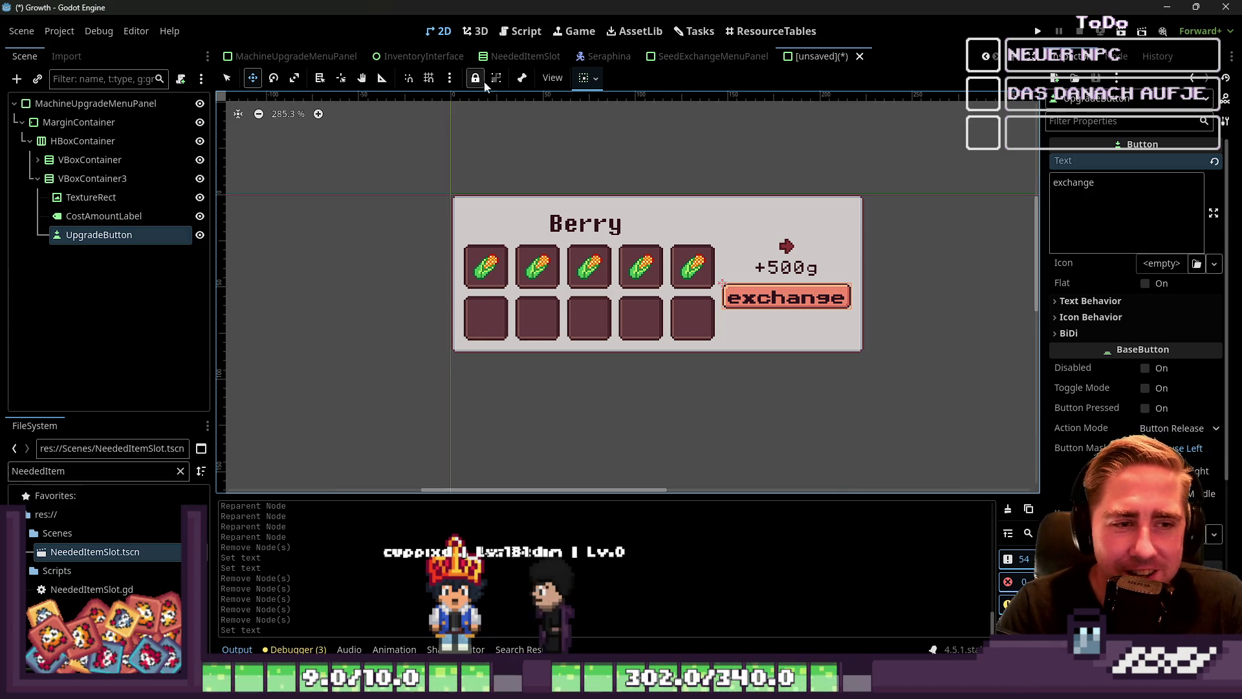
pyautogui.click(65, 216)
pyautogui.click(82, 204)
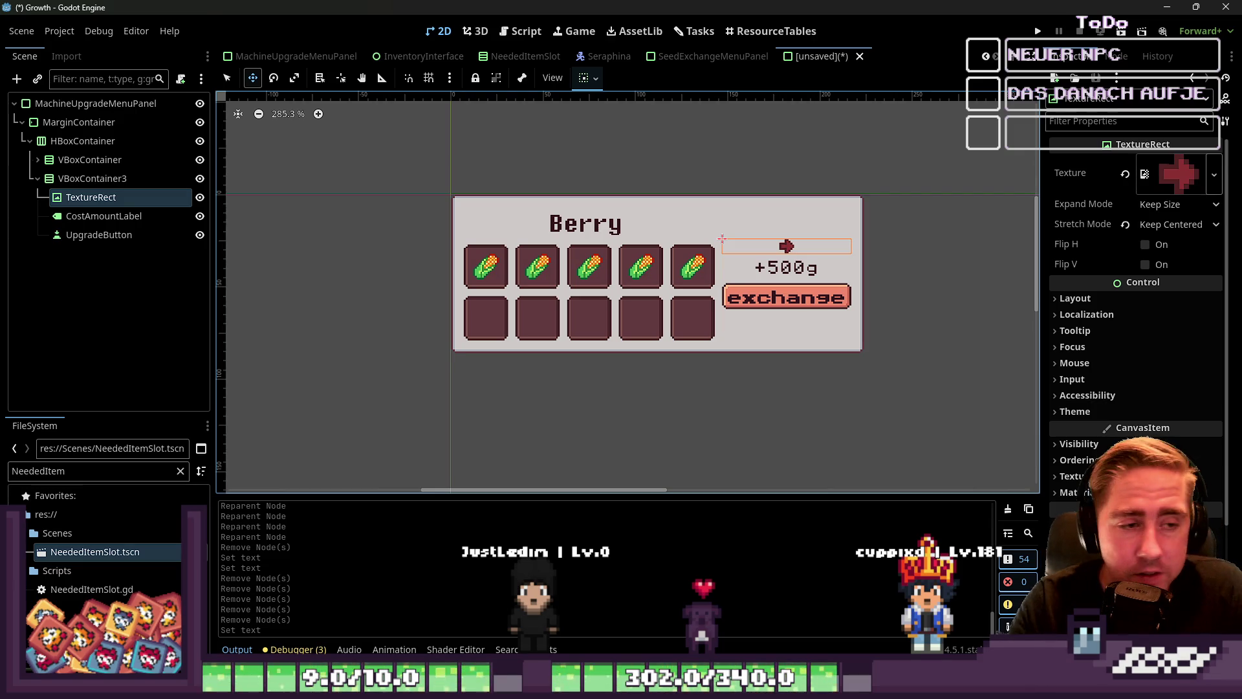
# Move UpgradeButton above CostAmountLabel, then look over the VBoxContainer's children.
pyautogui.moveTo(81, 234); pyautogui.dragTo(90, 208)
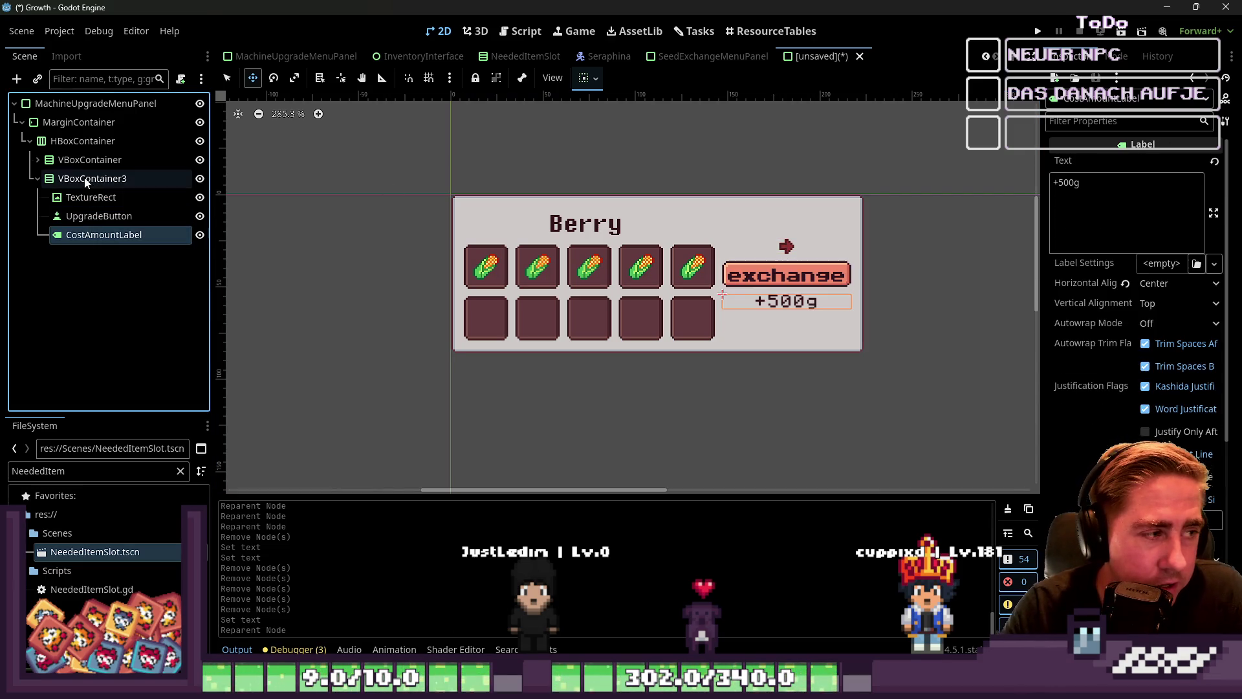
pyautogui.click(94, 179)
pyautogui.click(85, 159)
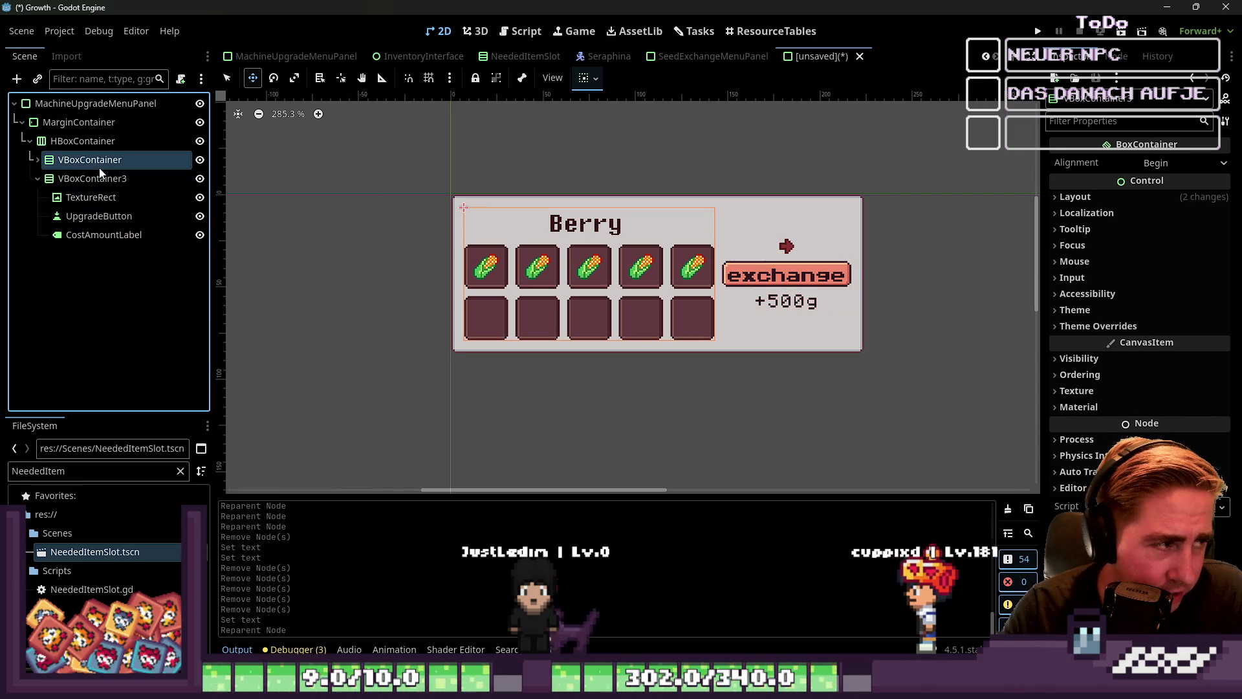
pyautogui.click(37, 160)
pyautogui.click(70, 180)
pyautogui.click(98, 198)
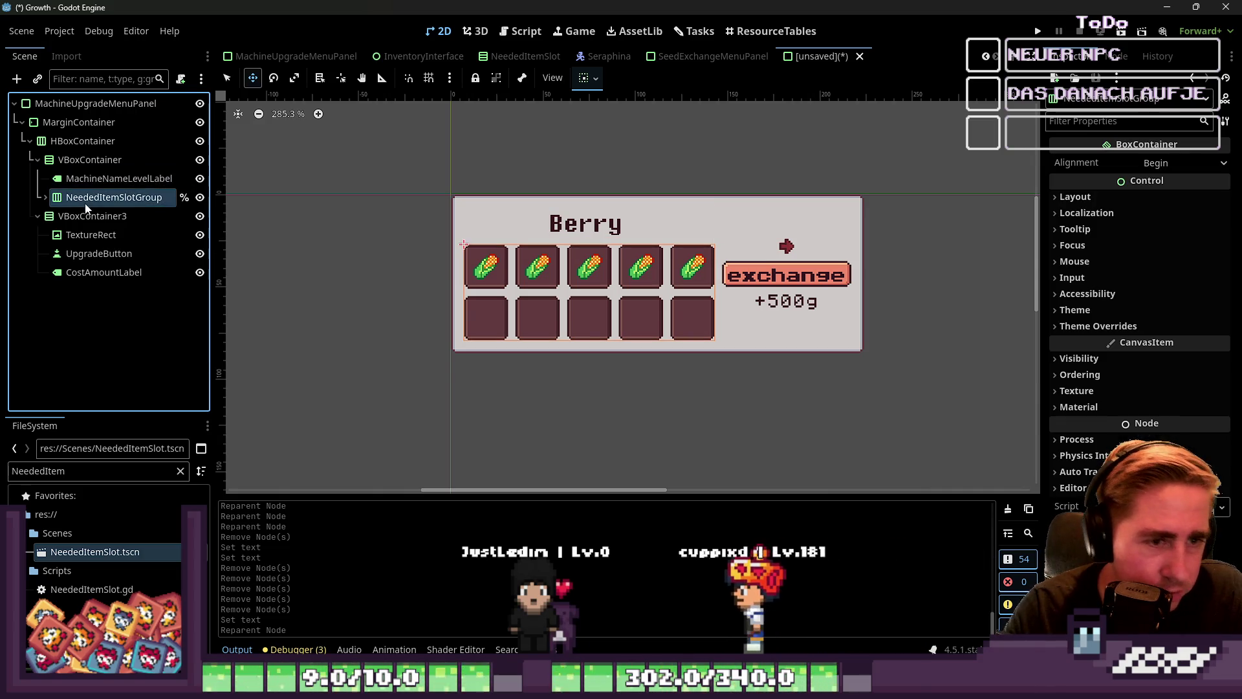
pyautogui.click(36, 160)
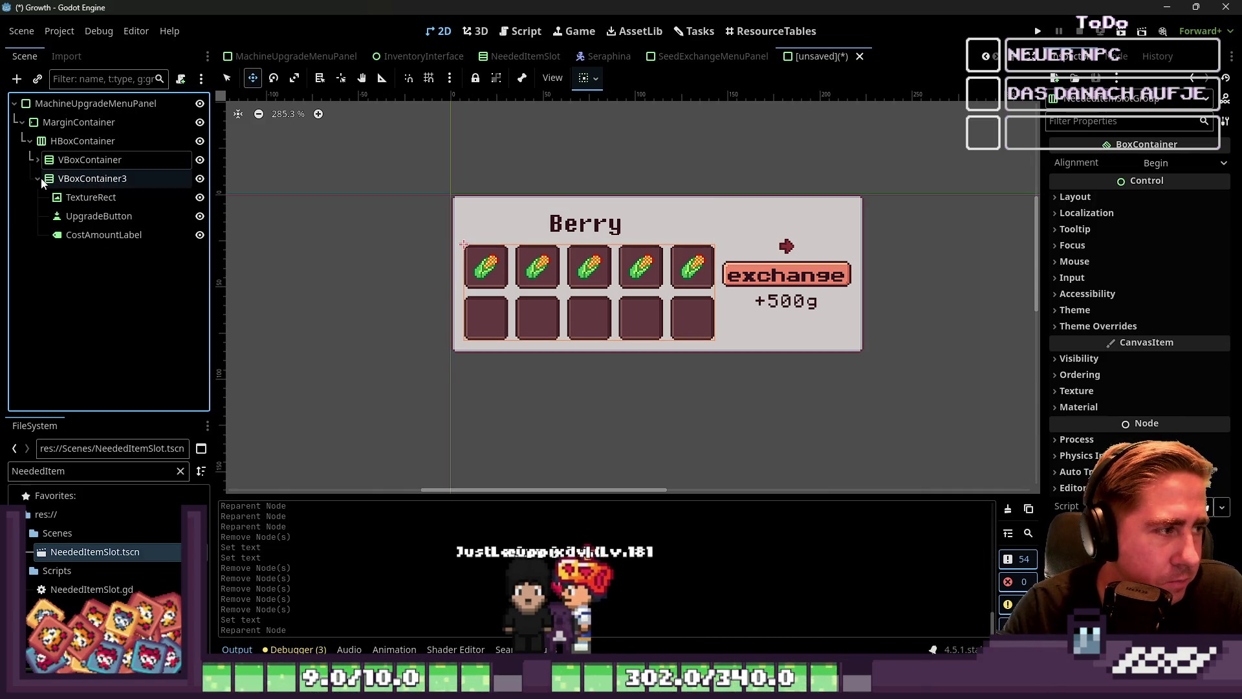
pyautogui.click(37, 178)
# Add a GridContainer as a child of HBoxContainer.
pyautogui.click(47, 141)
pyautogui.hotkey('ctrl', 'a')
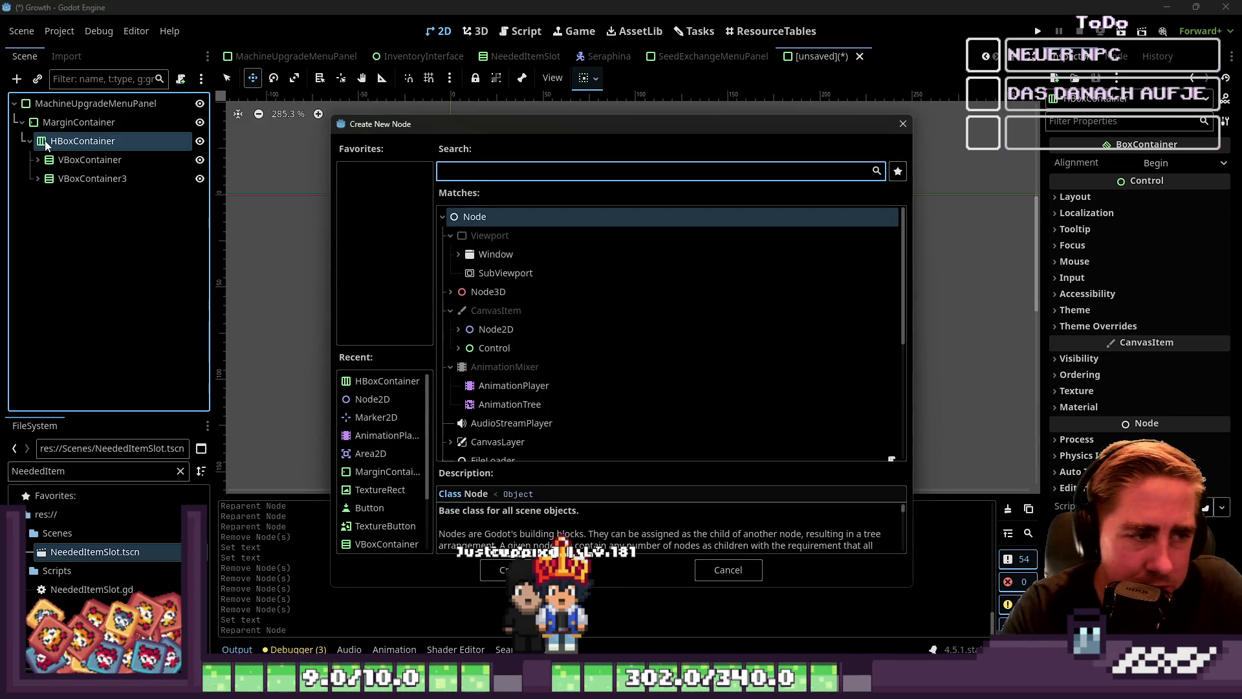
pyautogui.scroll(-5, 638, 354)
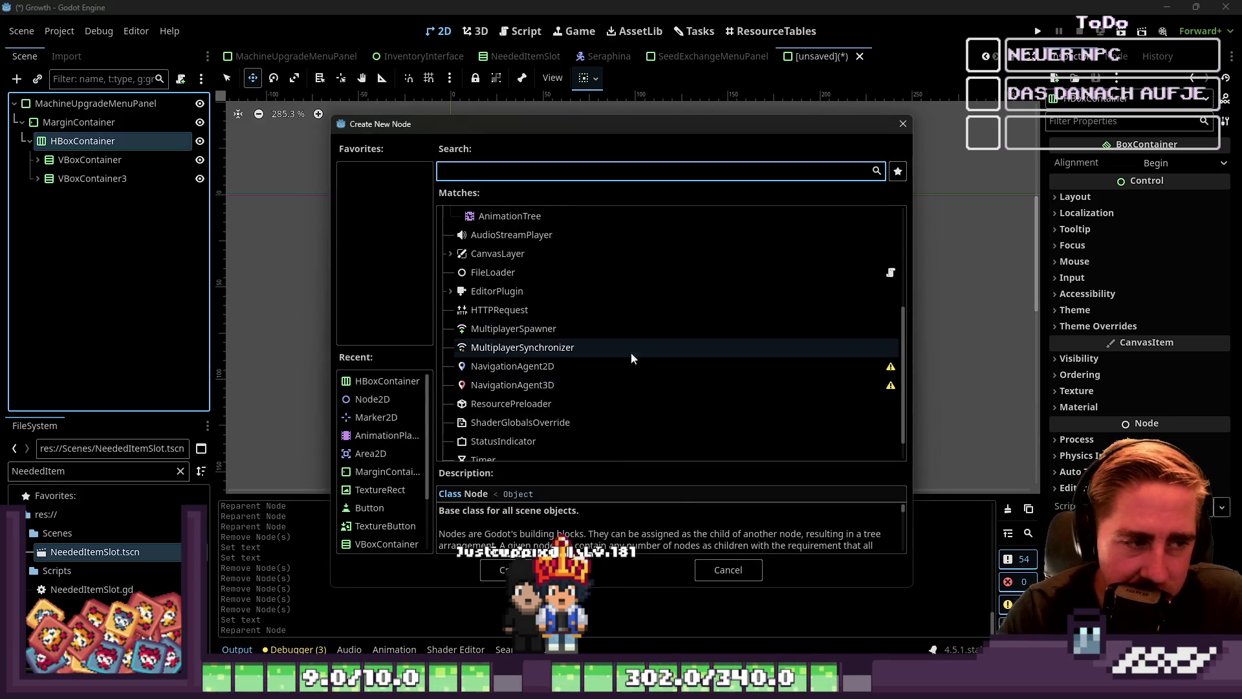
pyautogui.scroll(-1, 589, 380)
pyautogui.scroll(2, 589, 380)
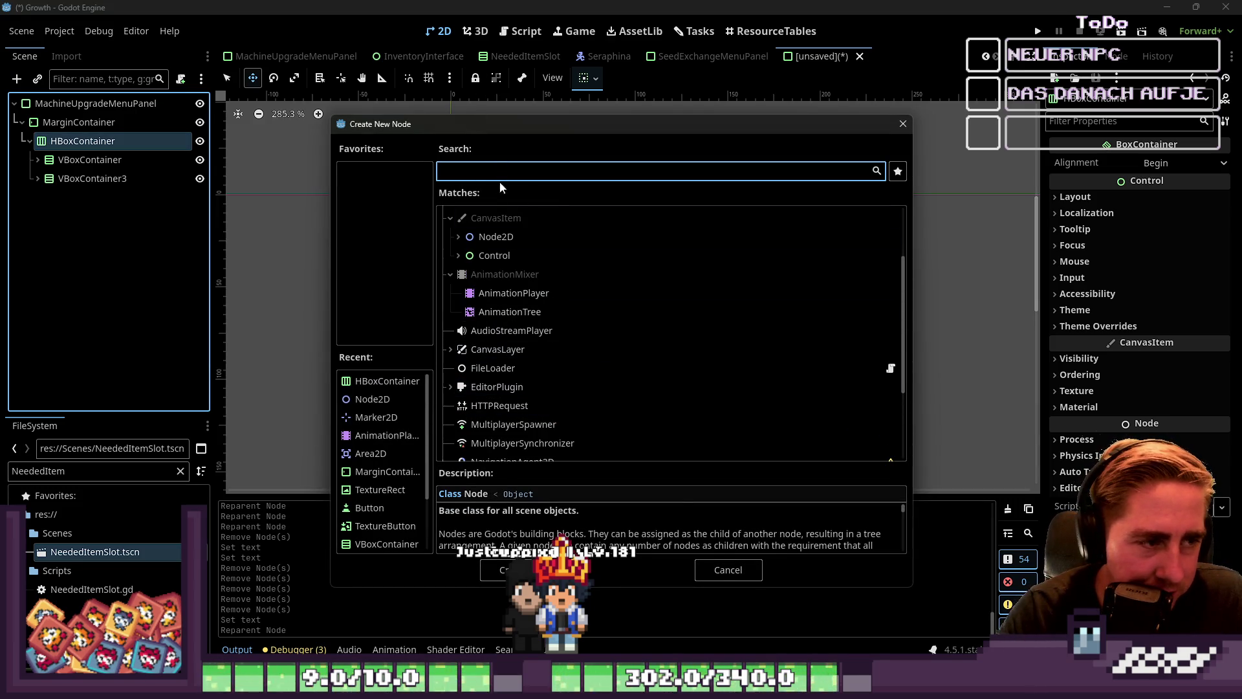
pyautogui.click(467, 256)
pyautogui.click(458, 255)
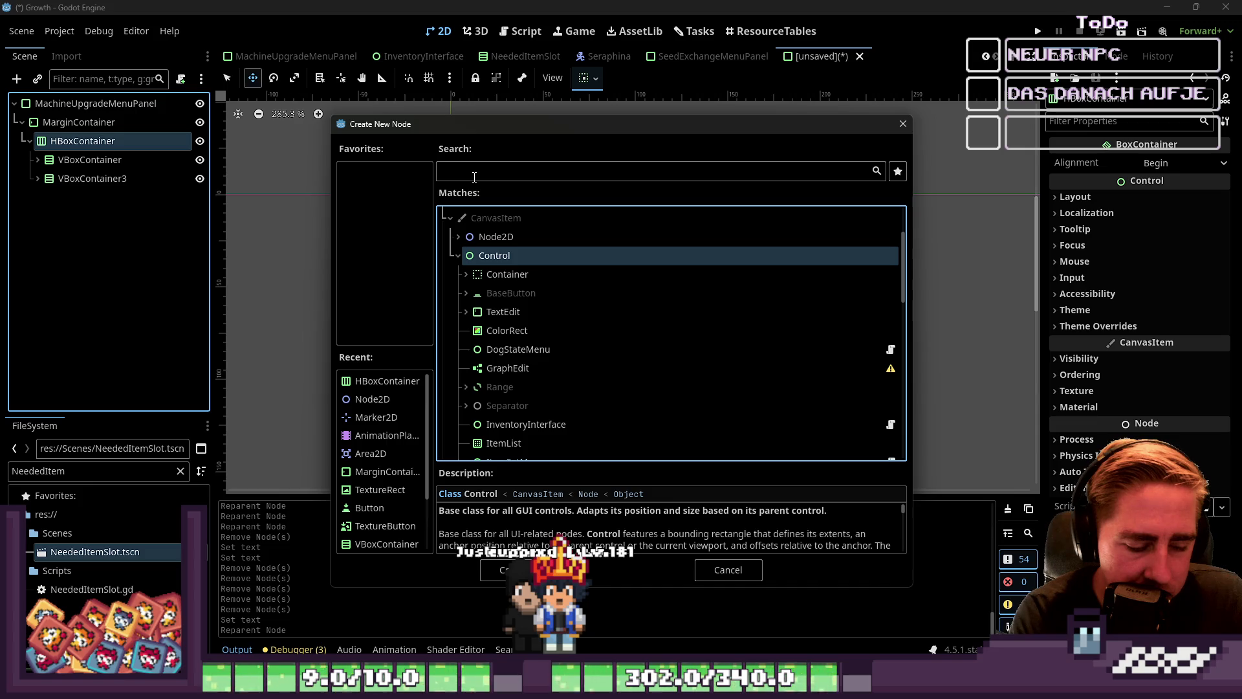
pyautogui.press('Down')
pyautogui.press('Down')
pyautogui.press('Down')
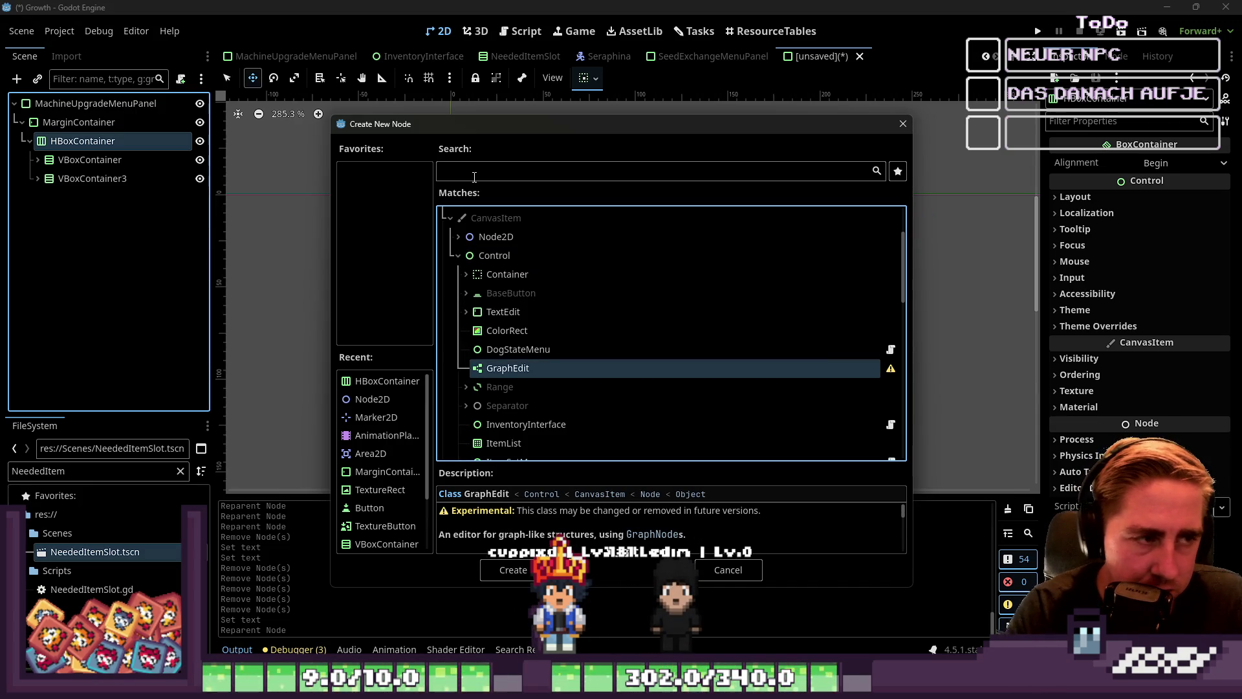
pyautogui.click(474, 177)
pyautogui.write('GridContai')
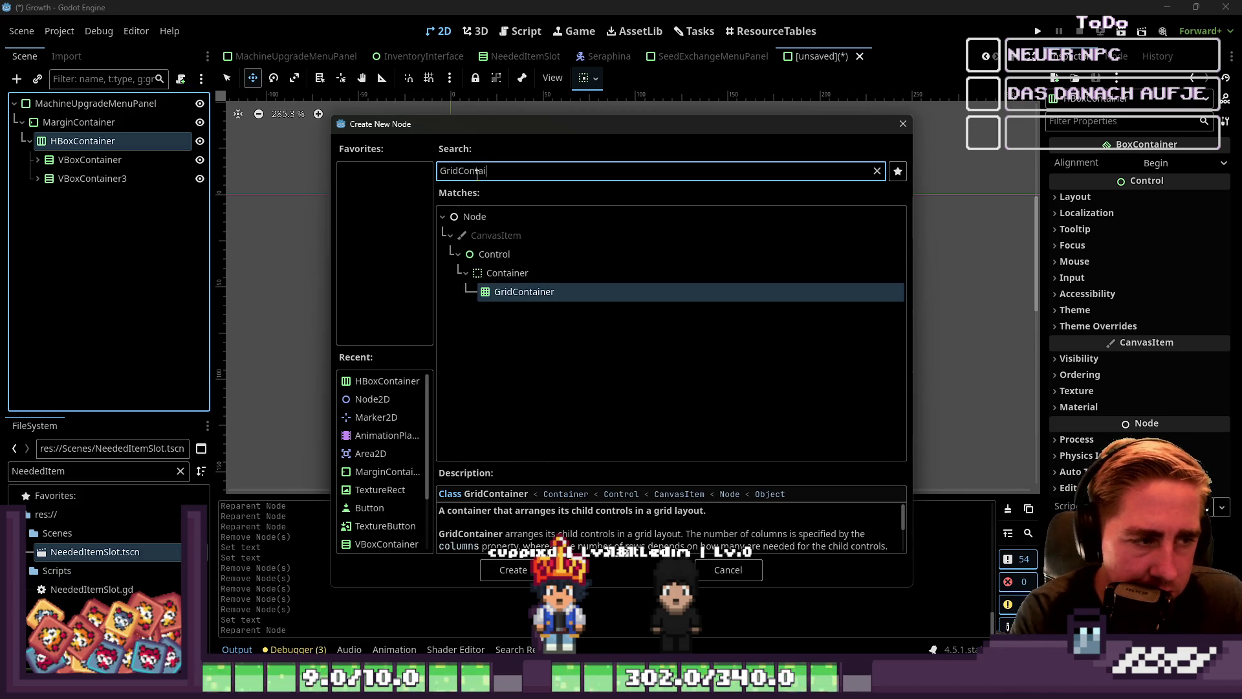
pyautogui.write('n')
pyautogui.press('Return')
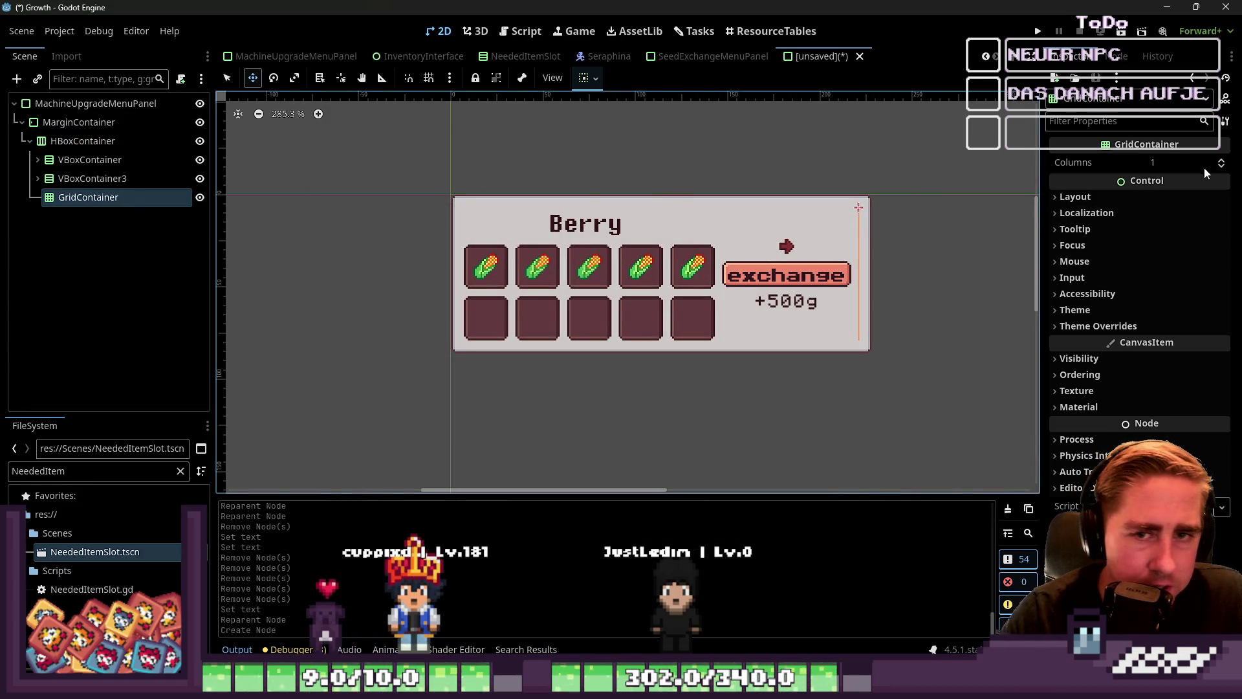
# Set the GridContainer's Columns to 2, then search for an ItemSlot child but cancel.
pyautogui.click(1222, 167)
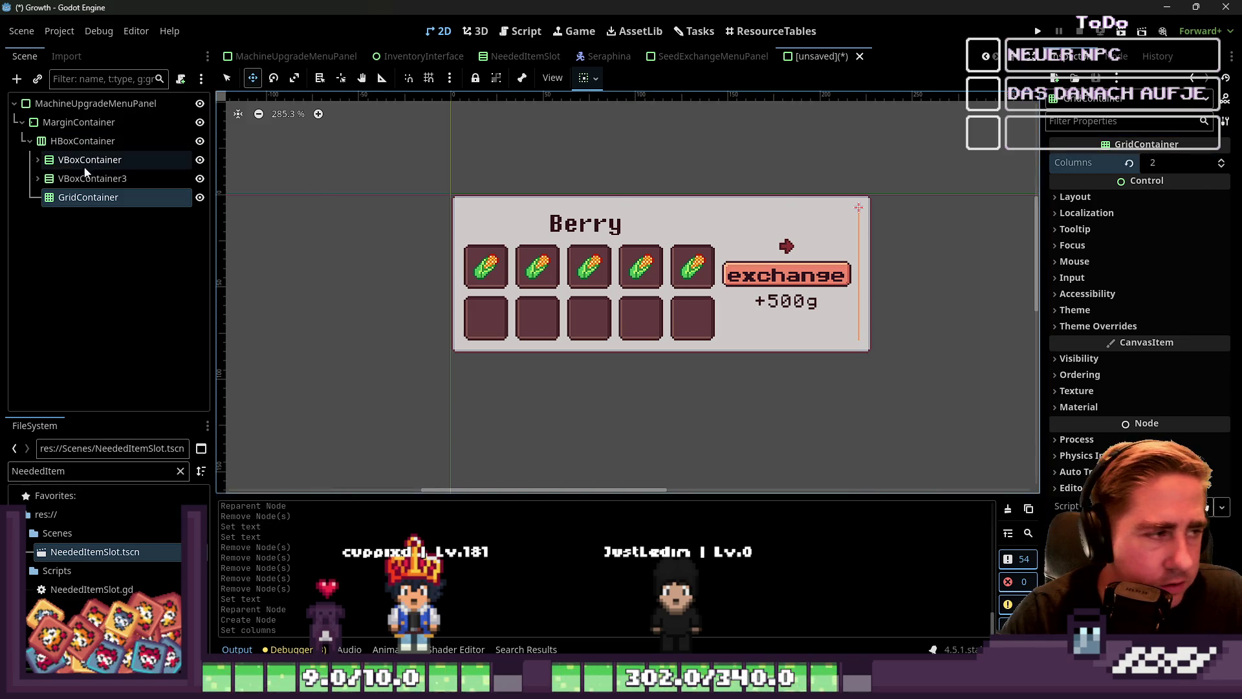
pyautogui.click(75, 201)
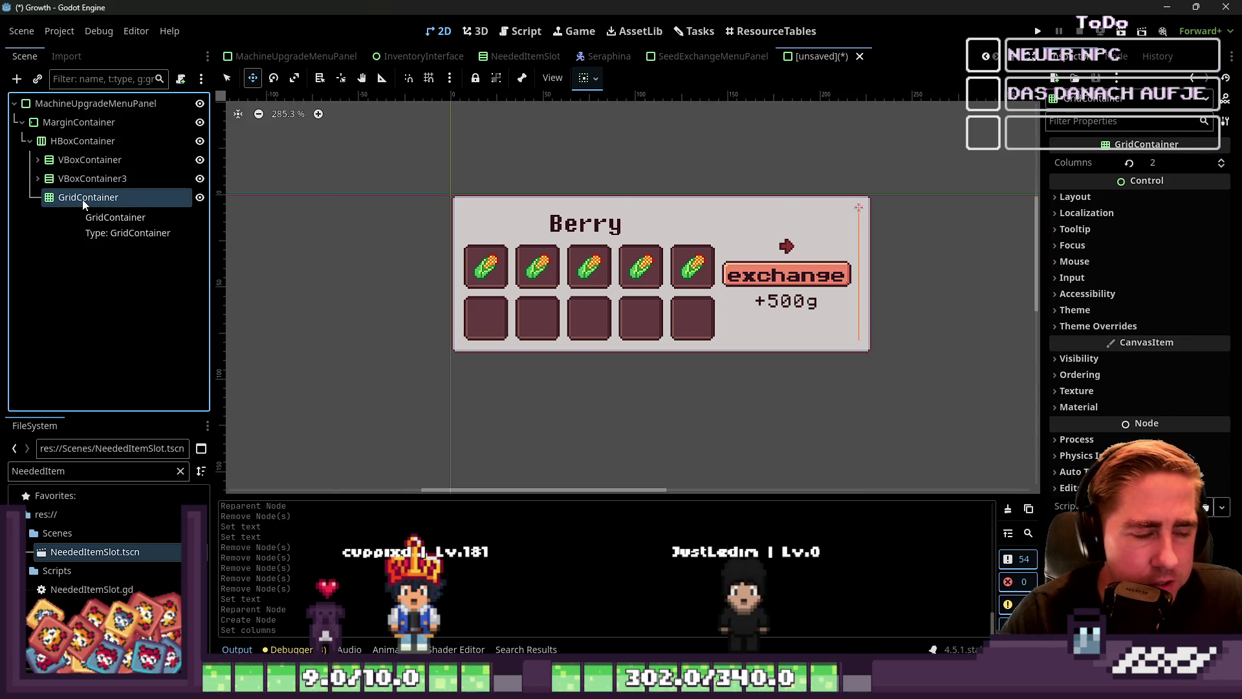
pyautogui.hotkey('ctrl', 'a')
pyautogui.write('Tex')
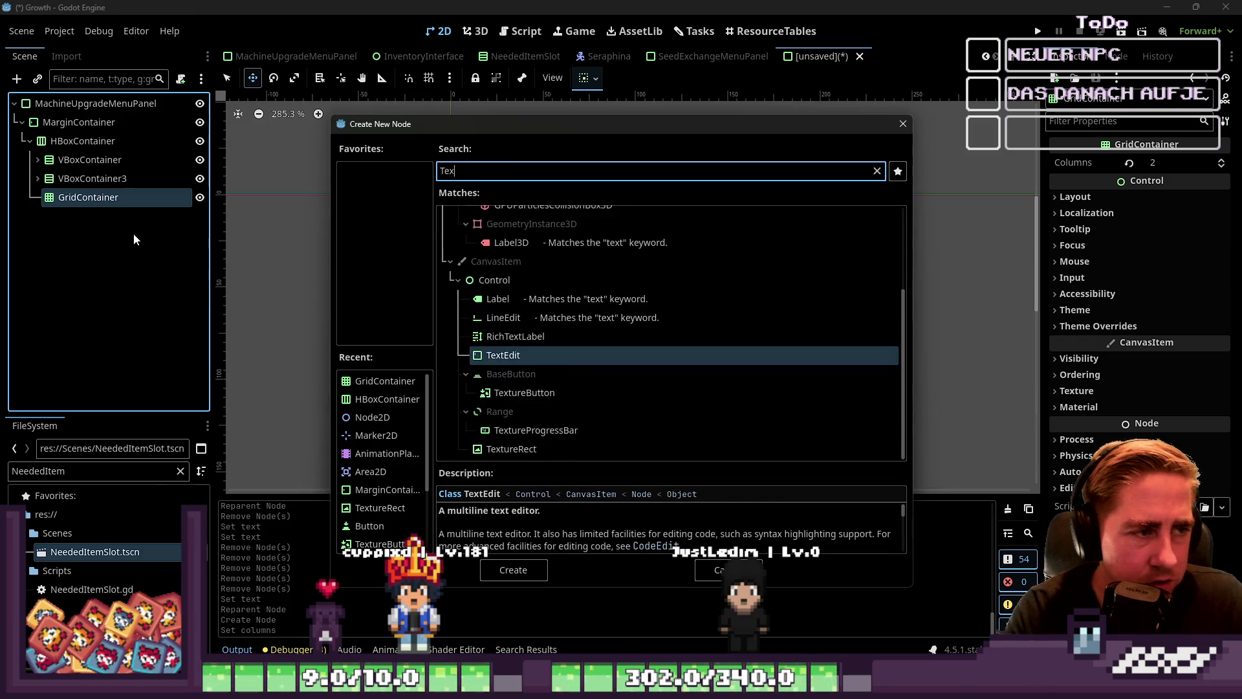
pyautogui.write('tu')
pyautogui.press('BackSpace')
pyautogui.write('E')
pyautogui.press('BackSpace')
pyautogui.press('BackSpace')
pyautogui.press('BackSpace')
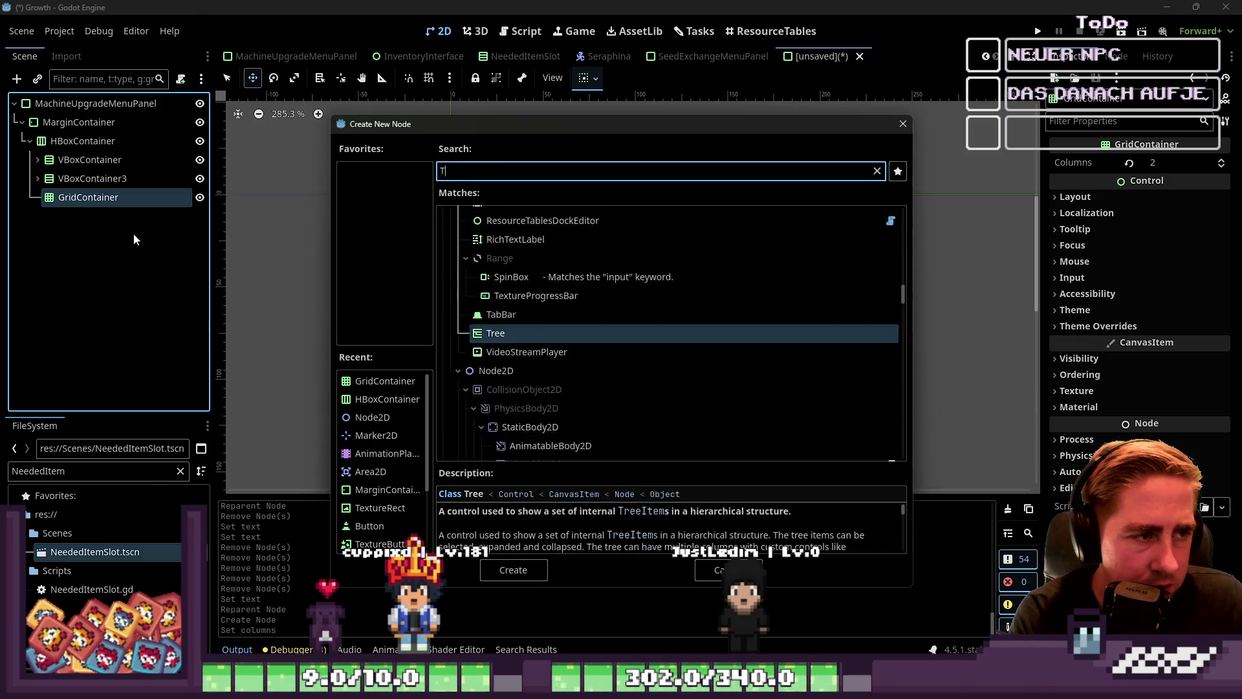
pyautogui.press('BackSpace')
pyautogui.write('Slots')
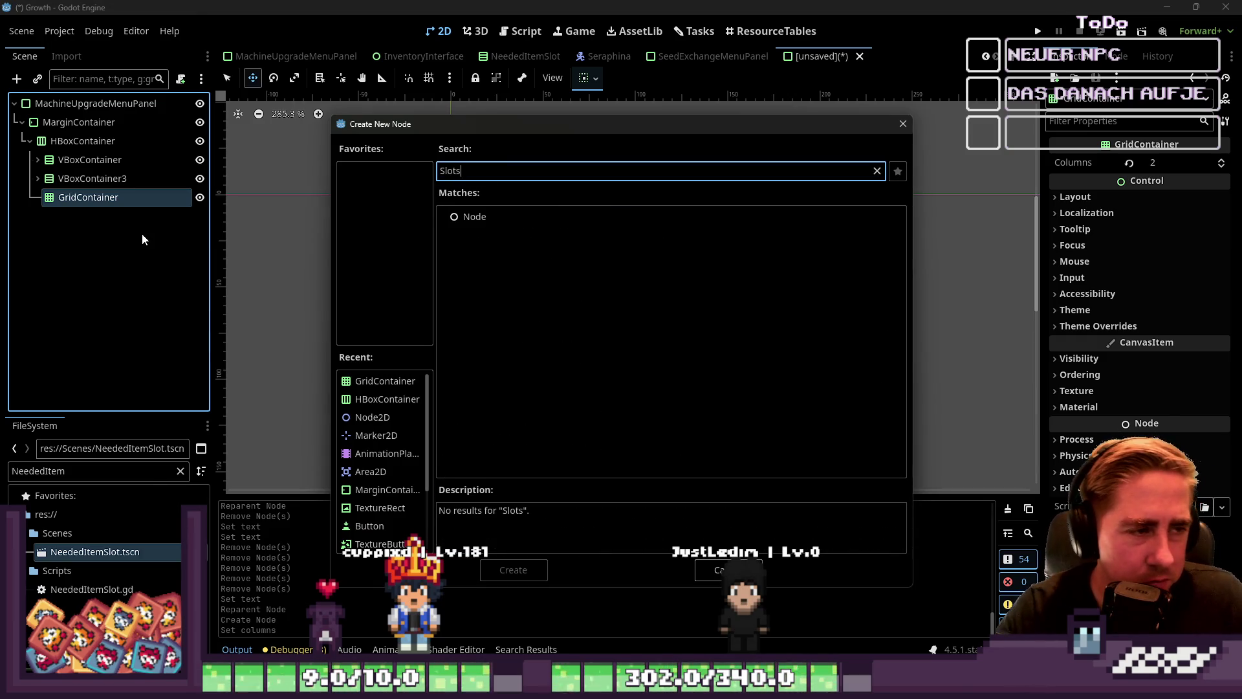
pyautogui.press('BackSpace')
pyautogui.click(513, 409)
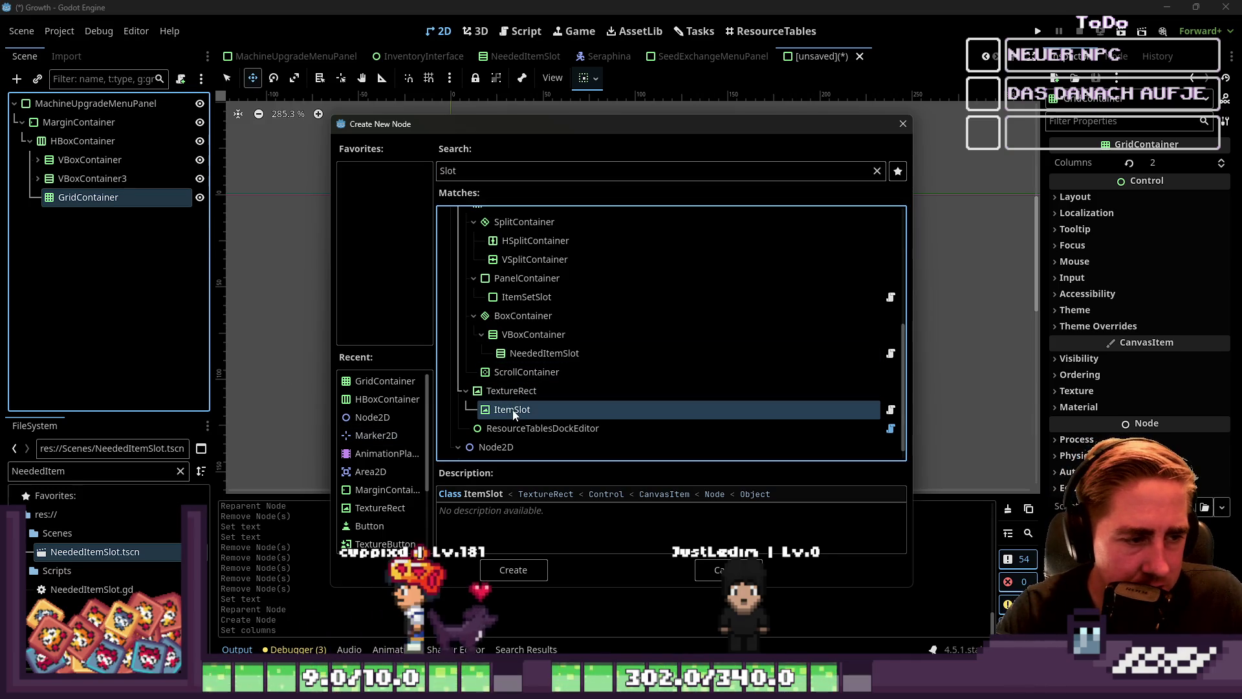
pyautogui.press('Escape')
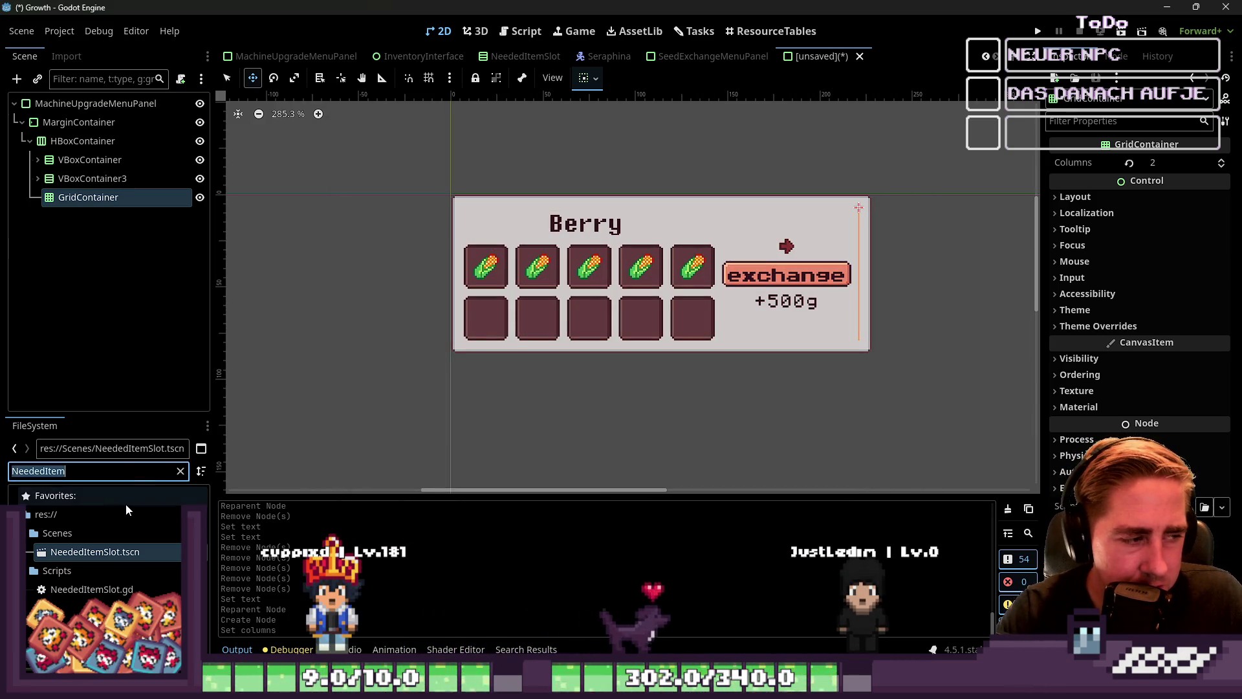
# Filter the FileSystem for 'ItemSlot' and drag ItemSlot.tscn into the Resources folder.
pyautogui.write('Slot')
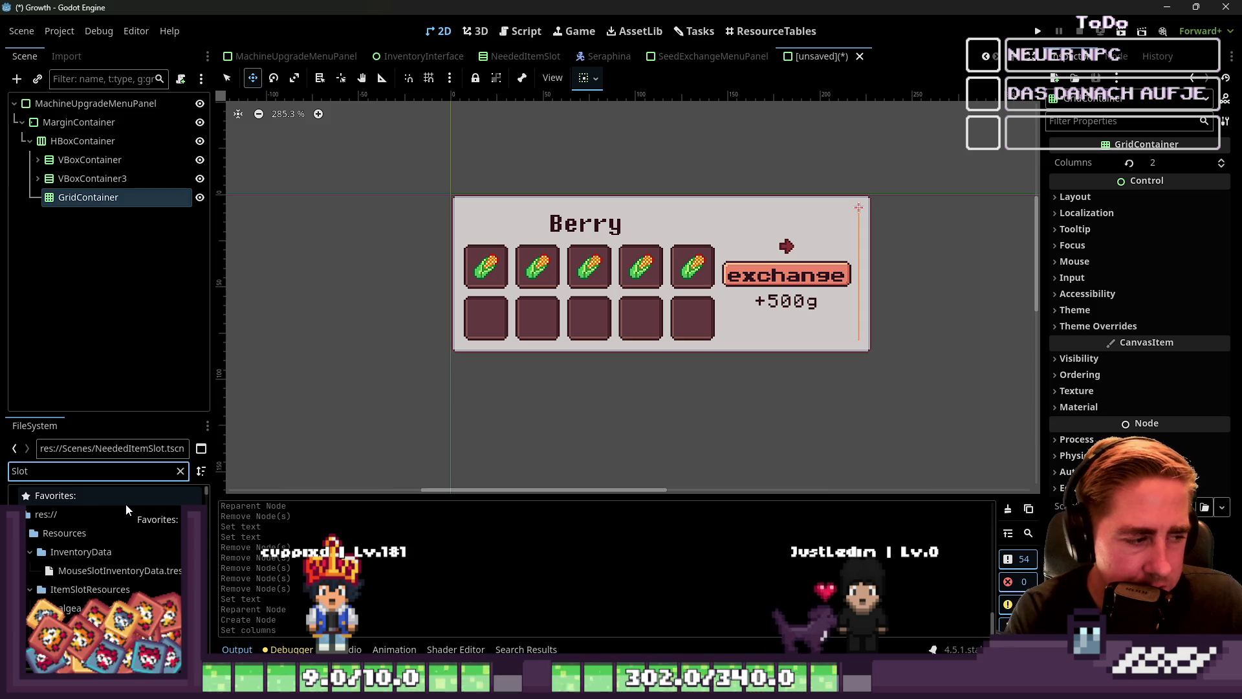
pyautogui.scroll(-10, 125, 504)
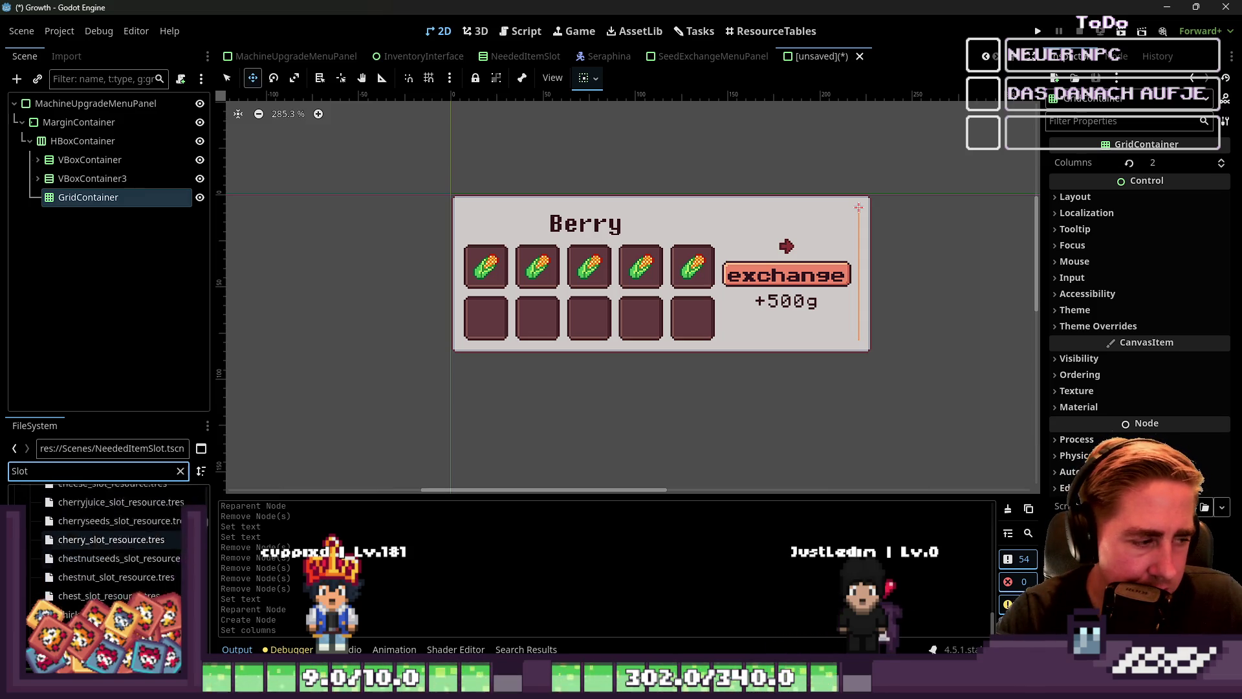
pyautogui.scroll(-15, 110, 539)
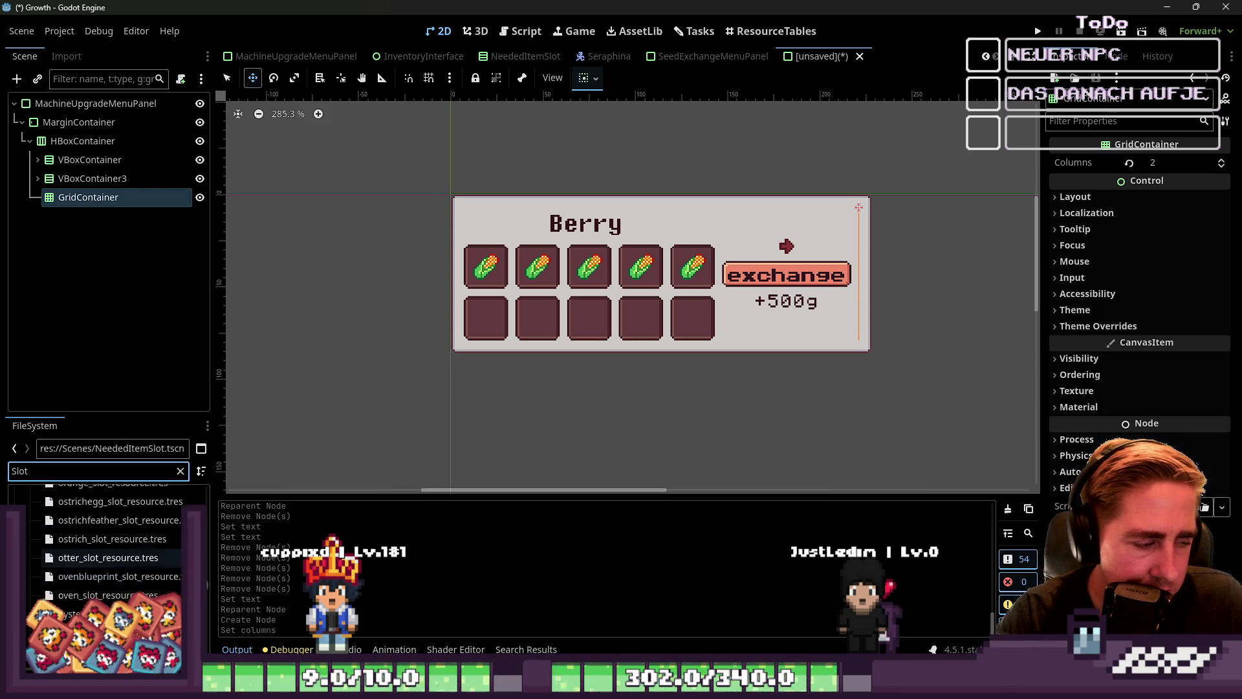
pyautogui.scroll(-15, 110, 559)
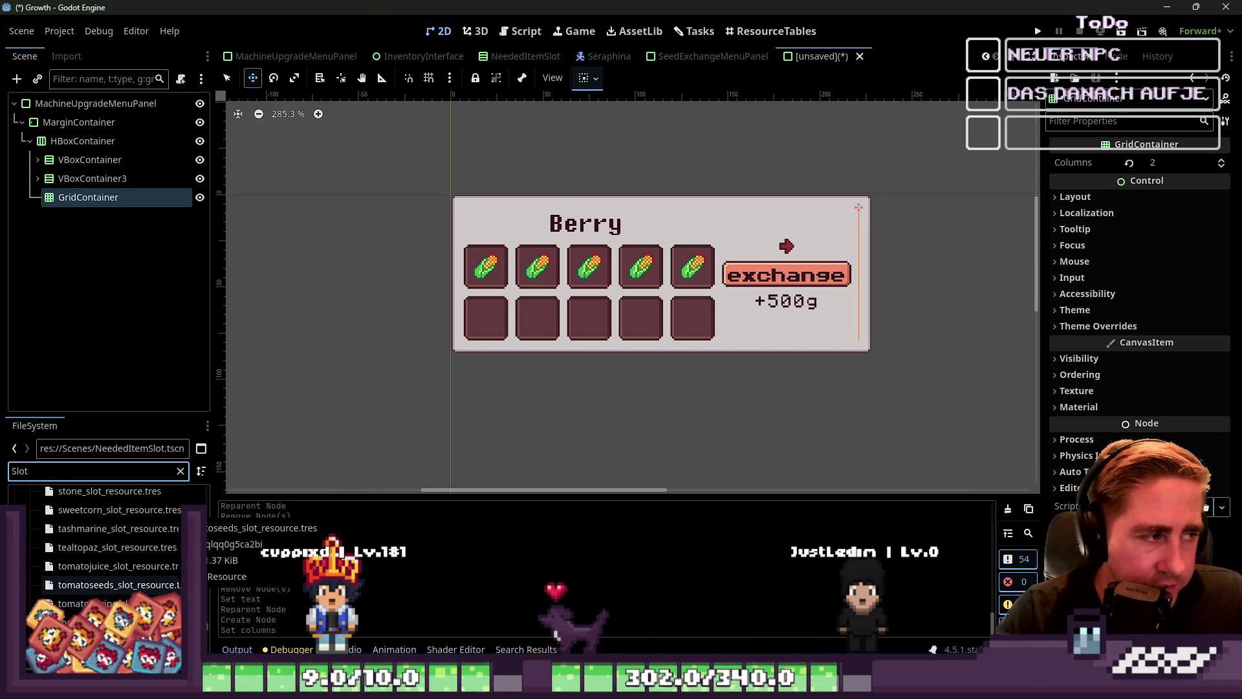
pyautogui.hotkey('ctrl', 'a')
pyautogui.write('Item')
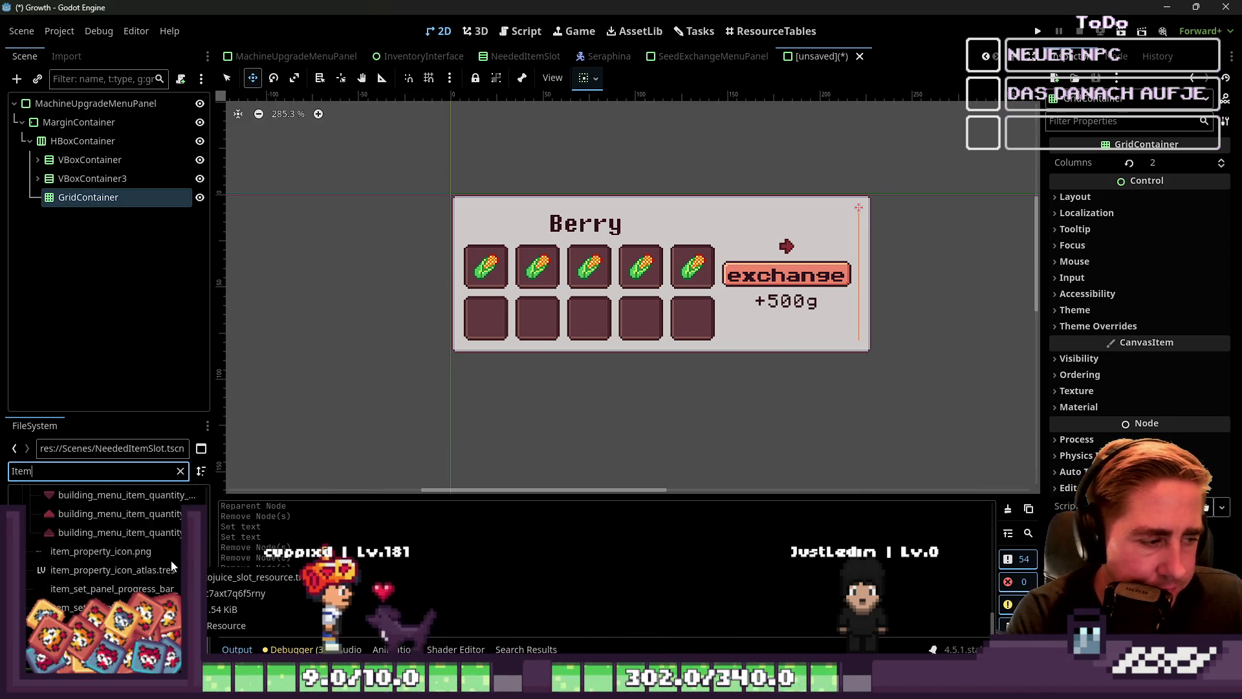
pyautogui.write('Slot')
pyautogui.click(66, 589)
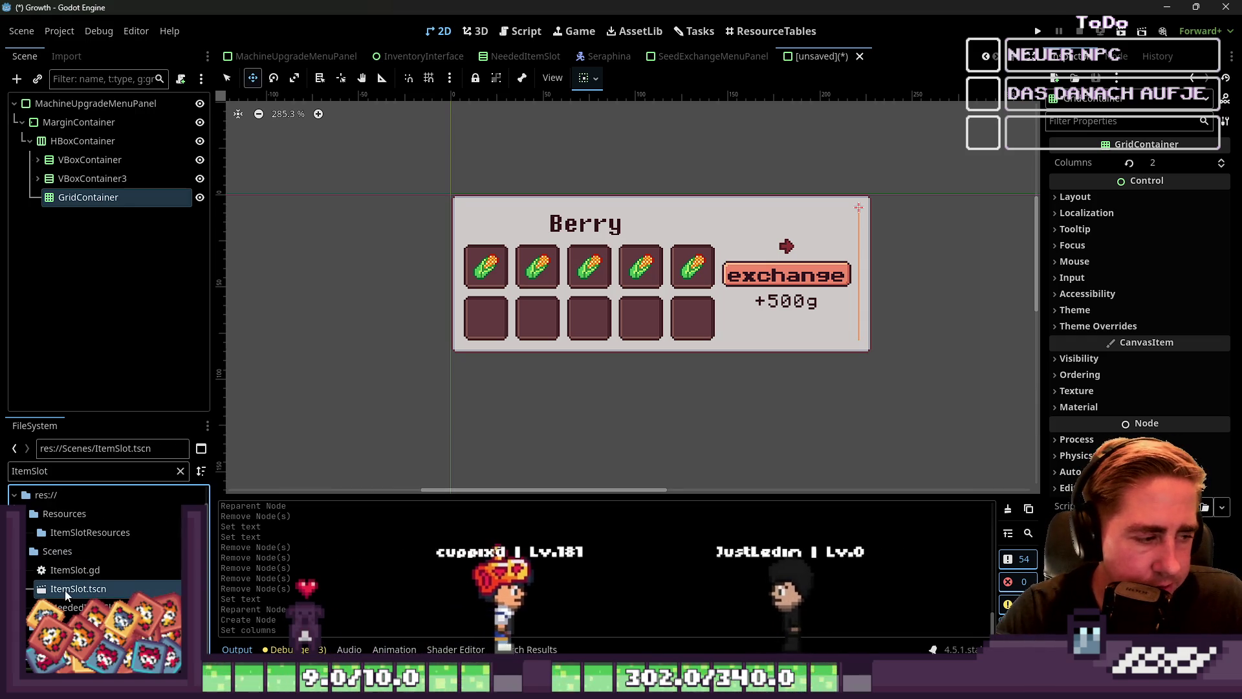
pyautogui.moveTo(65, 594)
pyautogui.mouseDown()
pyautogui.moveTo(157, 319)
pyautogui.moveTo(152, 514)
pyautogui.mouseUp()
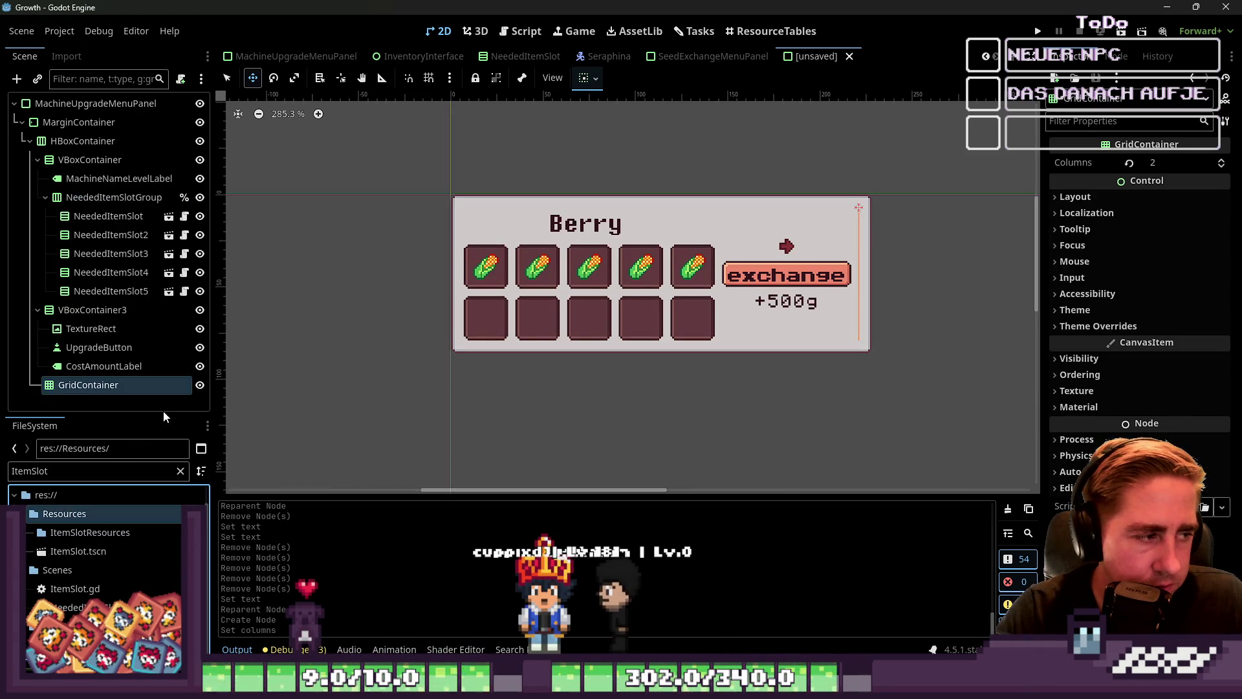
# Undo and redo the pasted root nodes and fruit_amount change across scenes.
pyautogui.scroll(-1, 418, 332)
pyautogui.click(63, 276)
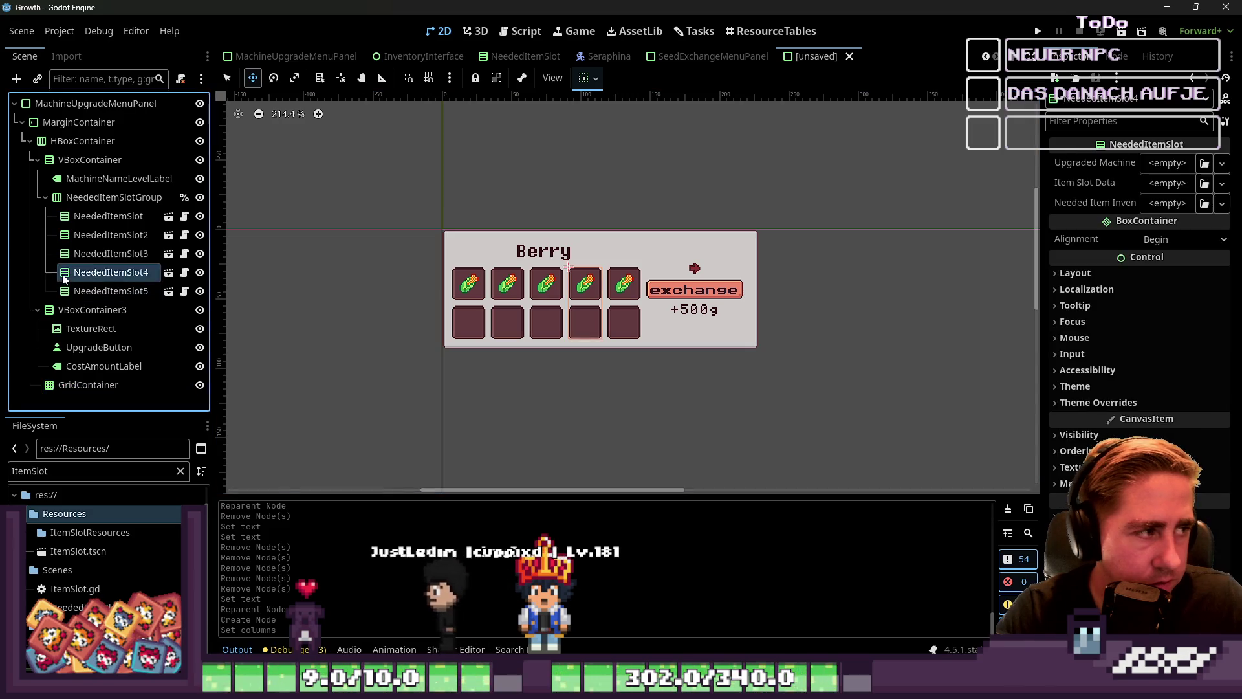
pyautogui.hotkey('ctrl', 'z')
pyautogui.hotkey('ctrl', 'shift', 'z')
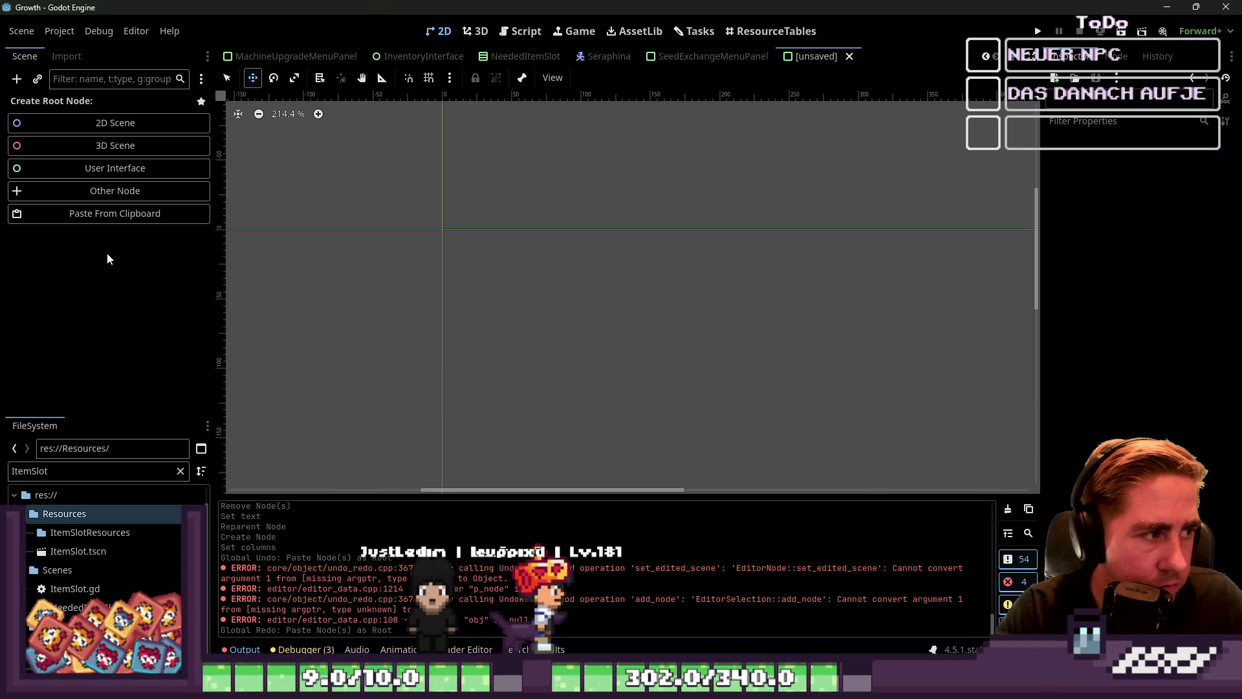
pyautogui.click(708, 57)
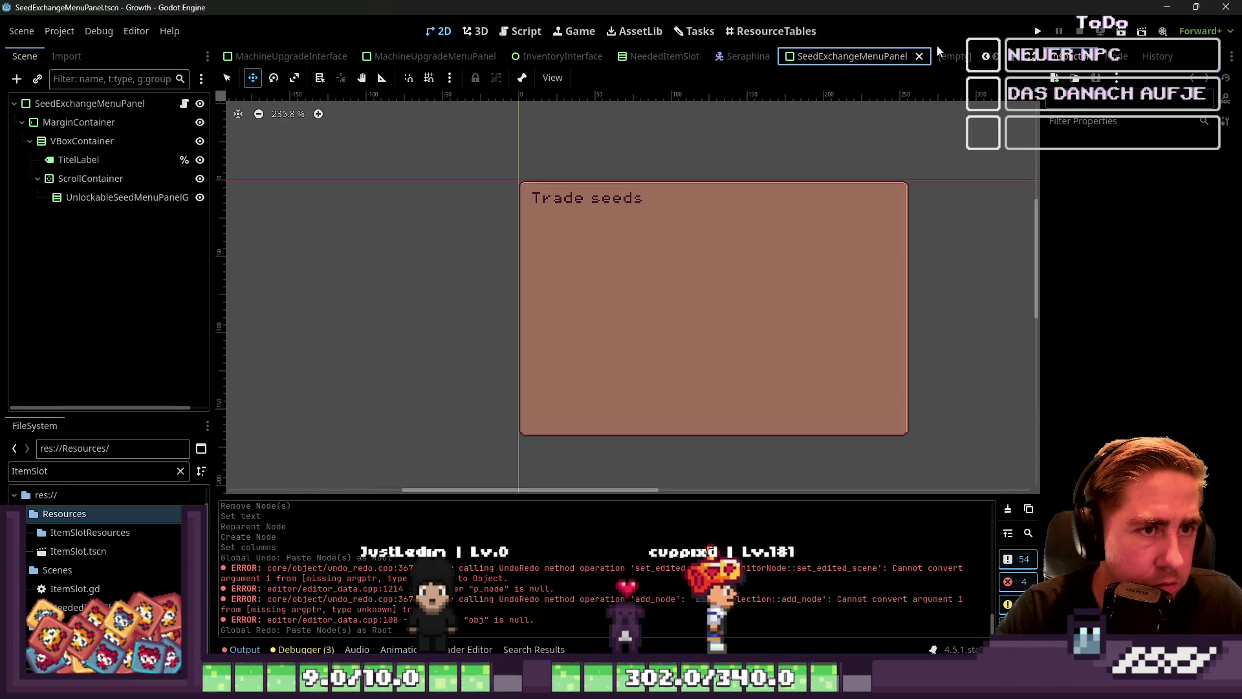
pyautogui.hotkey('ctrl', 'z')
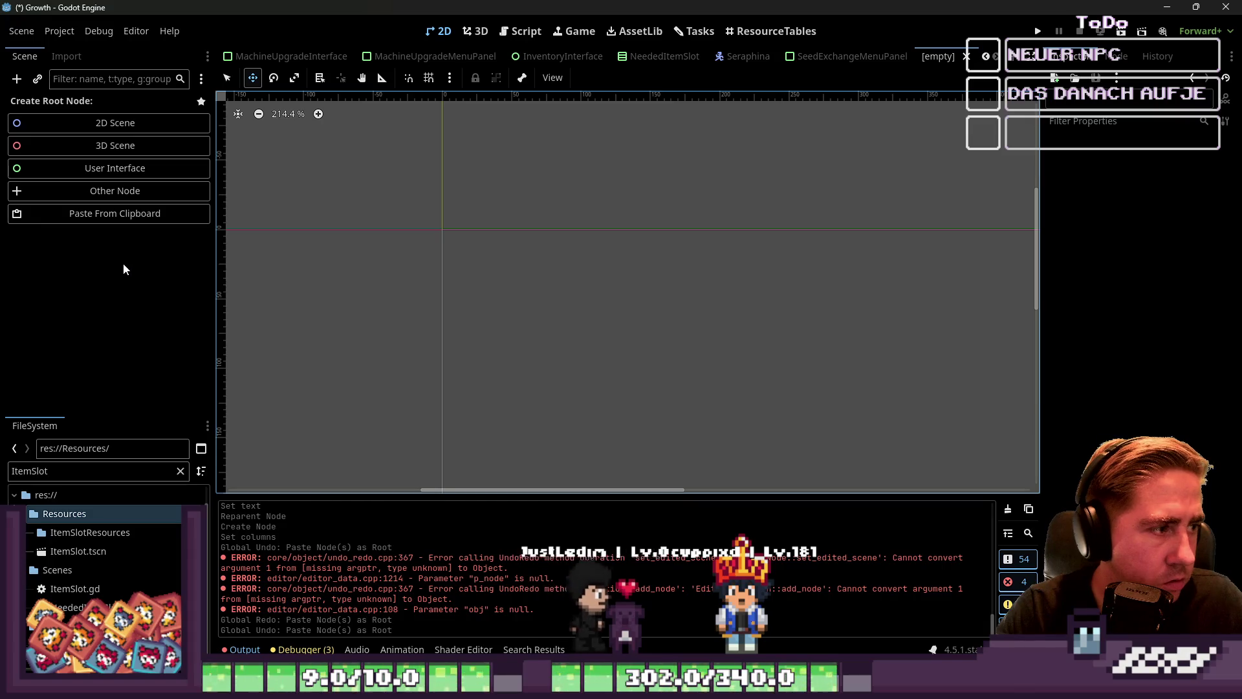
pyautogui.hotkey('ctrl', 'shift', 'z')
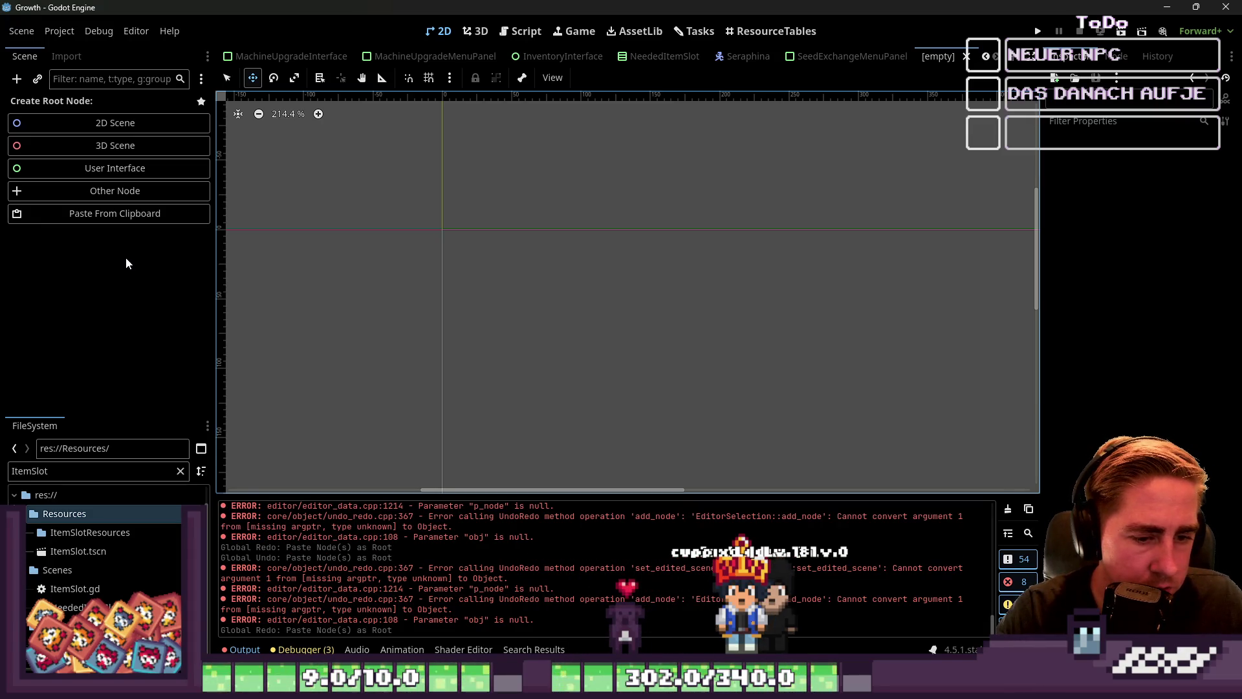
pyautogui.hotkey('ctrl', 'z')
pyautogui.hotkey('ctrl', 'z')
pyautogui.hotkey('ctrl', 'z')
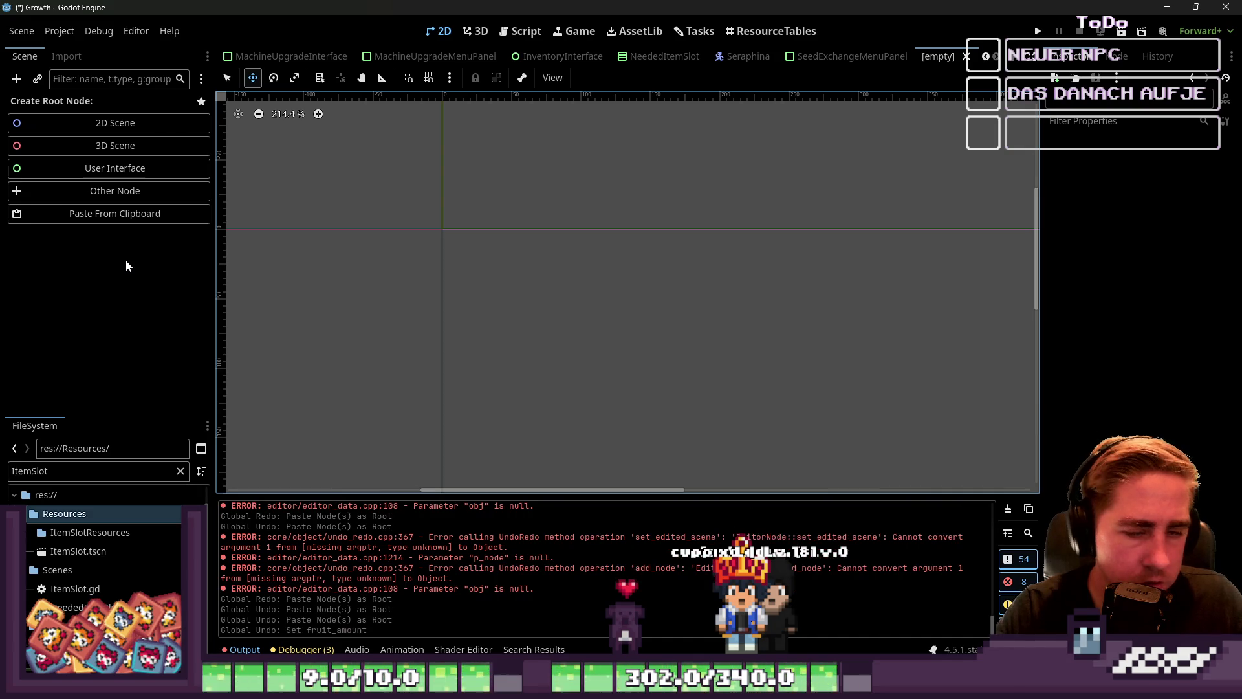
pyautogui.hotkey('ctrl', 'shift', 'z')
pyautogui.hotkey('ctrl', 'shift', 'z')
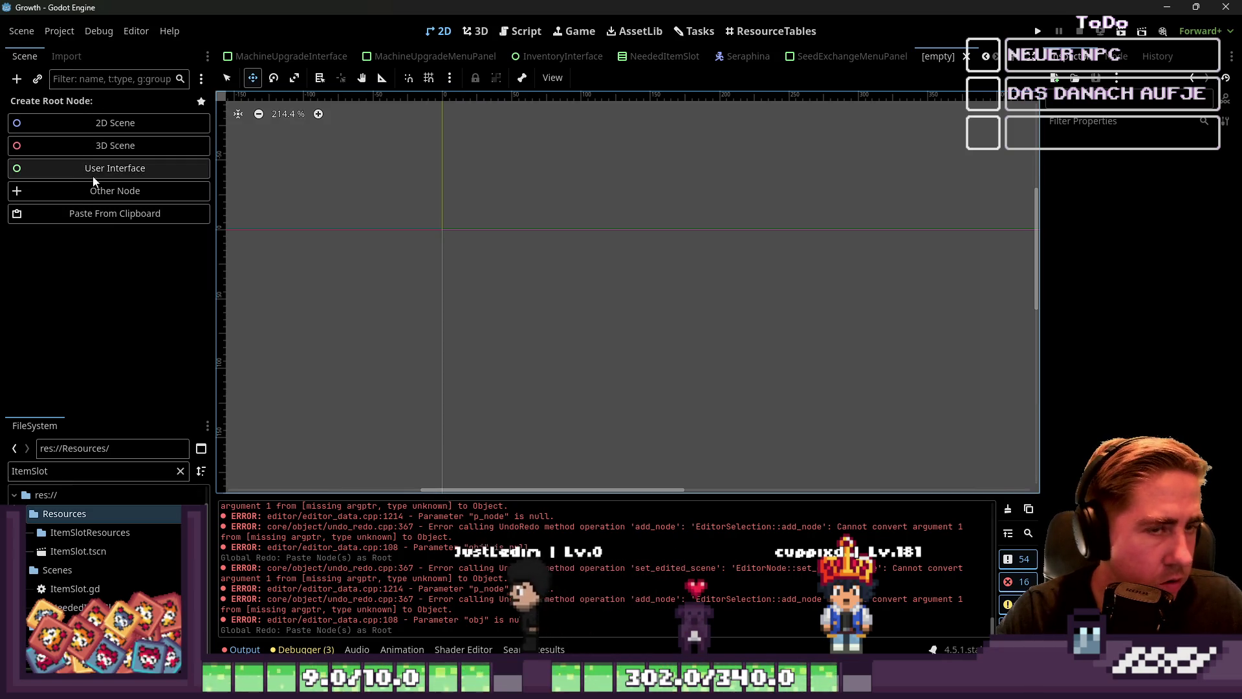
# Cycle through the SeedExchangeMenuPanel, NeededItemSlot and MachineUpgradeMenuPanel tabs, ending on the empty scene.
pyautogui.click(803, 61)
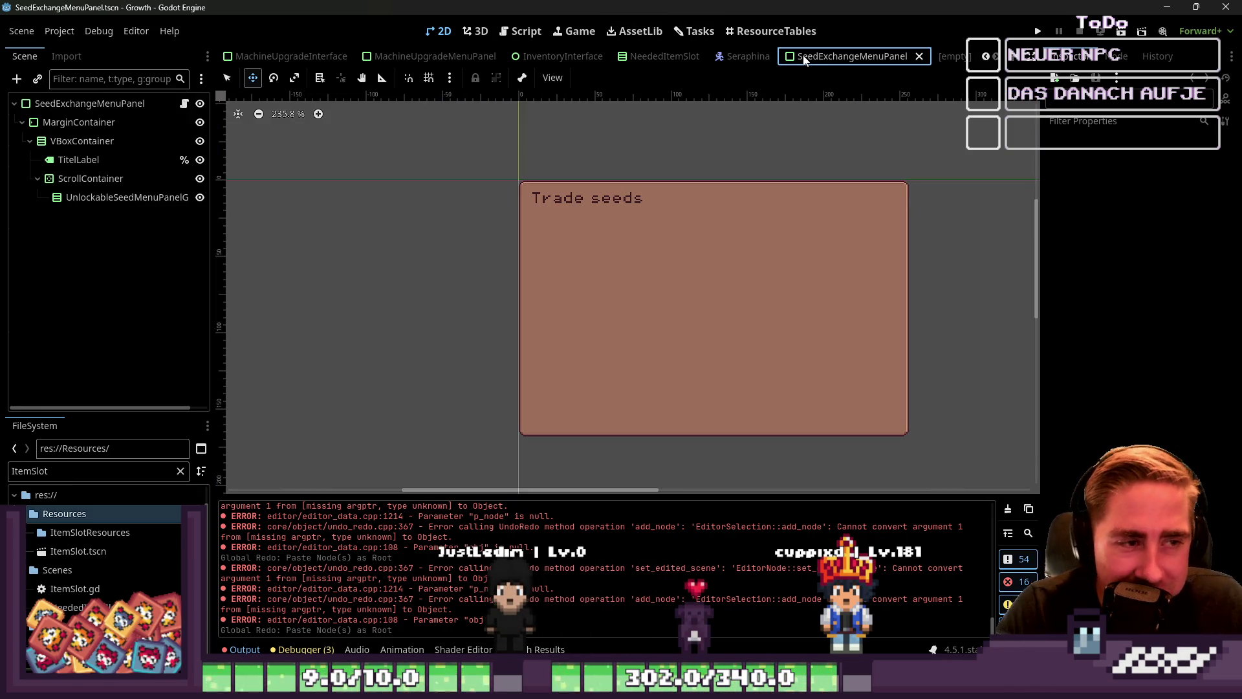
pyautogui.click(677, 60)
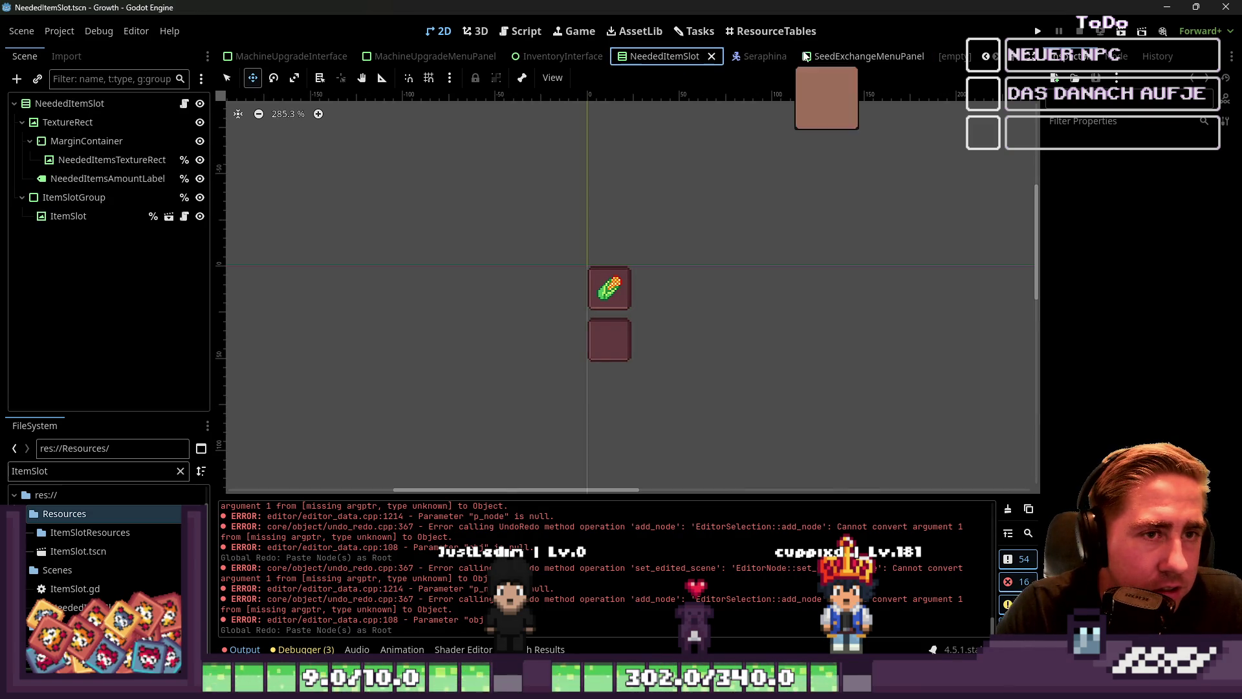
pyautogui.click(951, 59)
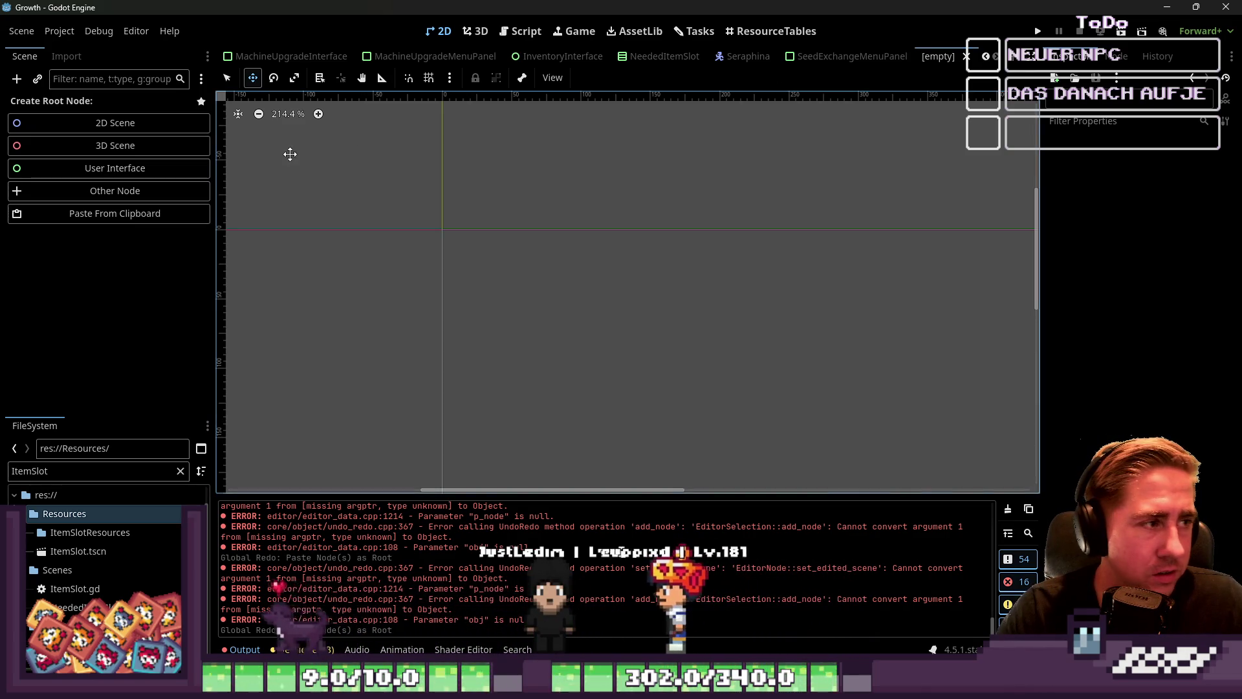
pyautogui.click(841, 57)
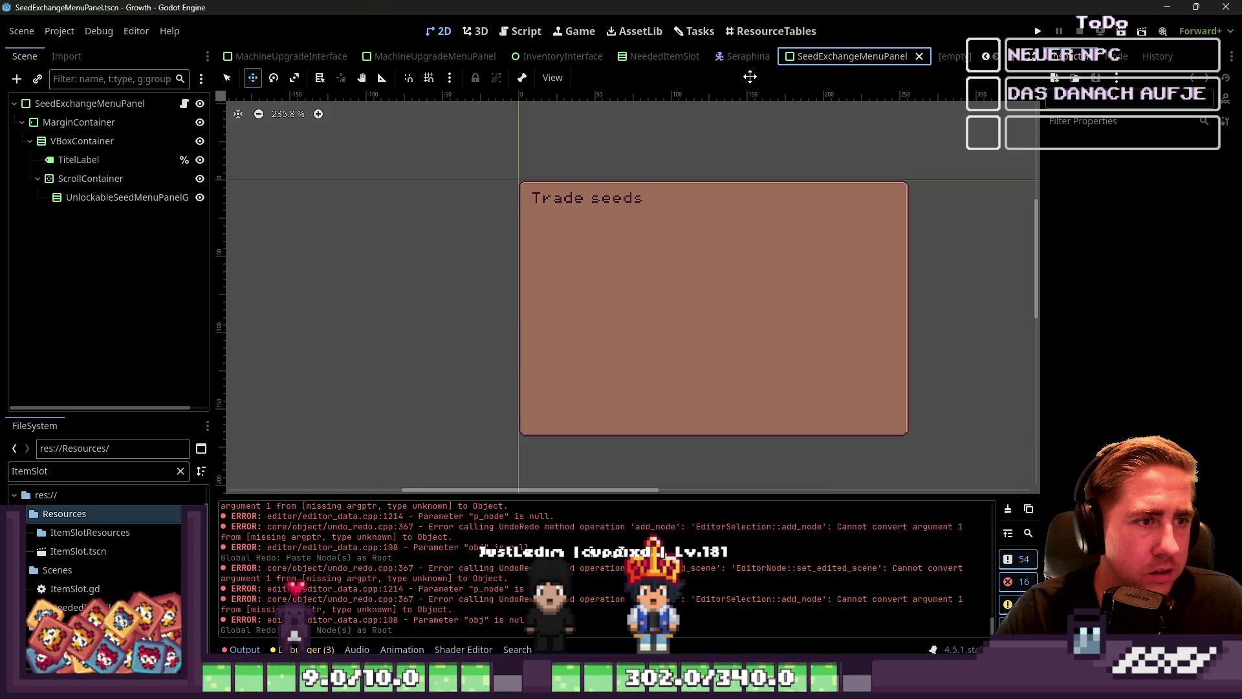
pyautogui.click(386, 58)
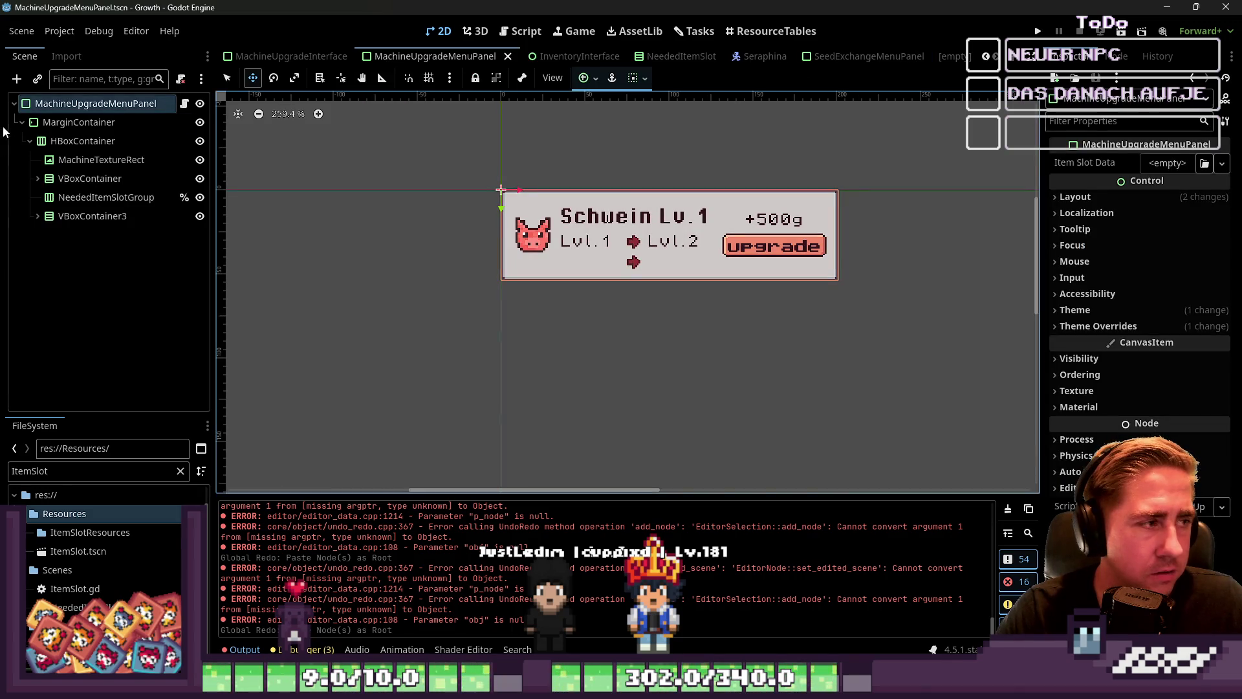
pyautogui.click(955, 57)
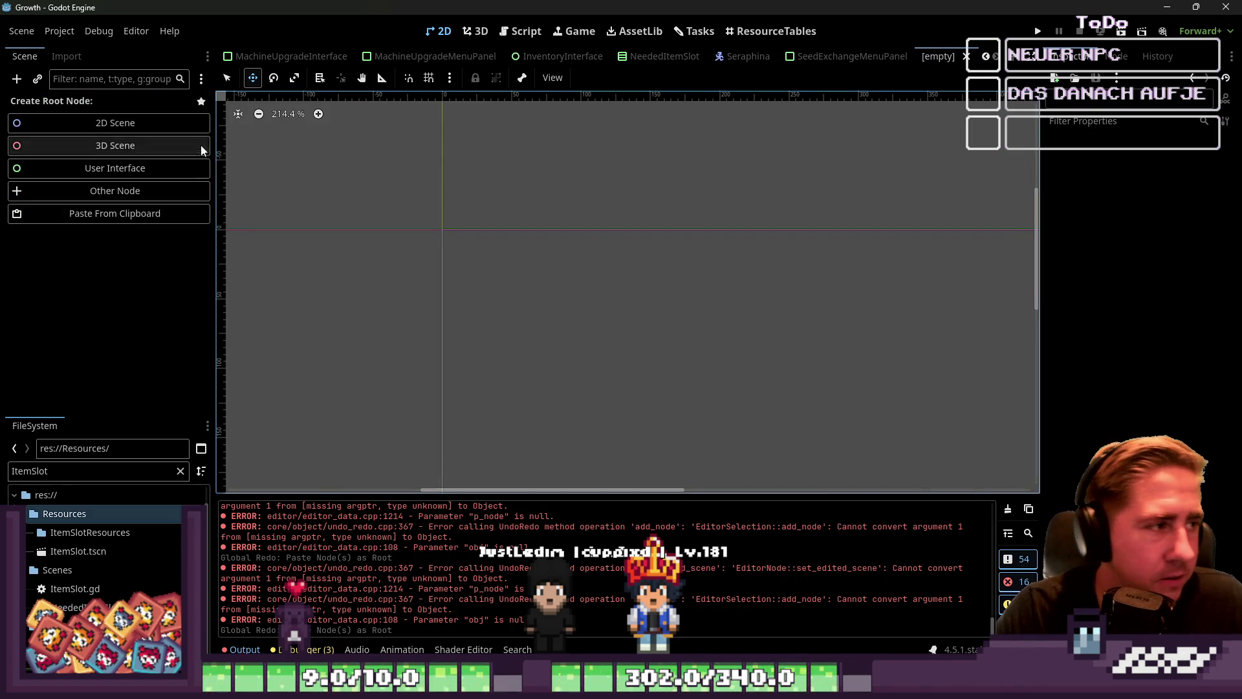
# Paste the copied Schwein upgrade panel as root and tidy the tree down to VBoxContainer3.
pyautogui.click(133, 211)
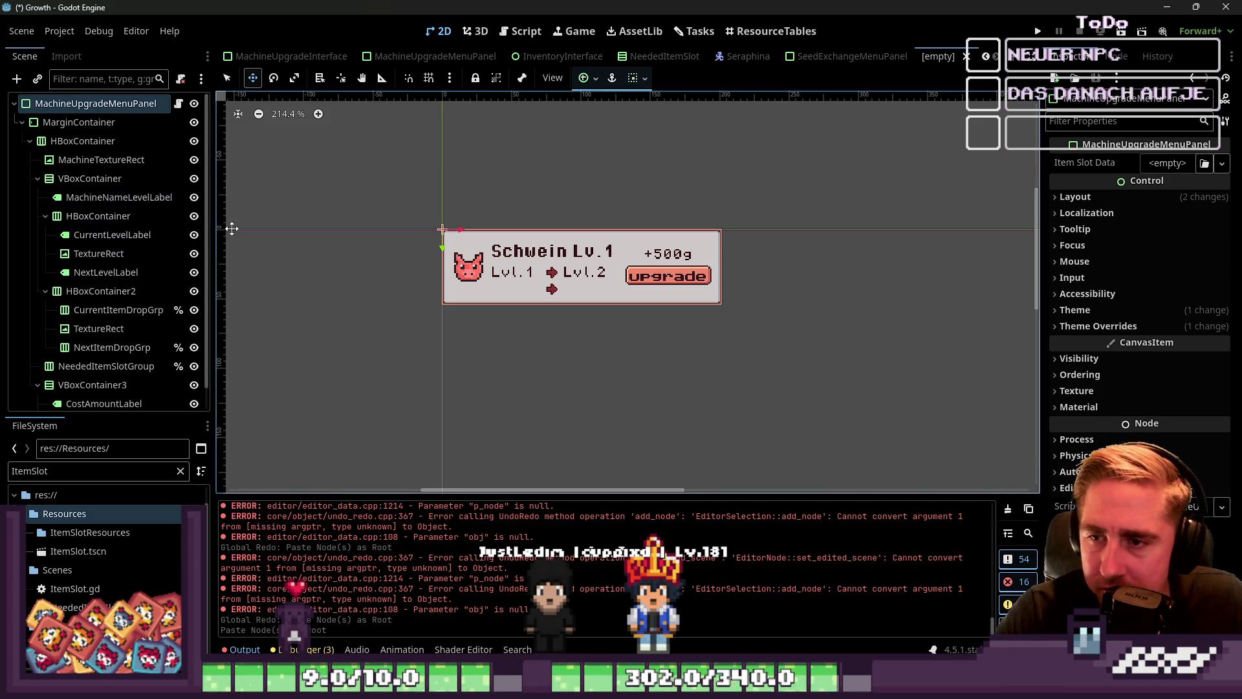
pyautogui.click(30, 141)
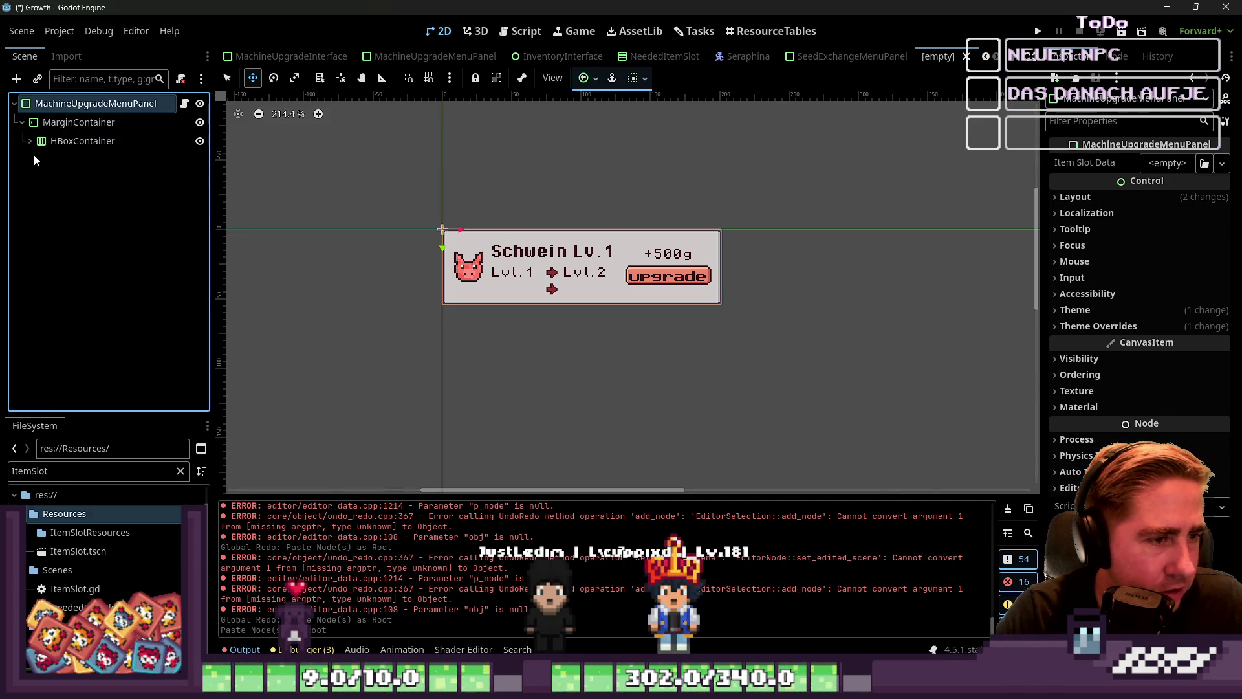
pyautogui.click(35, 154)
pyautogui.keyDown('shift'); pyautogui.click(30, 141); pyautogui.keyUp('shift')
pyautogui.click(37, 179)
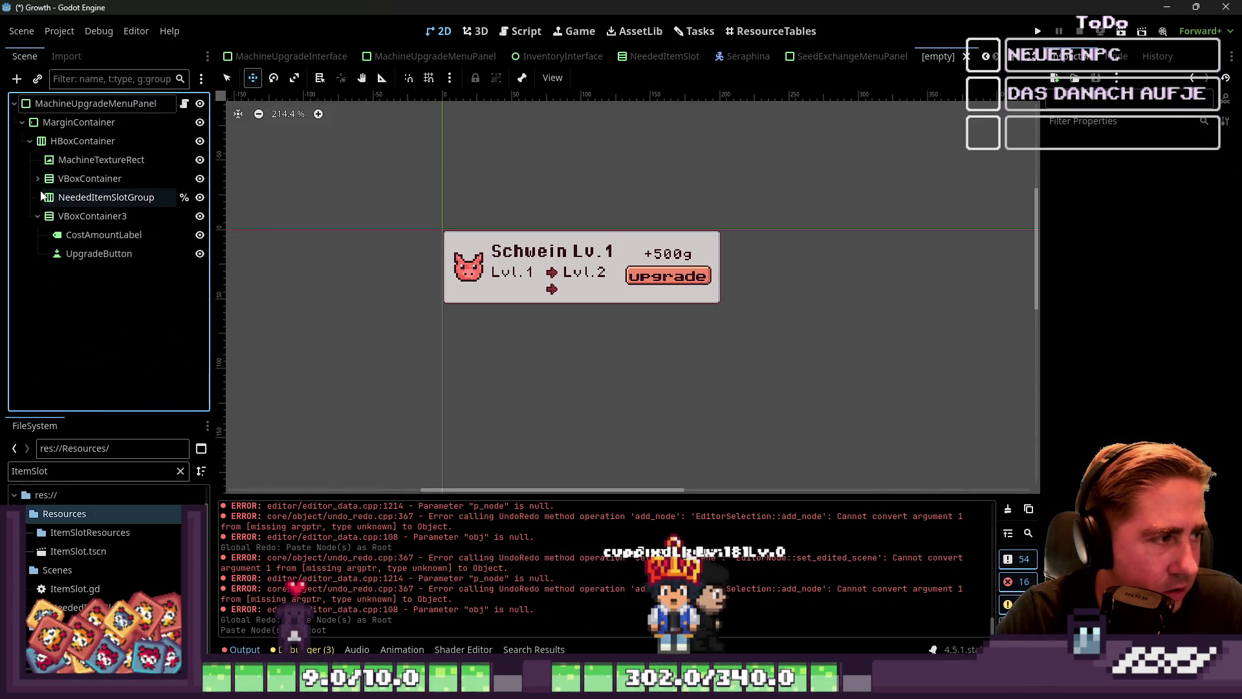
pyautogui.click(37, 217)
pyautogui.click(77, 220)
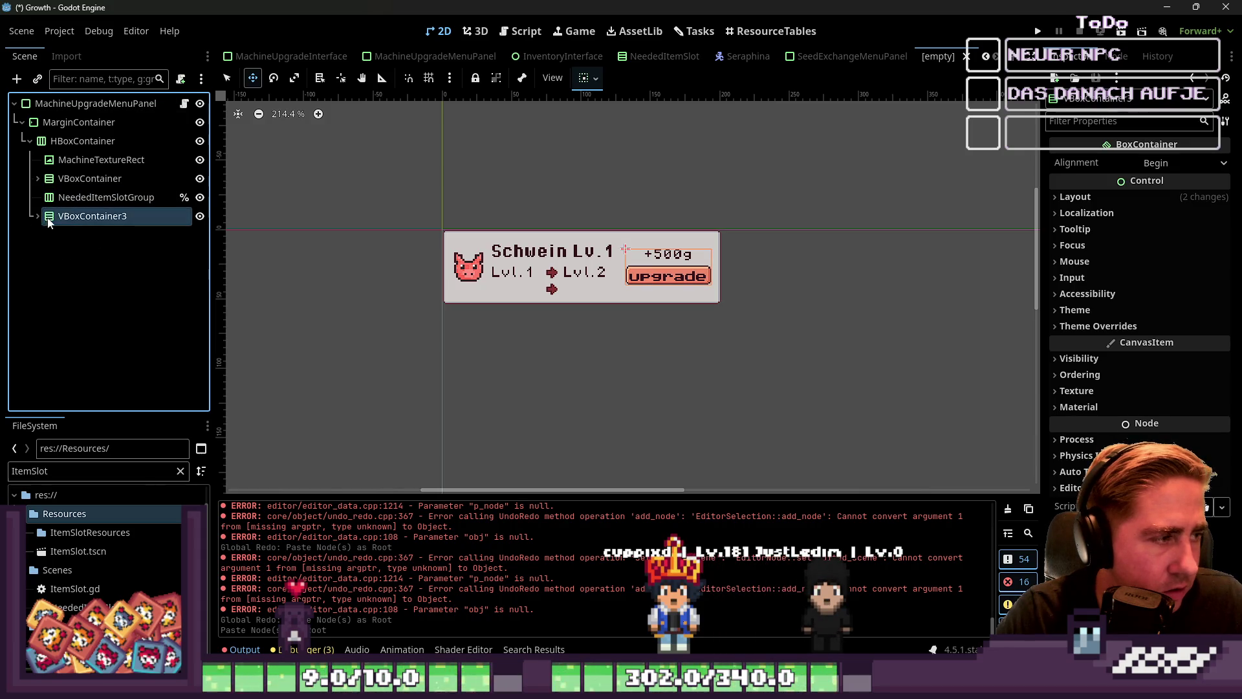
# Drag the arrow TextureRect into VBoxContainer3 above the price and upgrade button.
pyautogui.scroll(2, 525, 291)
pyautogui.click(562, 293)
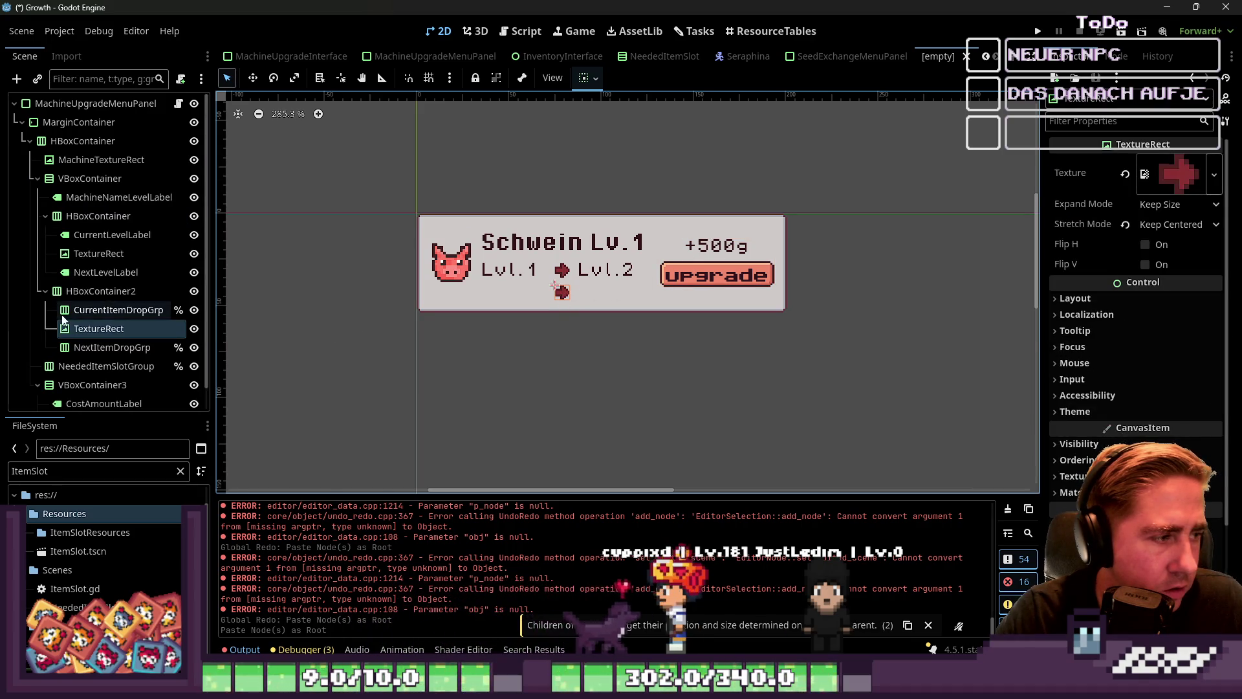
pyautogui.click(97, 329)
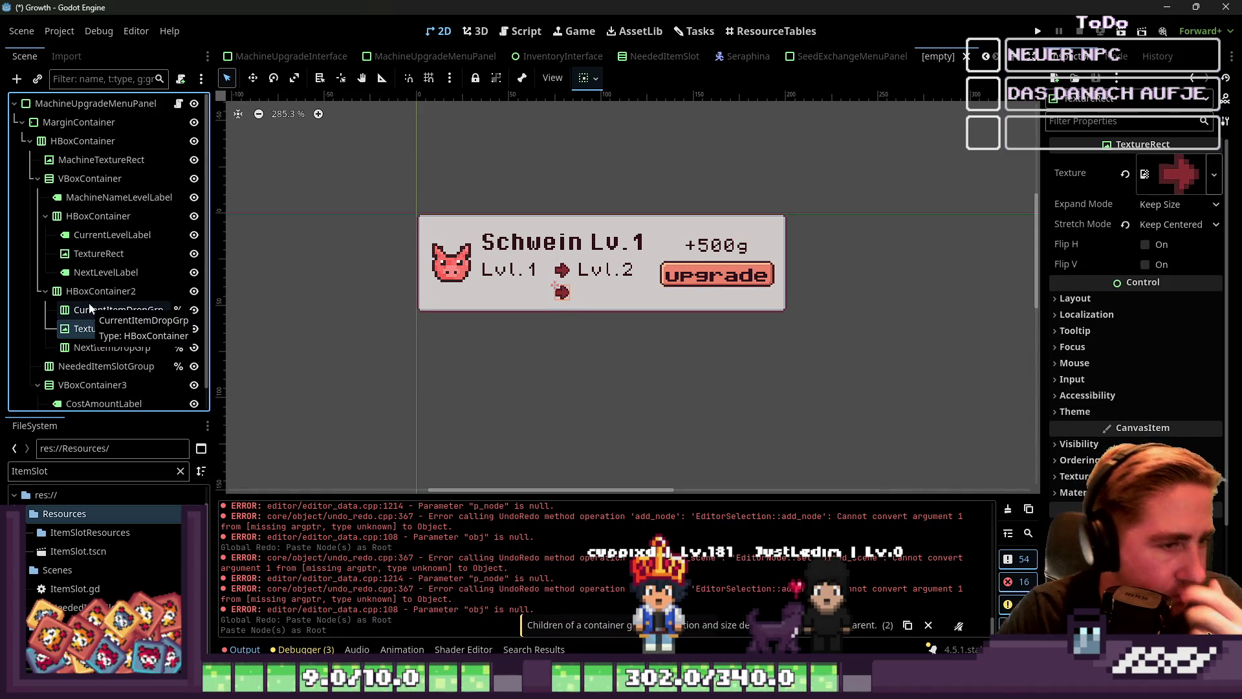
pyautogui.scroll(-1, 90, 310)
pyautogui.moveTo(85, 311)
pyautogui.mouseDown()
pyautogui.moveTo(116, 392)
pyautogui.moveTo(92, 359)
pyautogui.mouseUp()
# Reposition NeededItemSlotGroup so it sits above the level row.
pyautogui.click(37, 343)
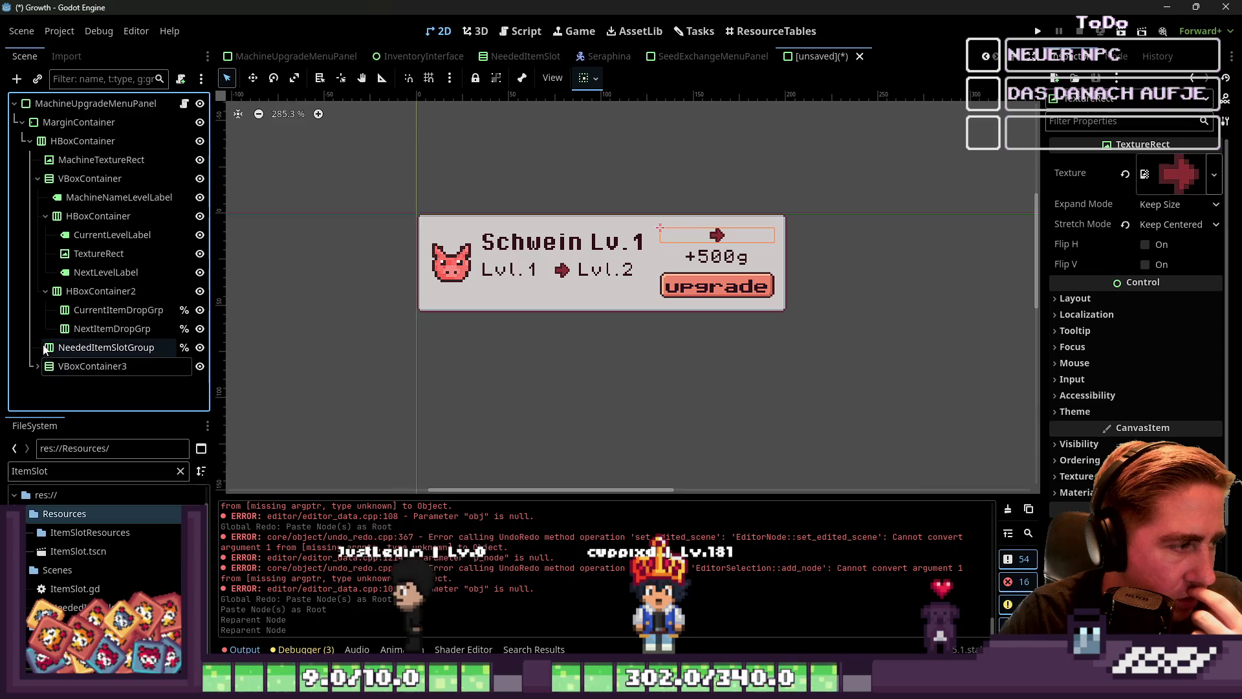
pyautogui.click(62, 366)
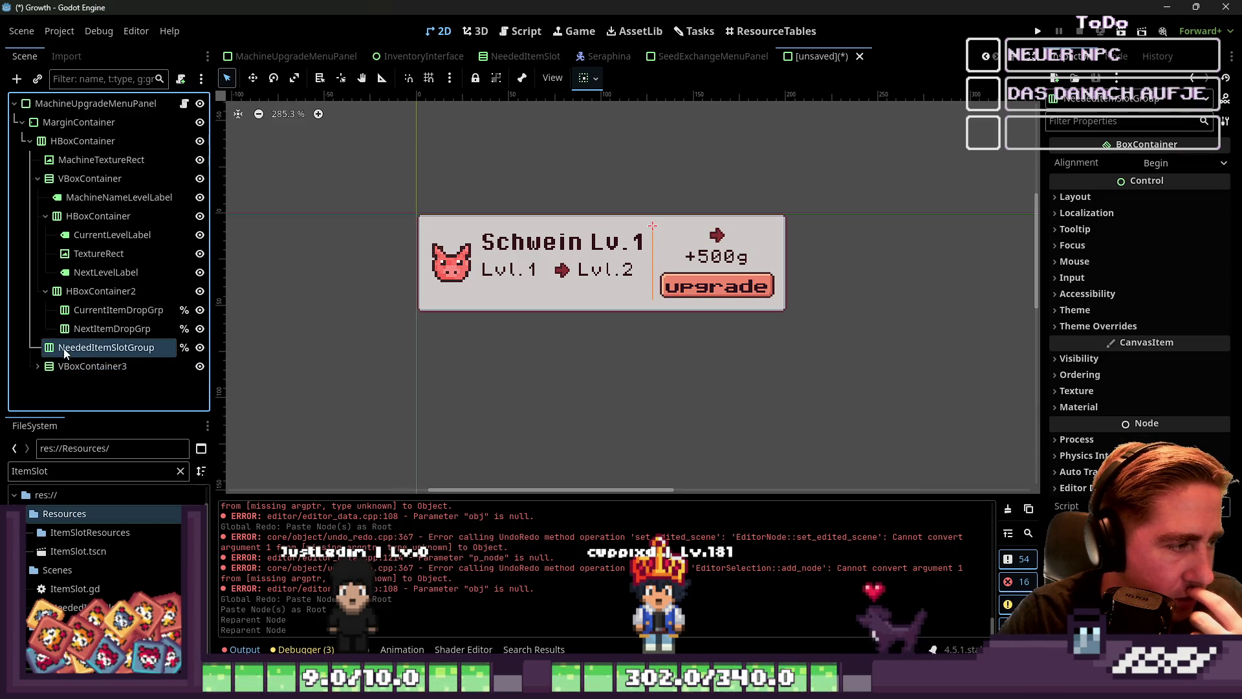
pyautogui.click(45, 216)
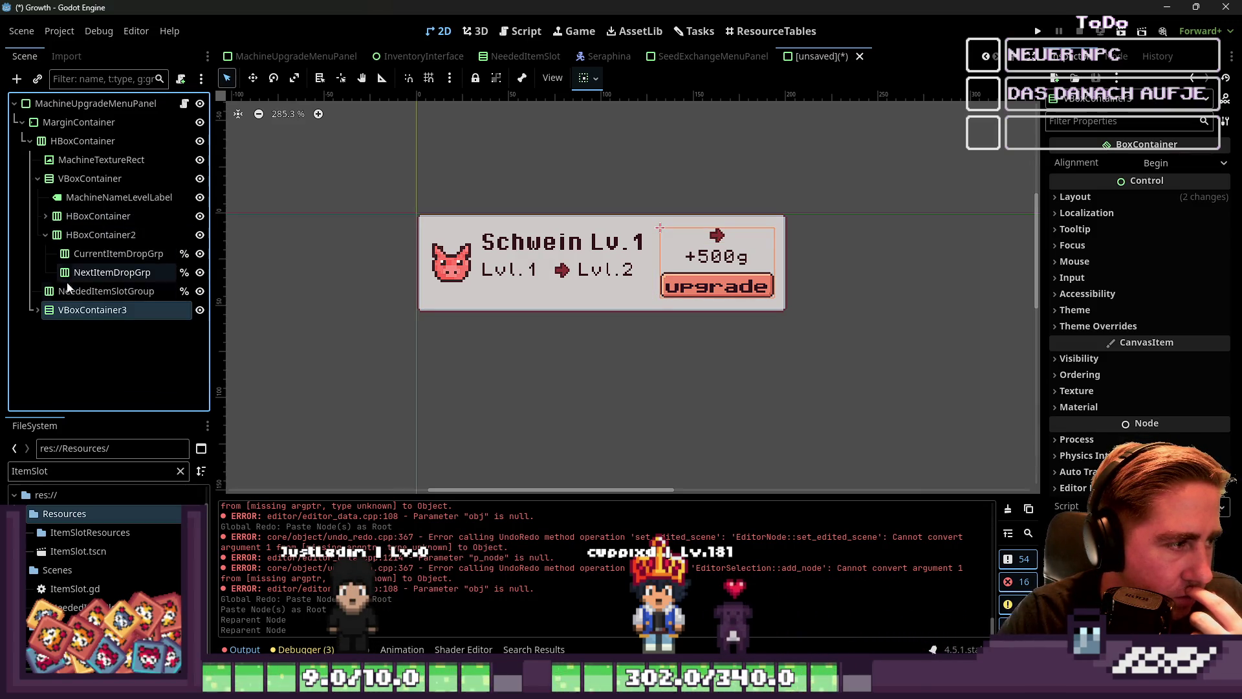
pyautogui.click(82, 291)
pyautogui.moveTo(82, 291); pyautogui.dragTo(69, 227)
pyautogui.click(45, 216)
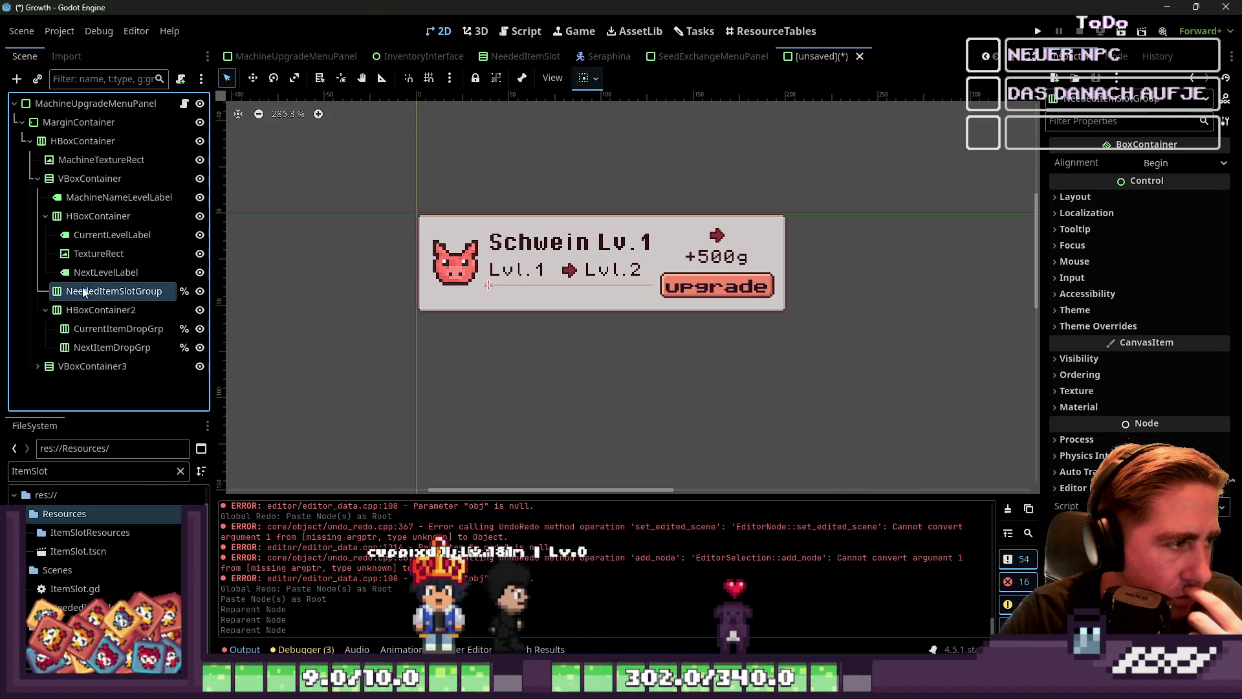
pyautogui.moveTo(83, 286)
pyautogui.mouseDown()
pyautogui.moveTo(103, 267)
pyautogui.moveTo(94, 292)
pyautogui.mouseUp()
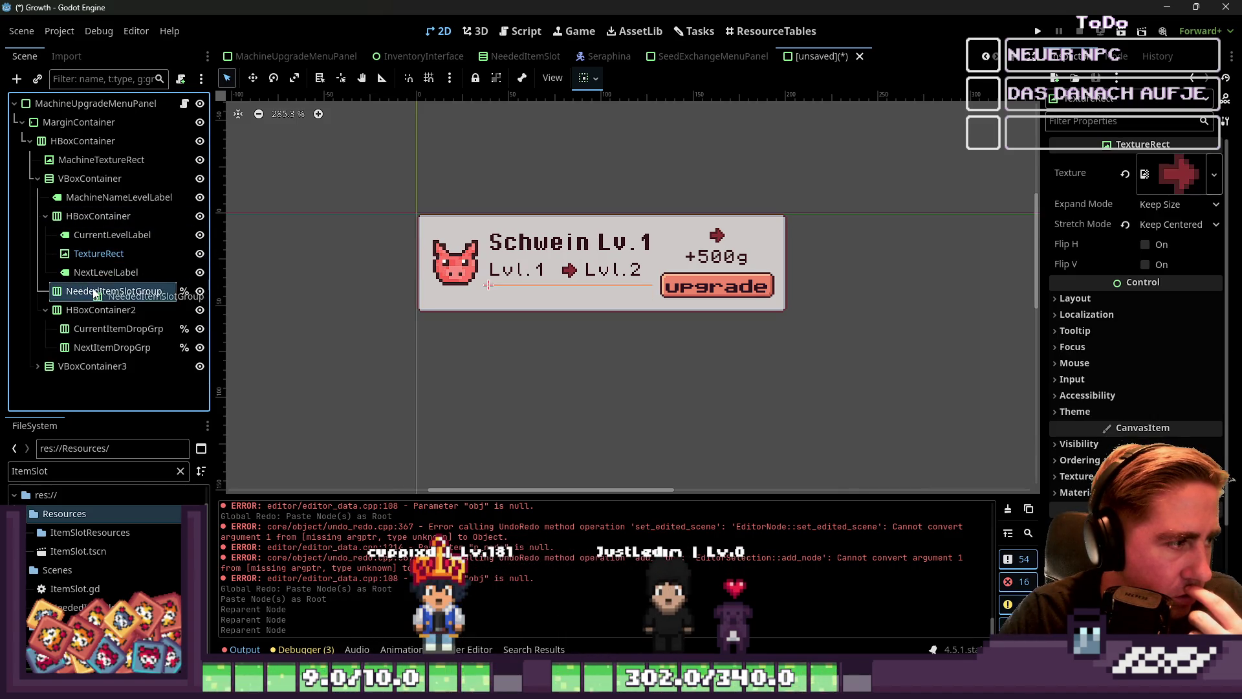
pyautogui.moveTo(104, 249); pyautogui.dragTo(103, 244)
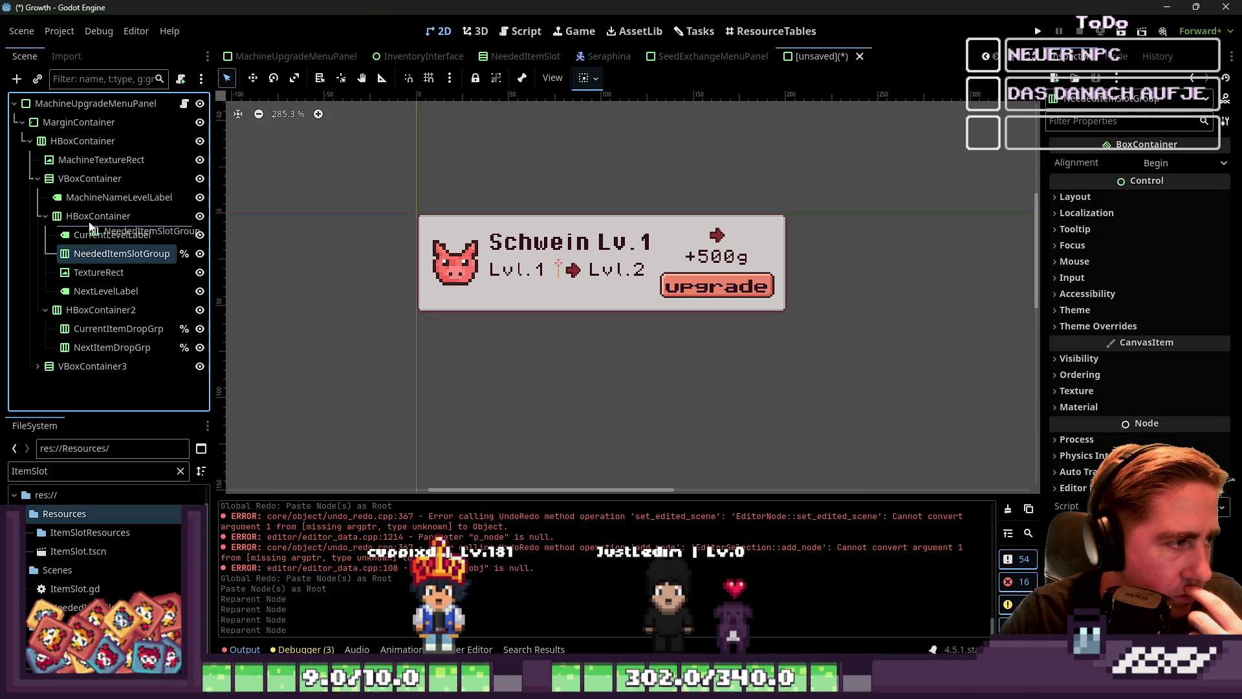
pyautogui.moveTo(89, 211); pyautogui.dragTo(84, 213)
# Delete the level-row HBoxContainer and the pig icon, confirming each removal.
pyautogui.click(69, 235)
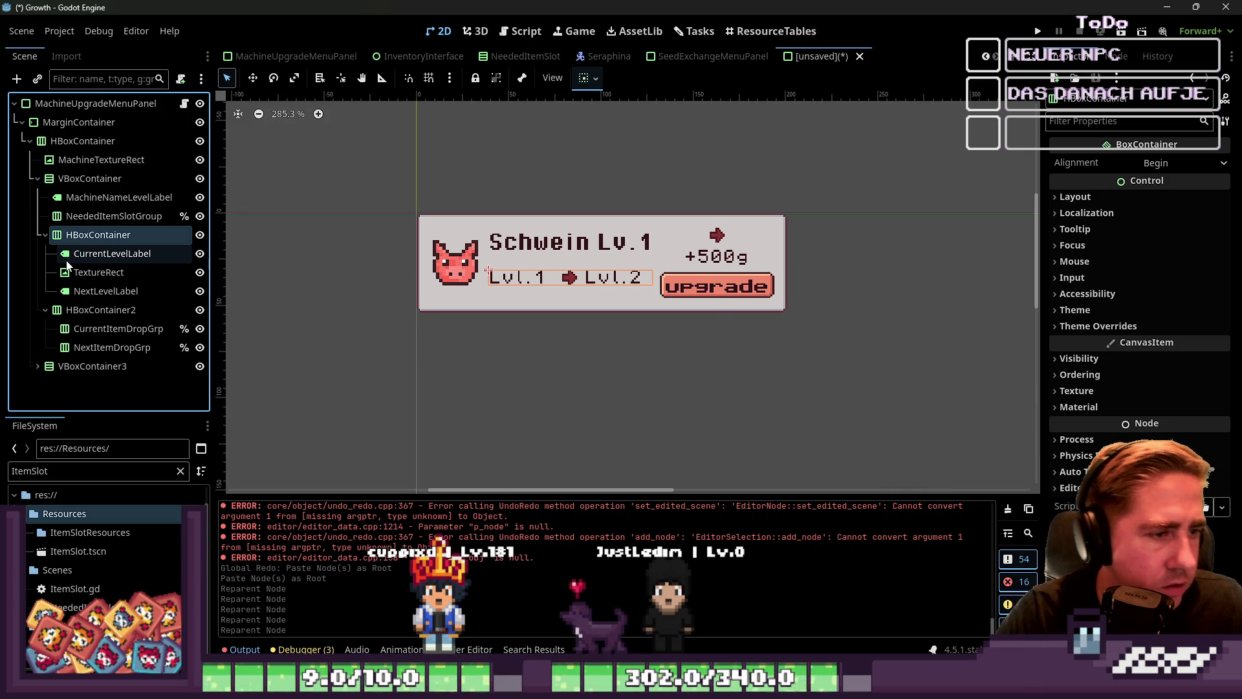
pyautogui.press('Delete')
pyautogui.press('Return')
pyautogui.click(68, 270)
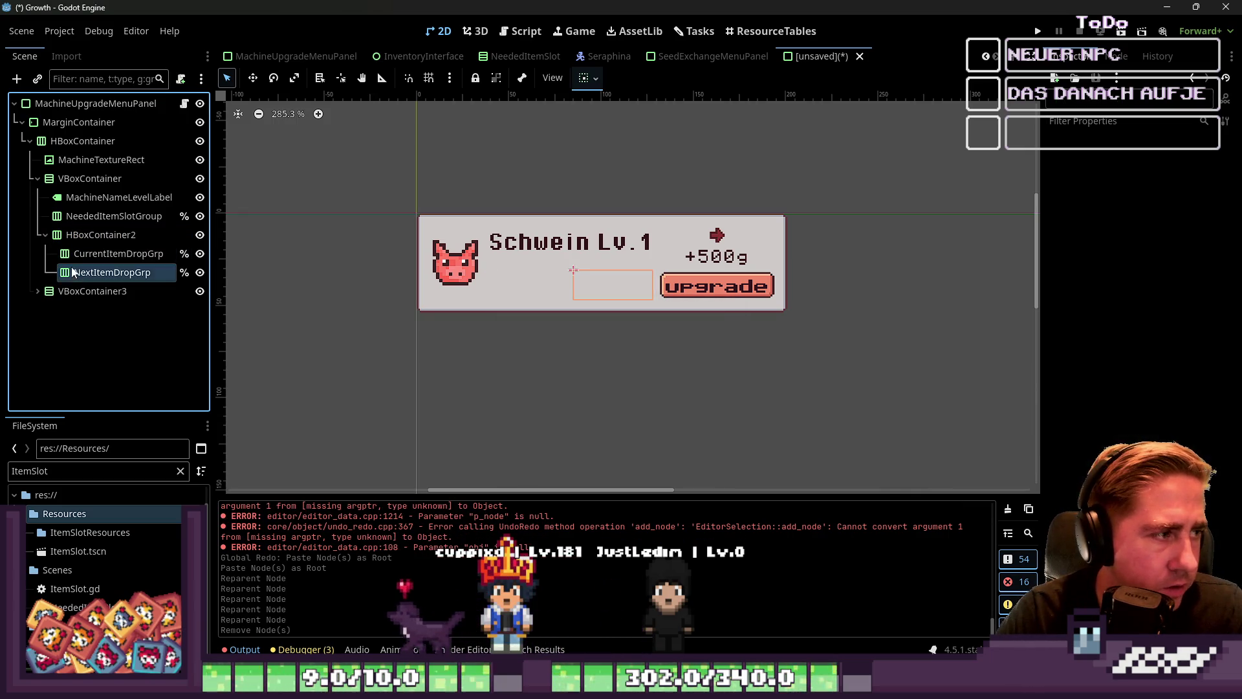
pyautogui.click(68, 164)
pyautogui.press('Delete')
pyautogui.press('Return')
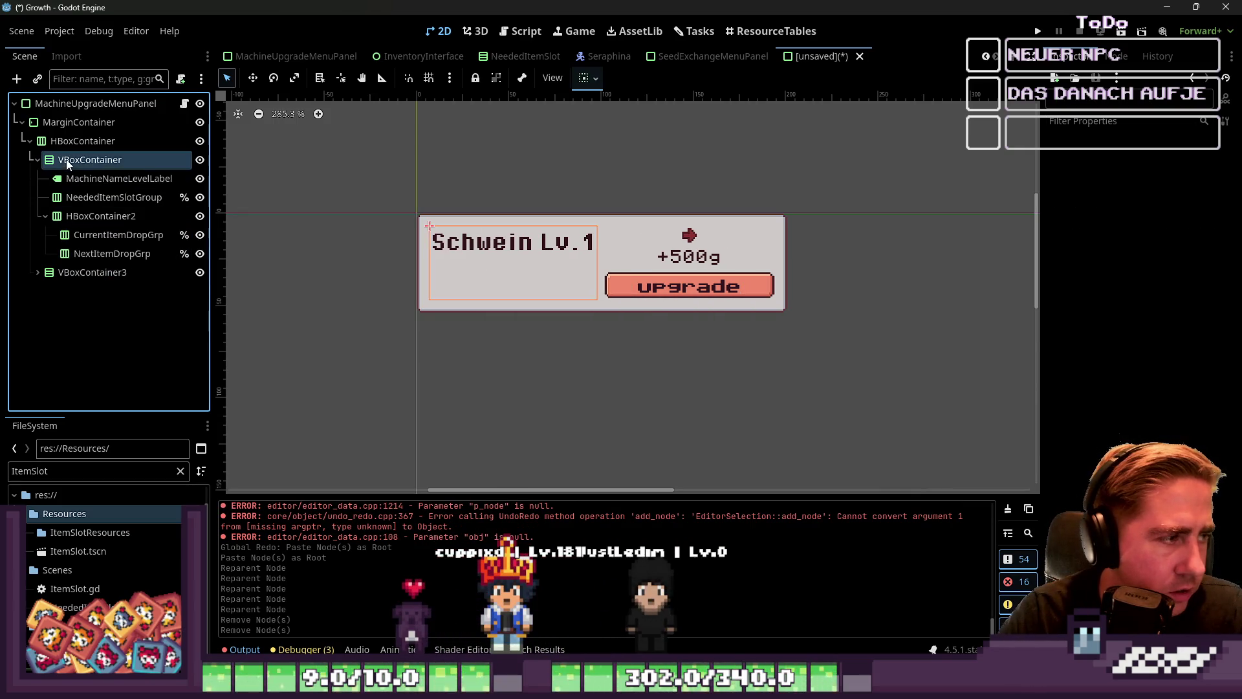
pyautogui.click(113, 197)
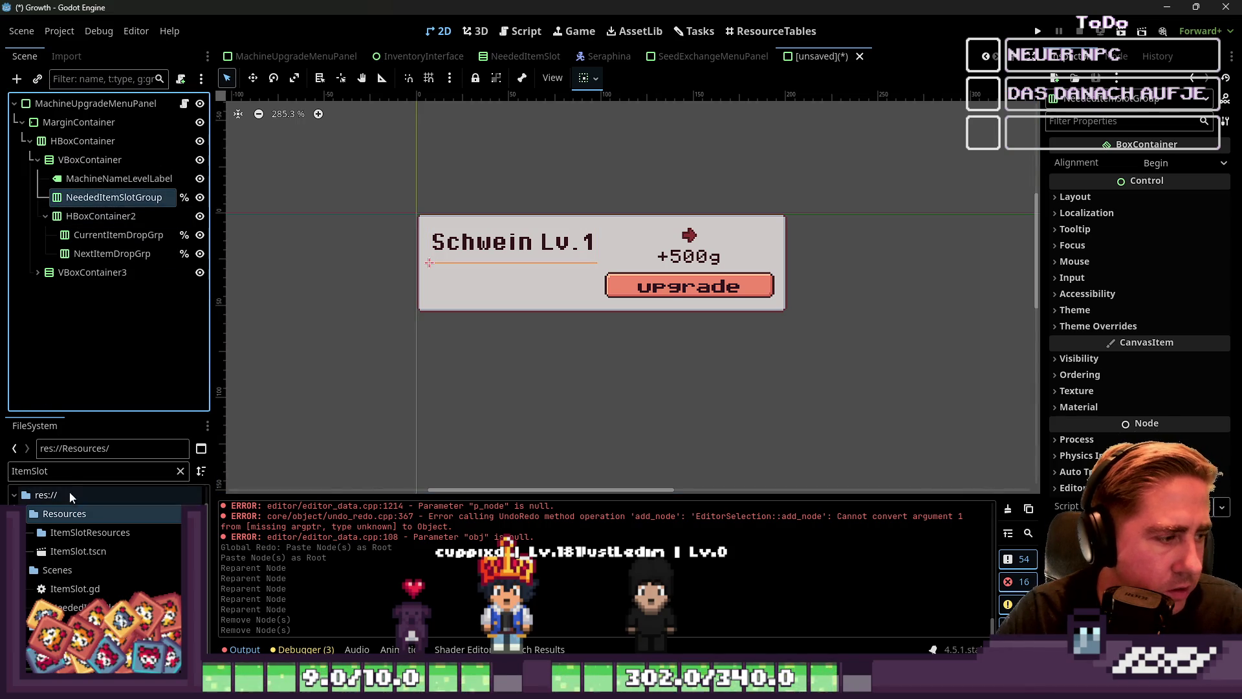
# Filter files for 'Need' and instance NeededItemSlot.tscn into the panel, undoing accidental changes.
pyautogui.doubleClick(67, 471)
pyautogui.write('Needed')
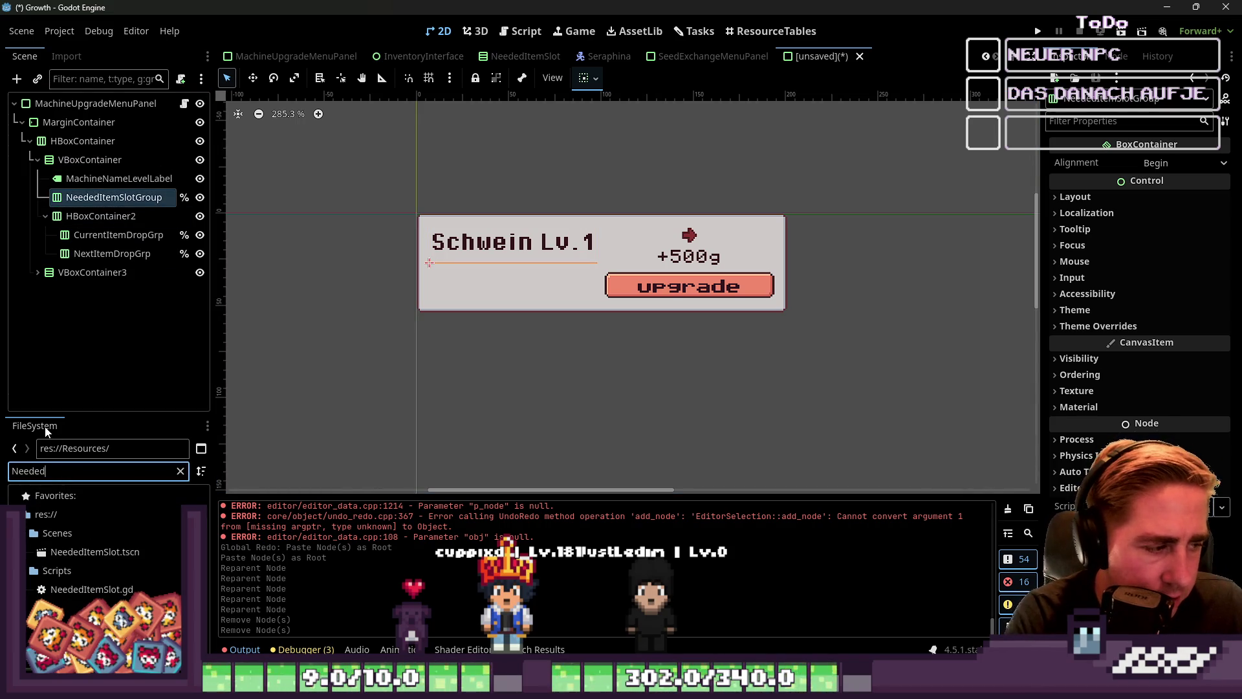
pyautogui.moveTo(126, 557)
pyautogui.mouseDown()
pyautogui.moveTo(133, 212)
pyautogui.moveTo(119, 196)
pyautogui.mouseUp()
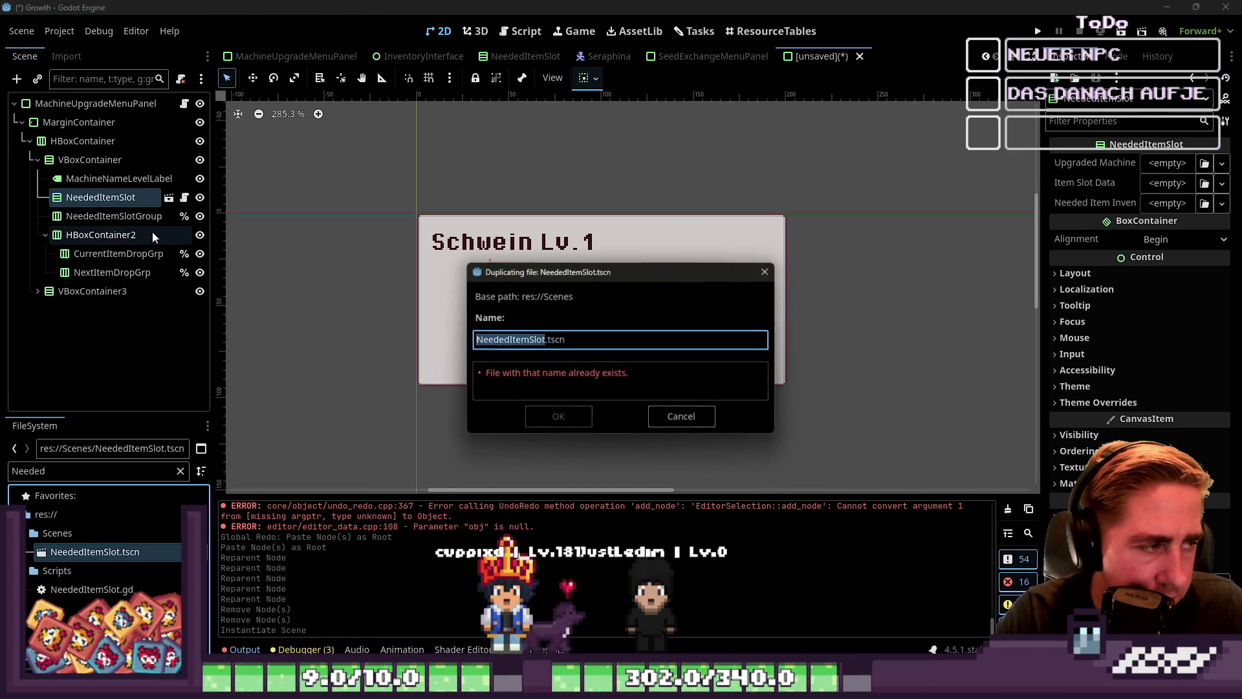
pyautogui.hotkey('ctrl', 'd')
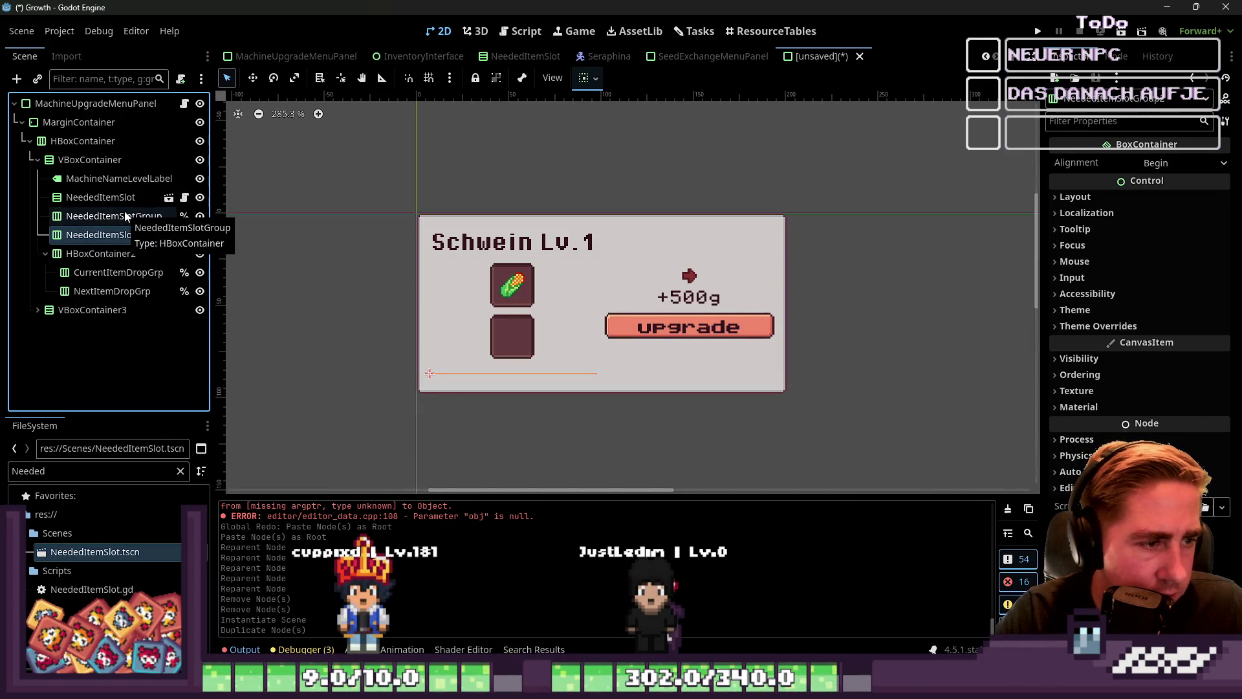
pyautogui.hotkey('ctrl', 'z')
pyautogui.click(101, 197)
pyautogui.click(114, 215)
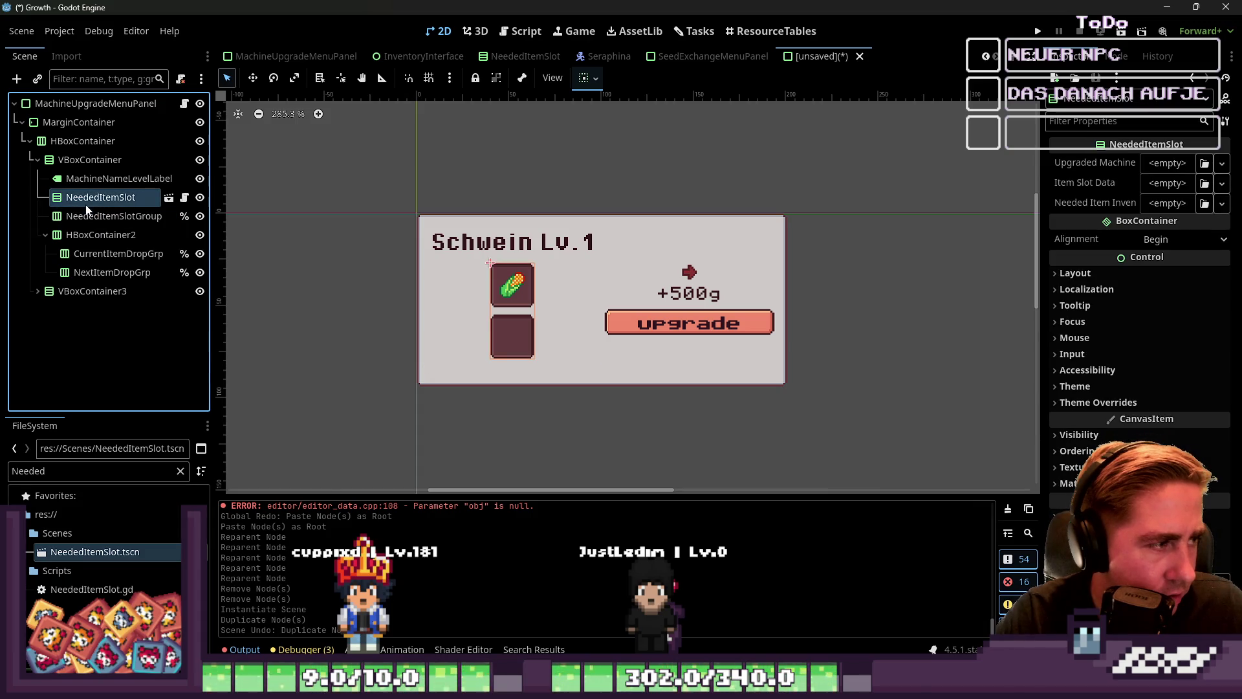
pyautogui.moveTo(113, 215)
pyautogui.mouseDown()
pyautogui.moveTo(137, 196)
pyautogui.moveTo(102, 188)
pyautogui.moveTo(131, 206)
pyautogui.mouseUp()
pyautogui.hotkey('ctrl', 'z')
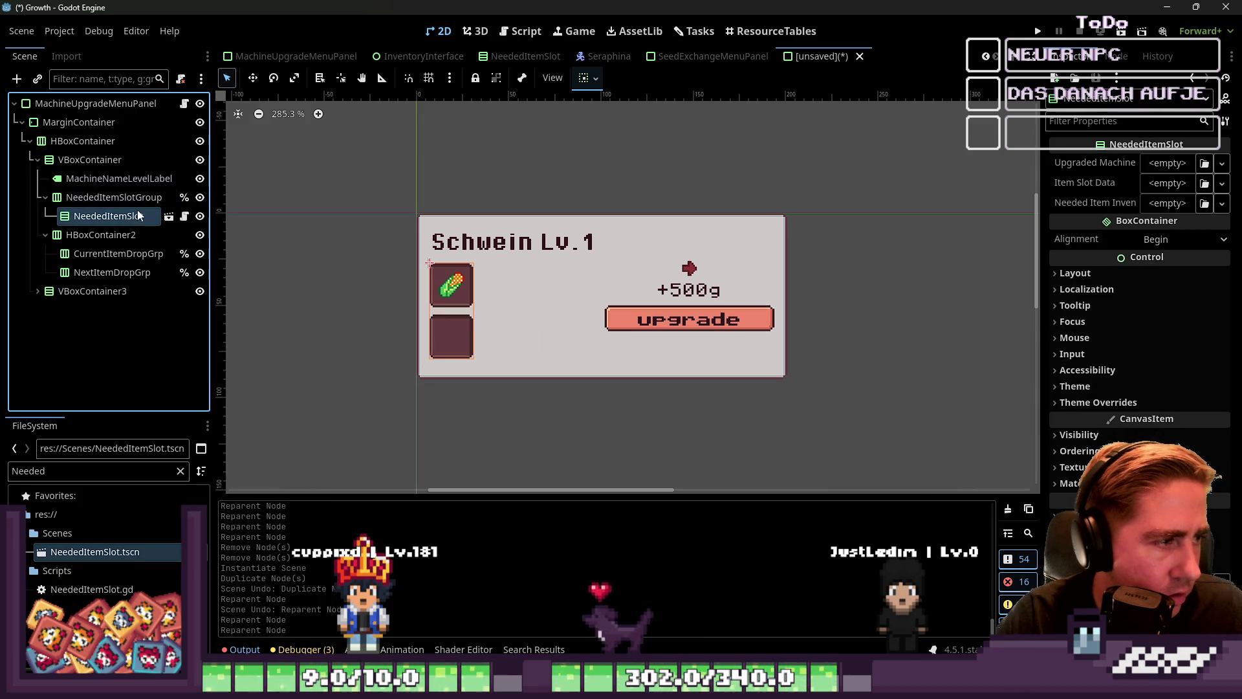
# Duplicate the NeededItemSlot twice more to extend the row of corn slots.
pyautogui.hotkey('ctrl', 'd')
pyautogui.hotkey('ctrl', 'd')
pyautogui.hotkey('ctrl', 'd')
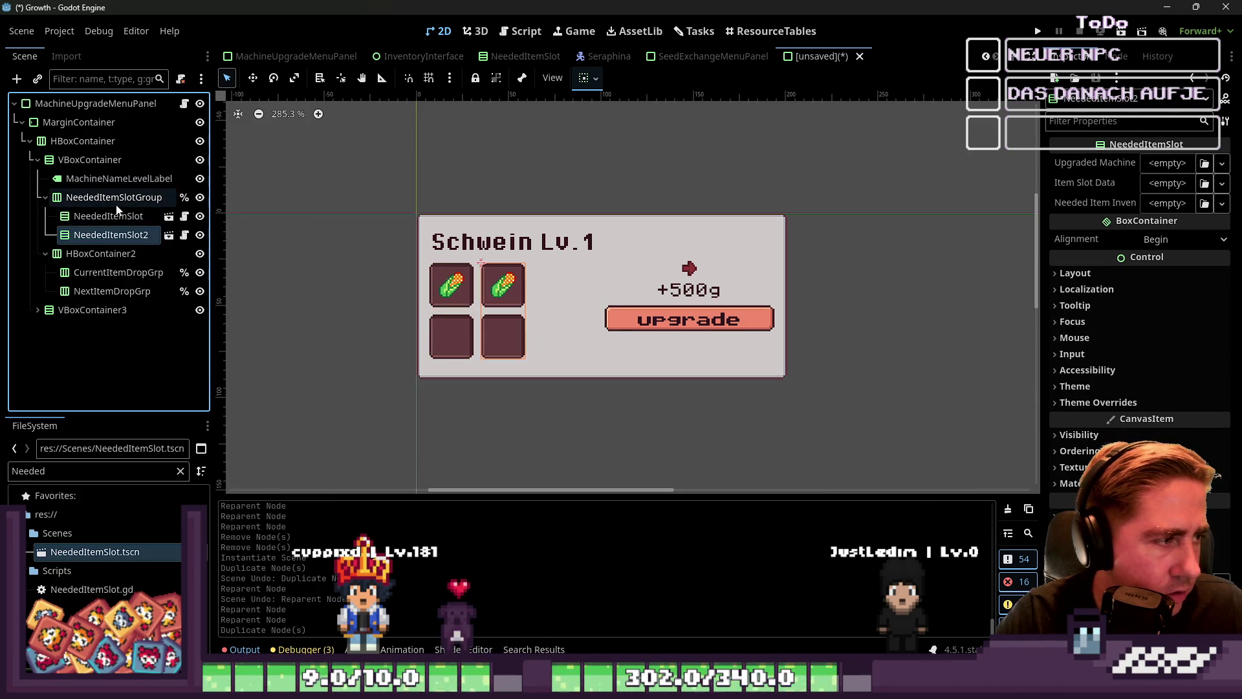
pyautogui.hotkey('ctrl', 'd')
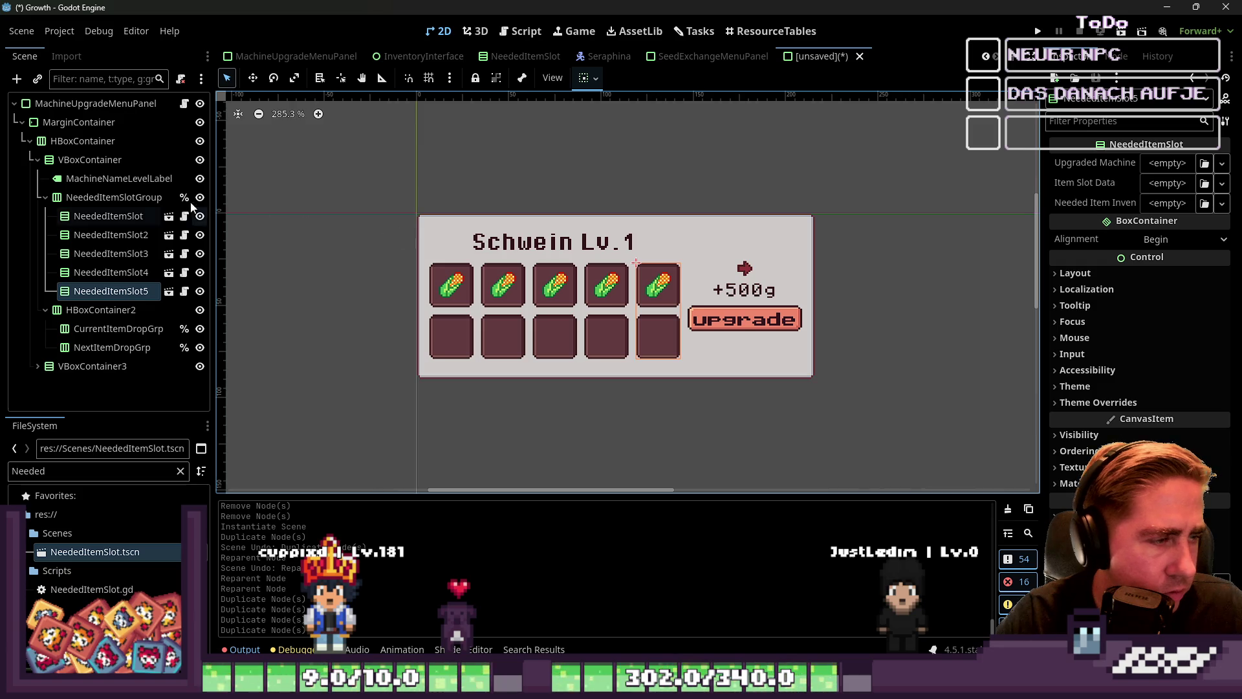
pyautogui.click(119, 178)
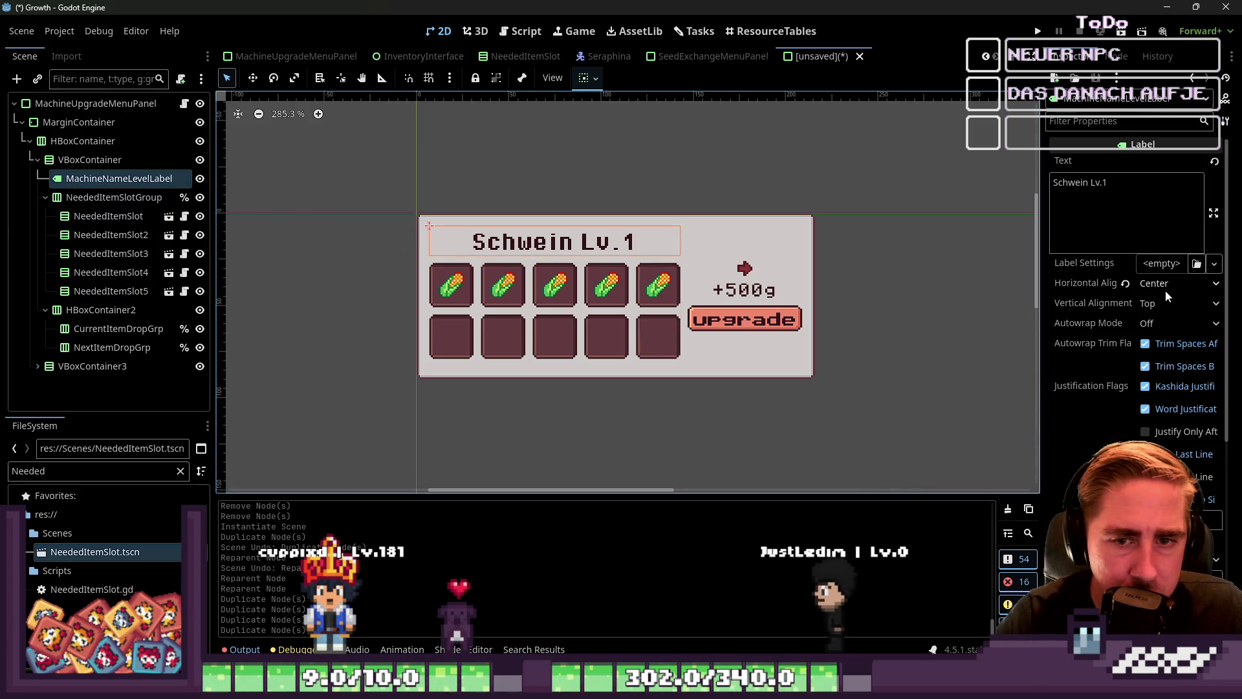
# Left-align the title label and change its text to 'Berry Seeds'.
pyautogui.click(1166, 290)
pyautogui.click(1158, 304)
pyautogui.click(1111, 224)
pyautogui.hotkey('ctrl', 'a')
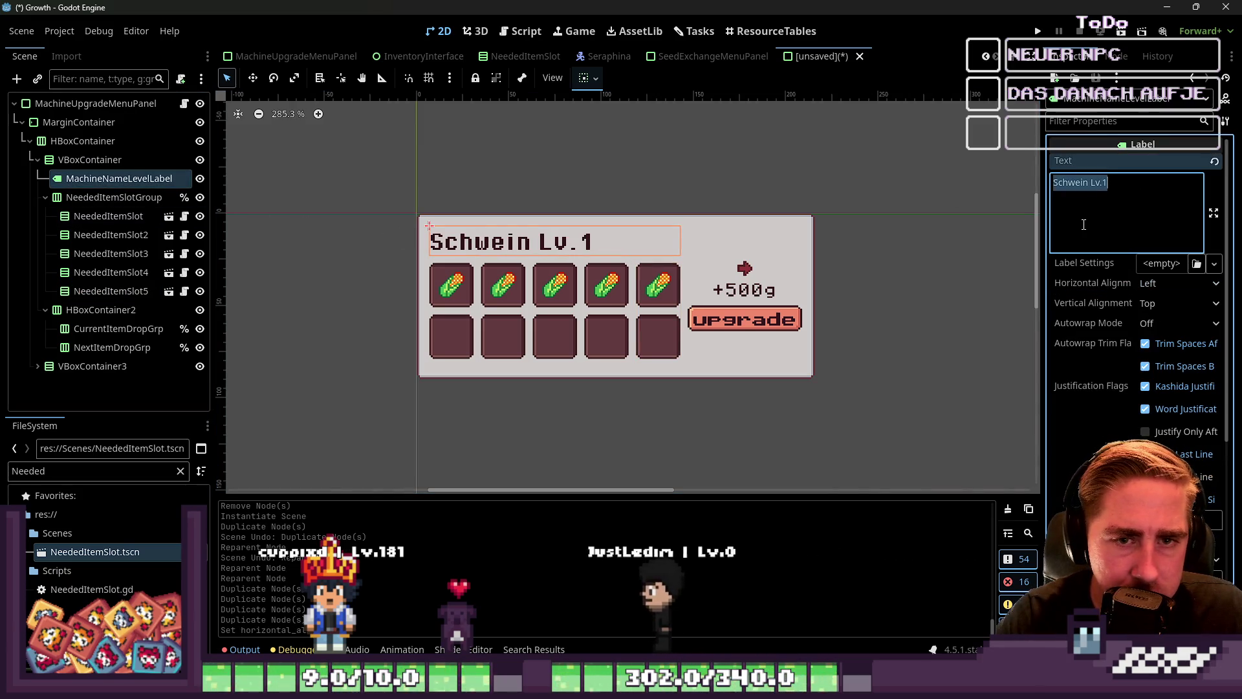
pyautogui.write('Berry Set')
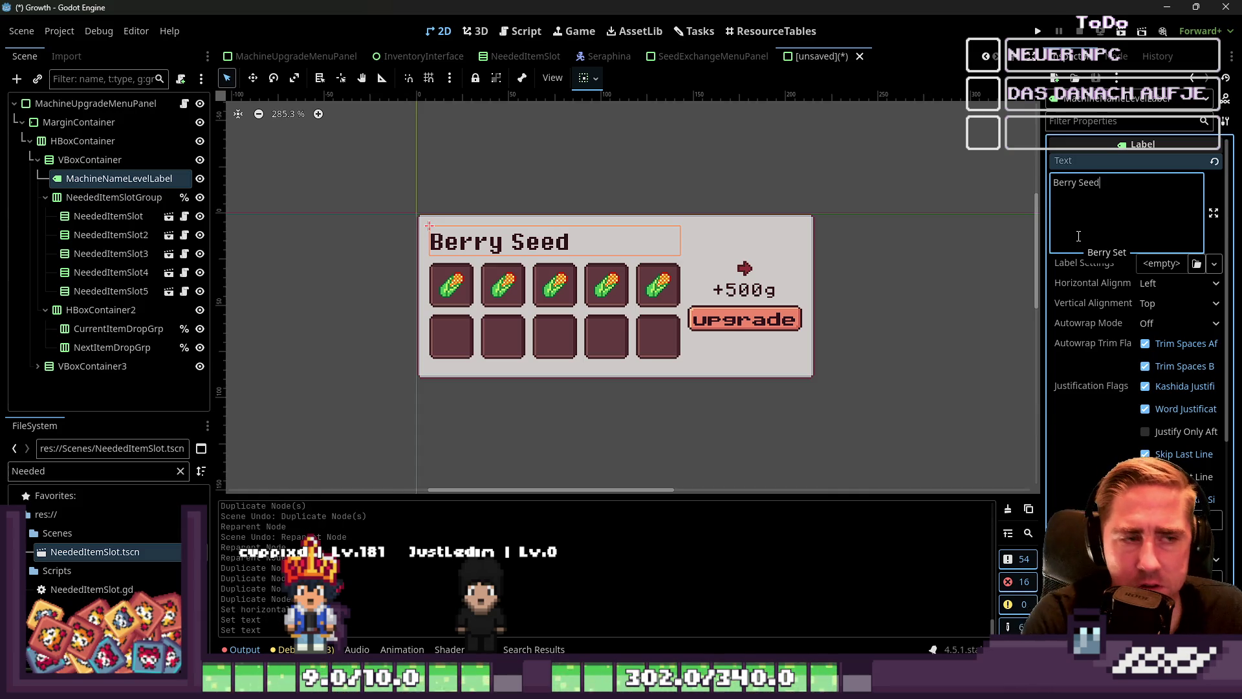
# Delete the HBoxContainer2 row holding the item-drop groups.
pyautogui.click(97, 235)
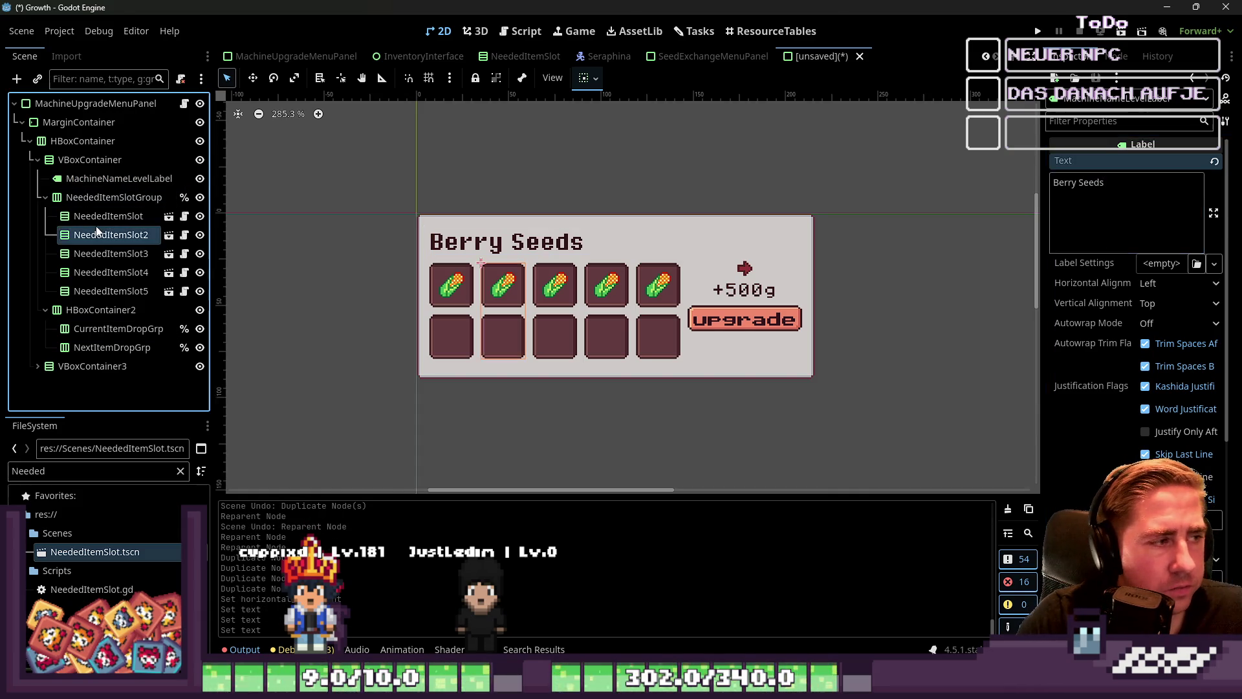
pyautogui.click(99, 256)
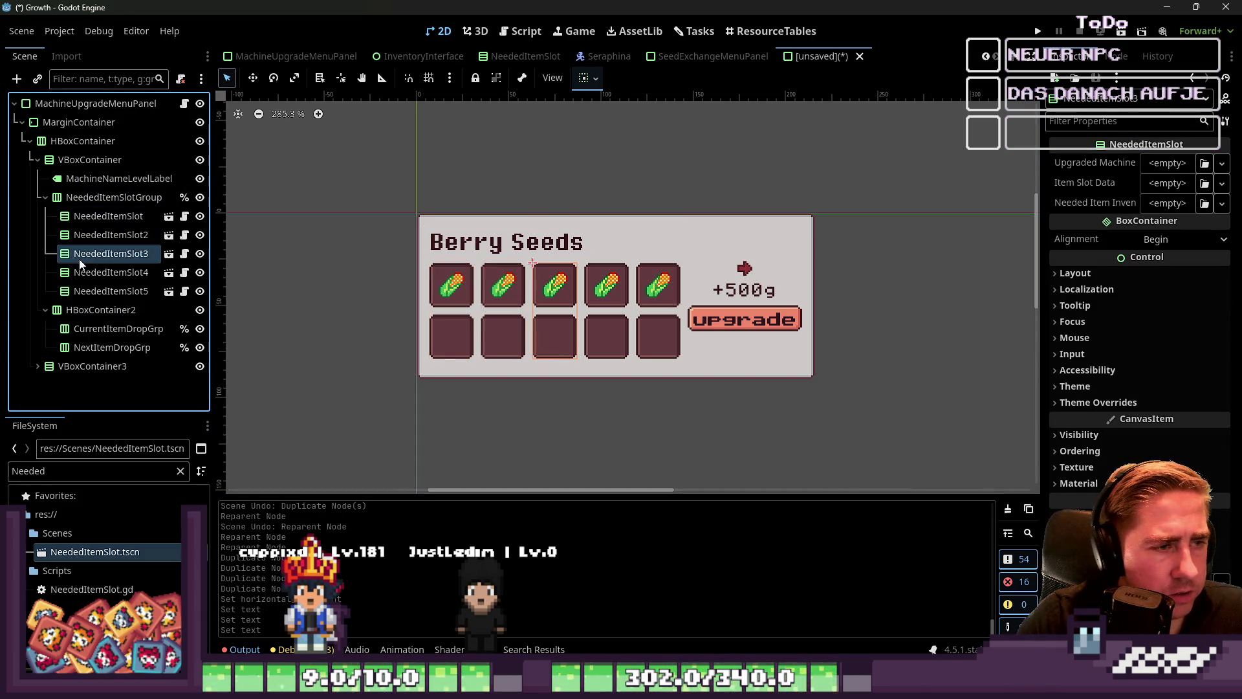
pyautogui.click(84, 327)
pyautogui.click(76, 312)
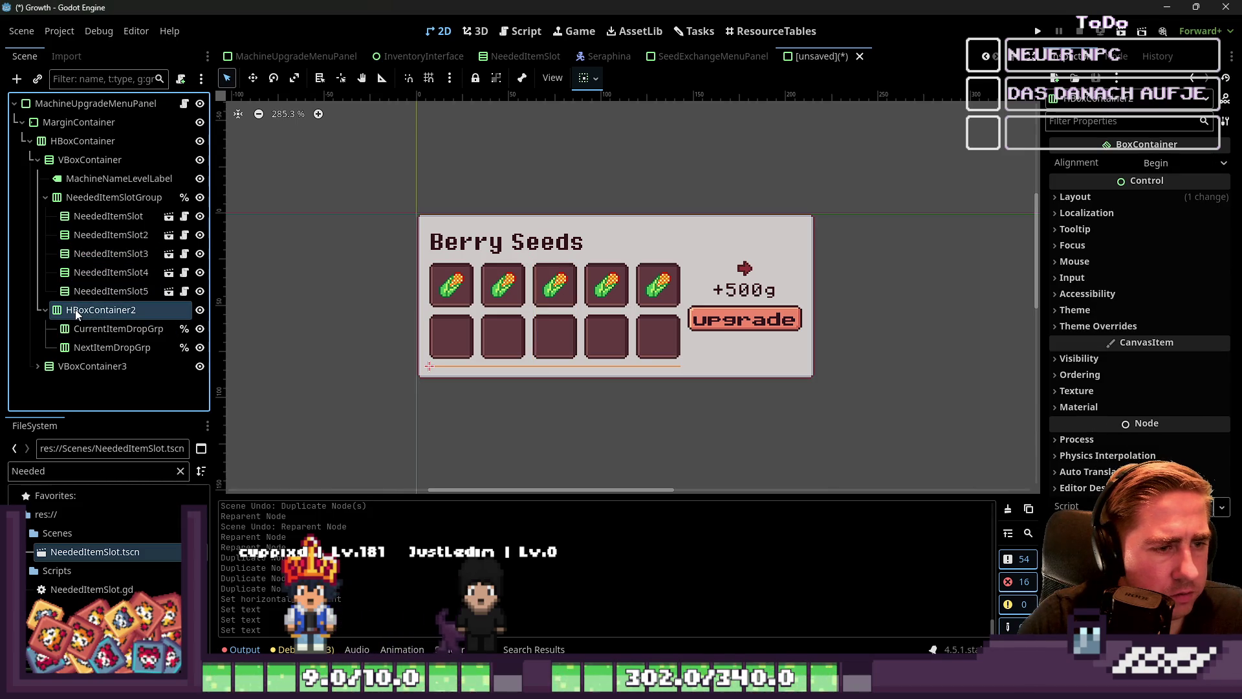
pyautogui.press('Delete')
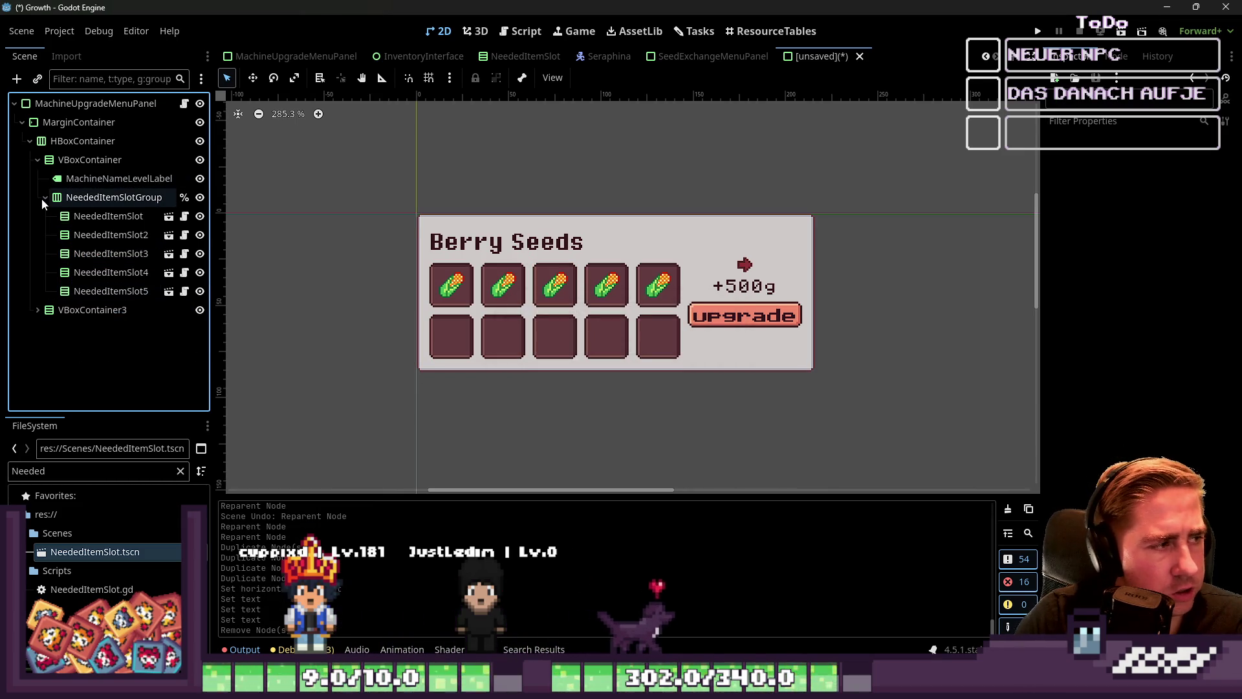
# Review the VBoxContainer, title, slot group and VBoxContainer3's arrow and price nodes.
pyautogui.click(46, 197)
pyautogui.click(55, 165)
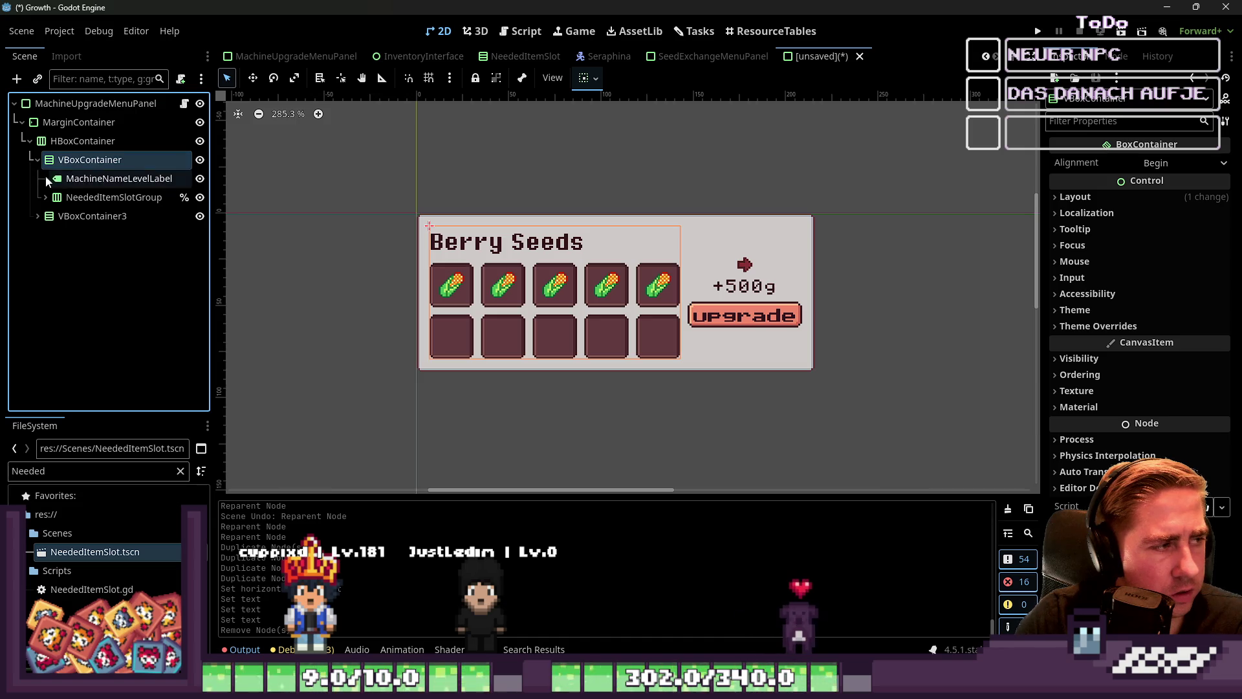
pyautogui.click(45, 178)
pyautogui.click(41, 197)
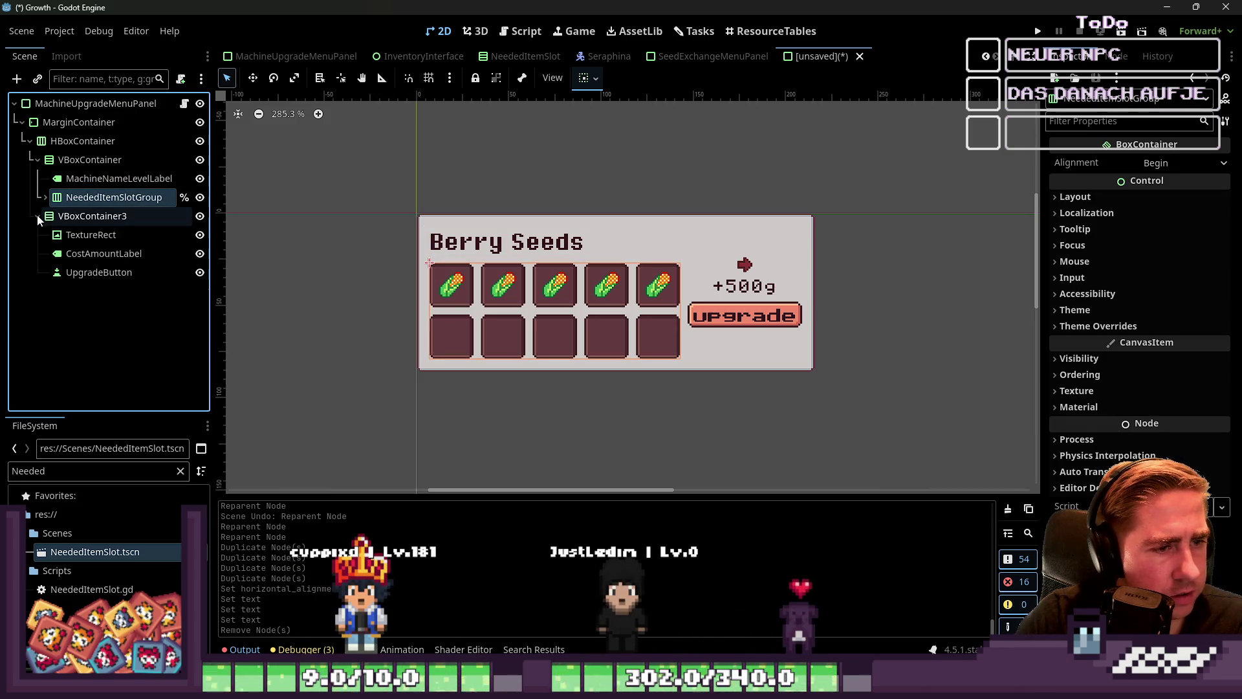
pyautogui.click(39, 216)
pyautogui.click(71, 235)
pyautogui.click(73, 254)
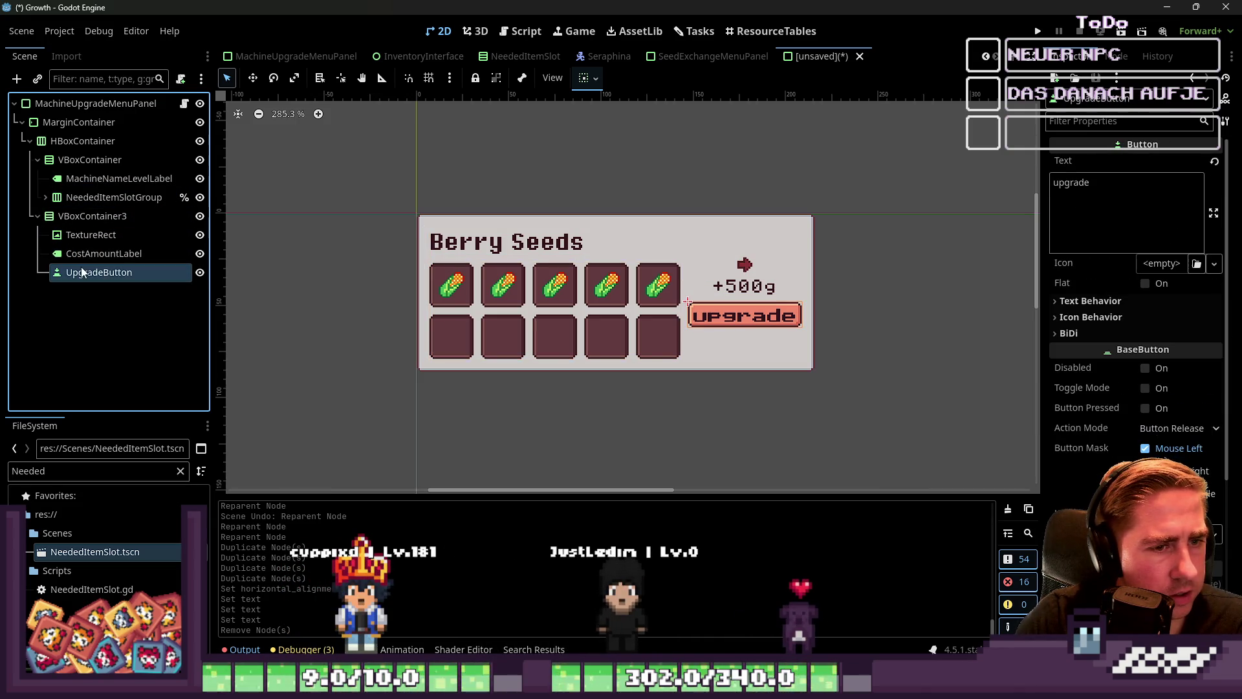
# Try Center, End and then Begin alignment on the VBoxContainer3 price column.
pyautogui.click(86, 215)
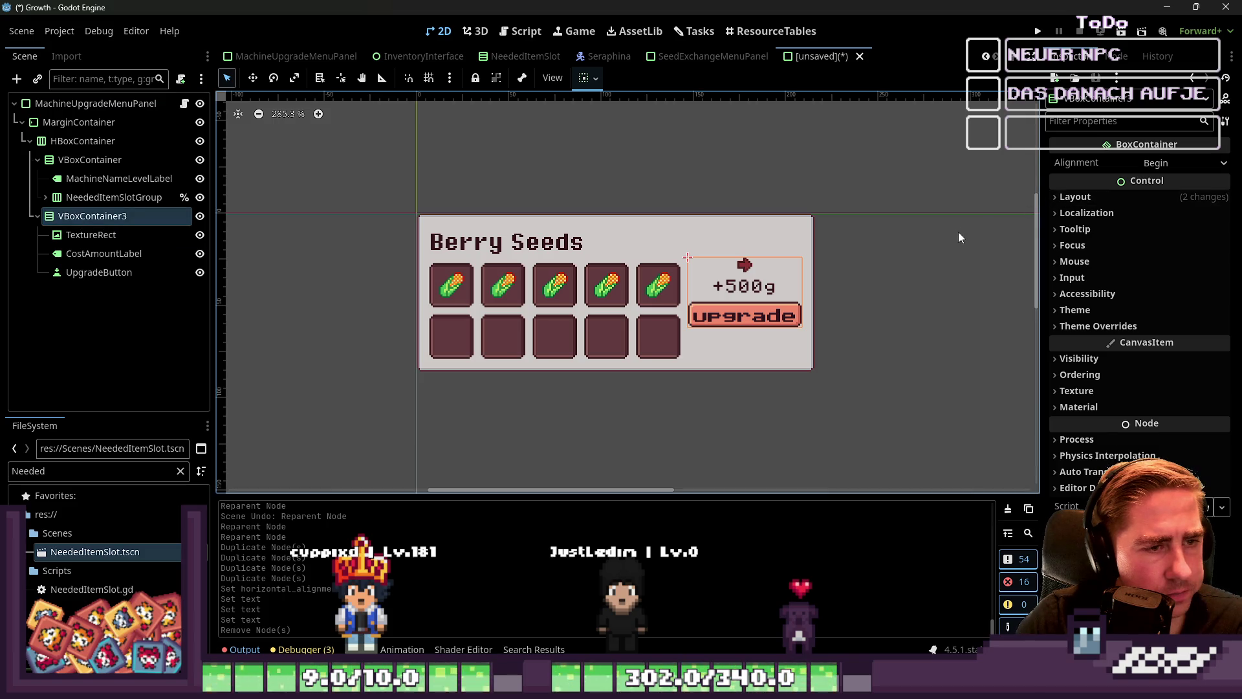
pyautogui.click(1171, 162)
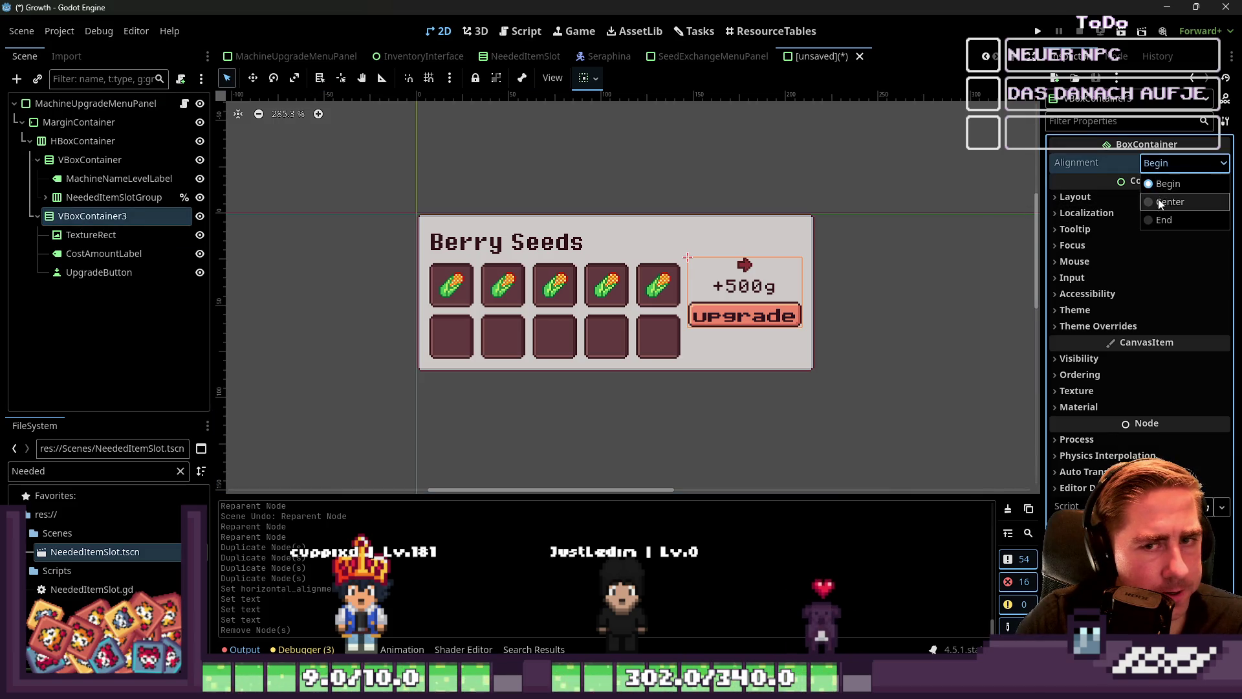
pyautogui.click(1158, 202)
pyautogui.click(1177, 162)
pyautogui.click(1163, 219)
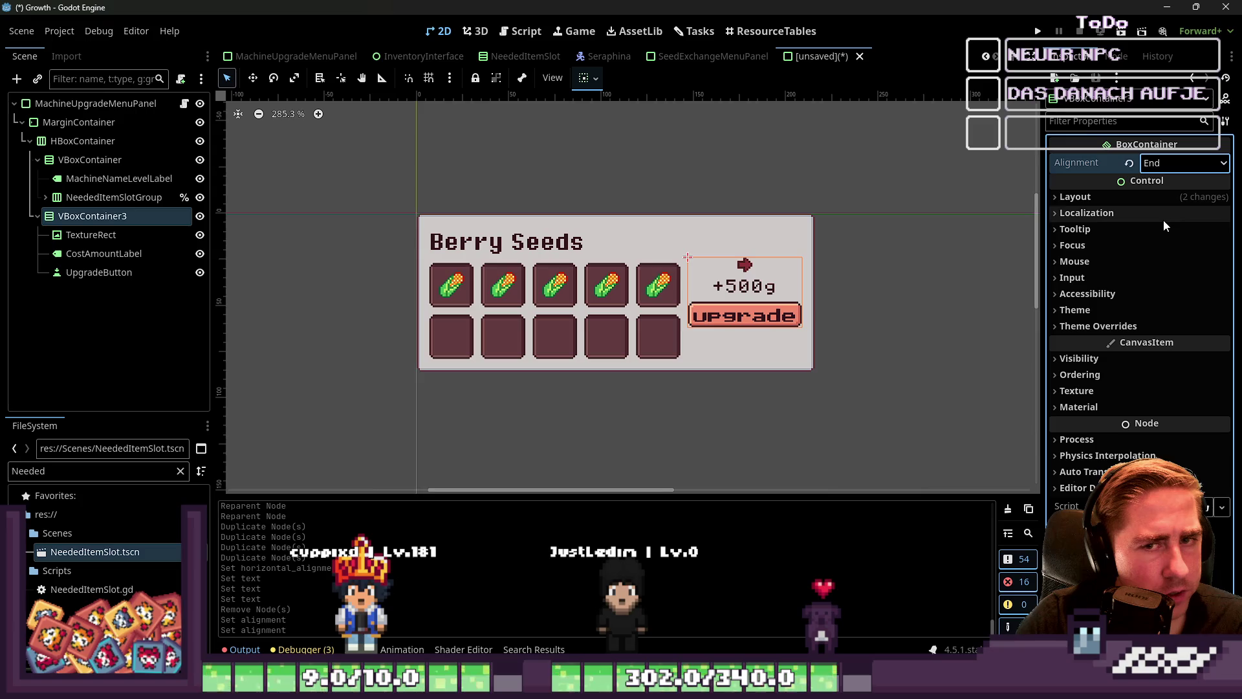
pyautogui.click(1158, 185)
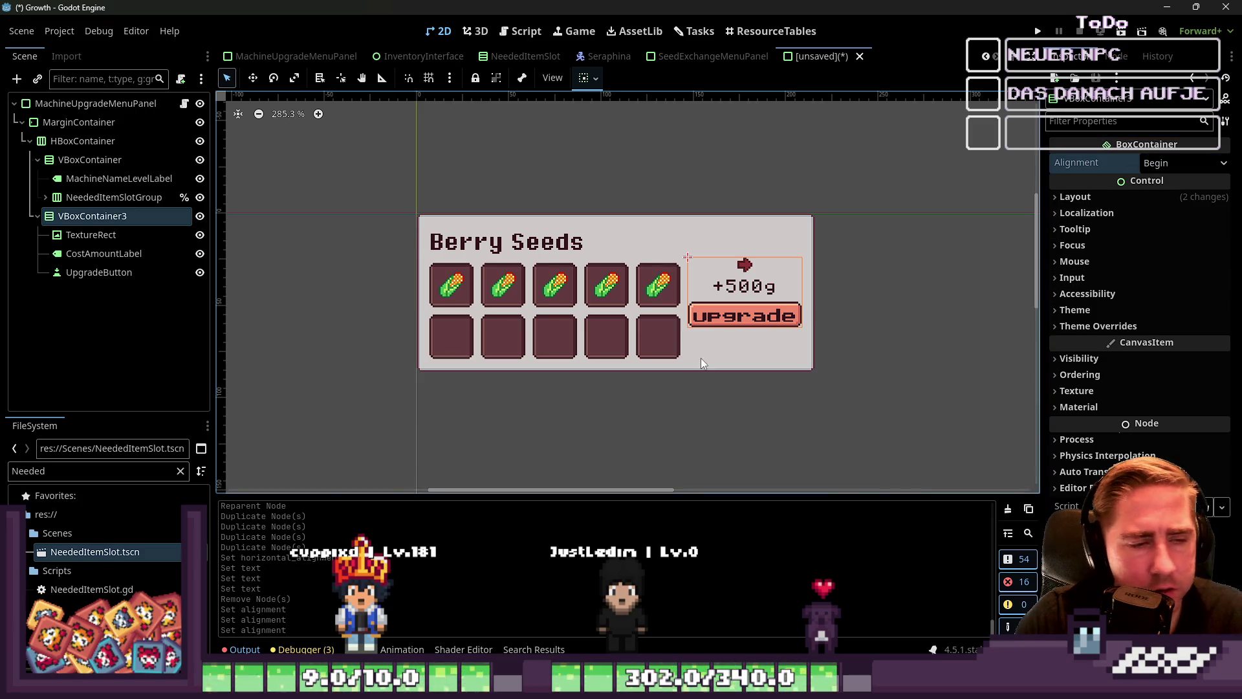
# Set the upgrade button's vertical container sizing, ending on Fill.
pyautogui.click(90, 140)
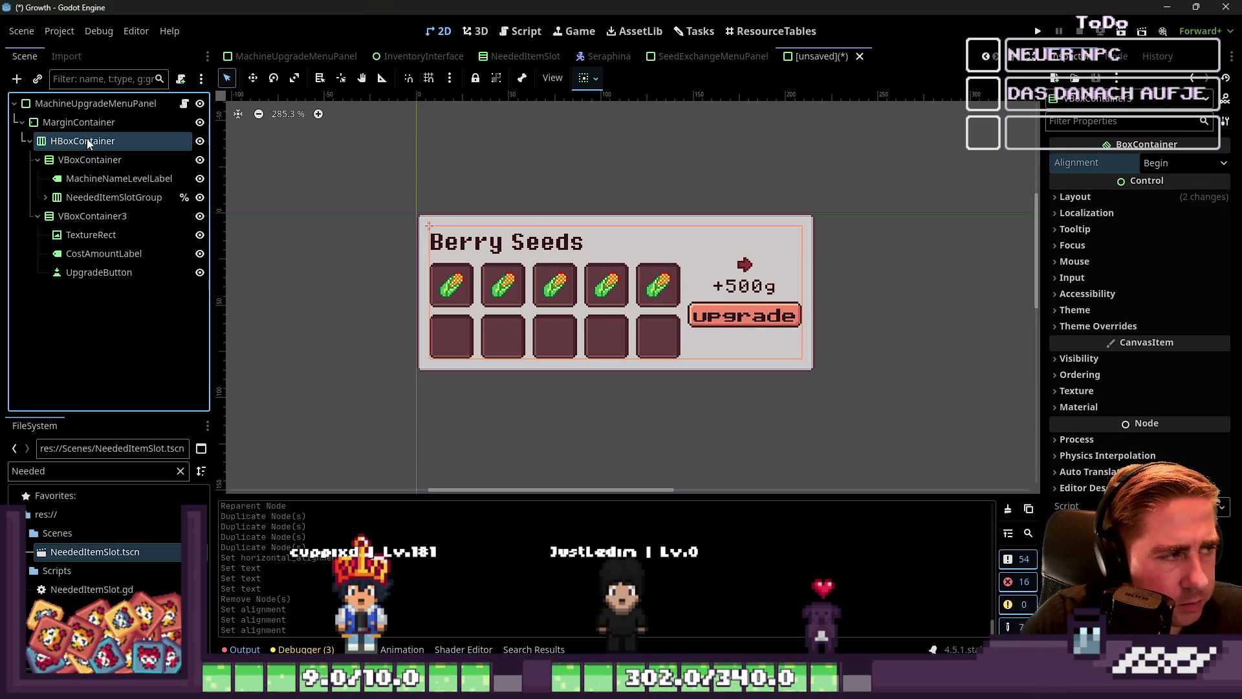
pyautogui.click(91, 215)
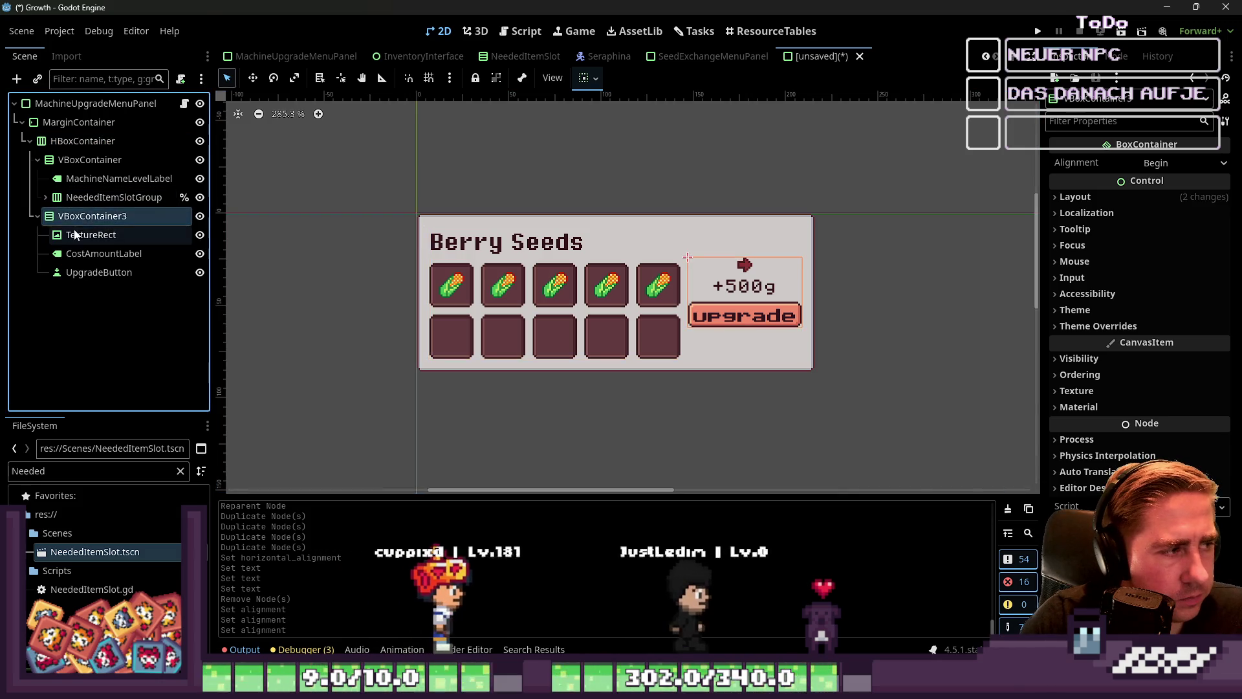
pyautogui.click(91, 234)
pyautogui.click(99, 273)
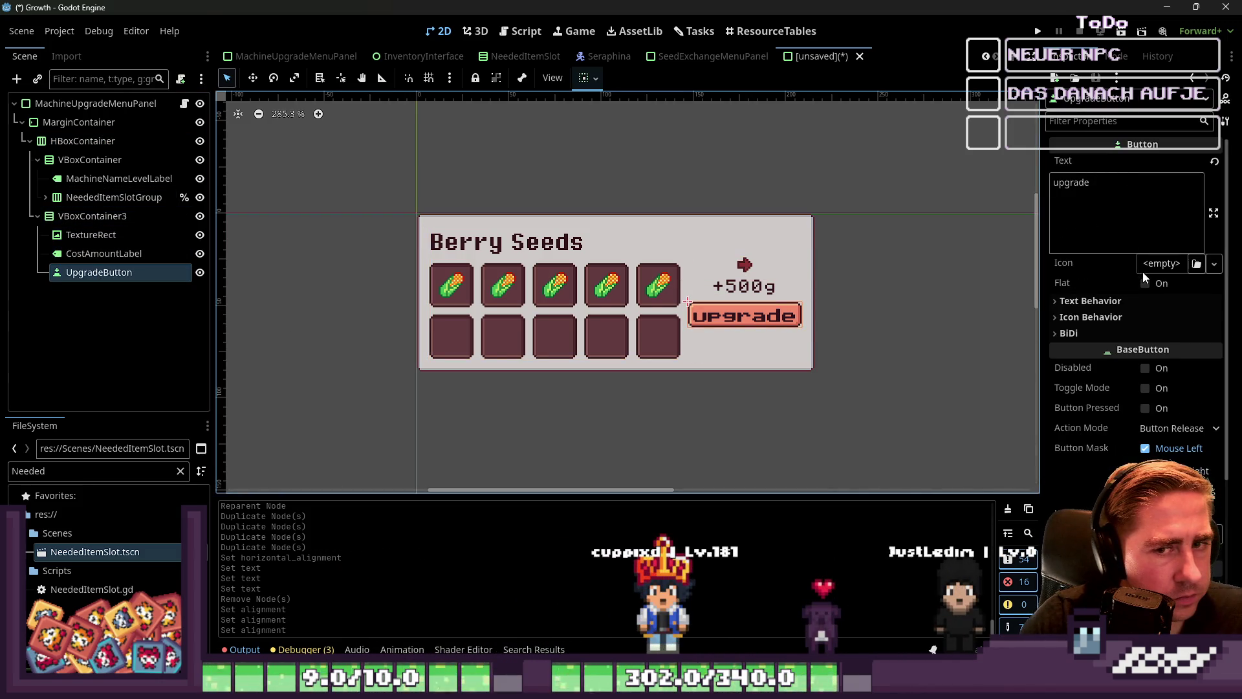
pyautogui.click(594, 78)
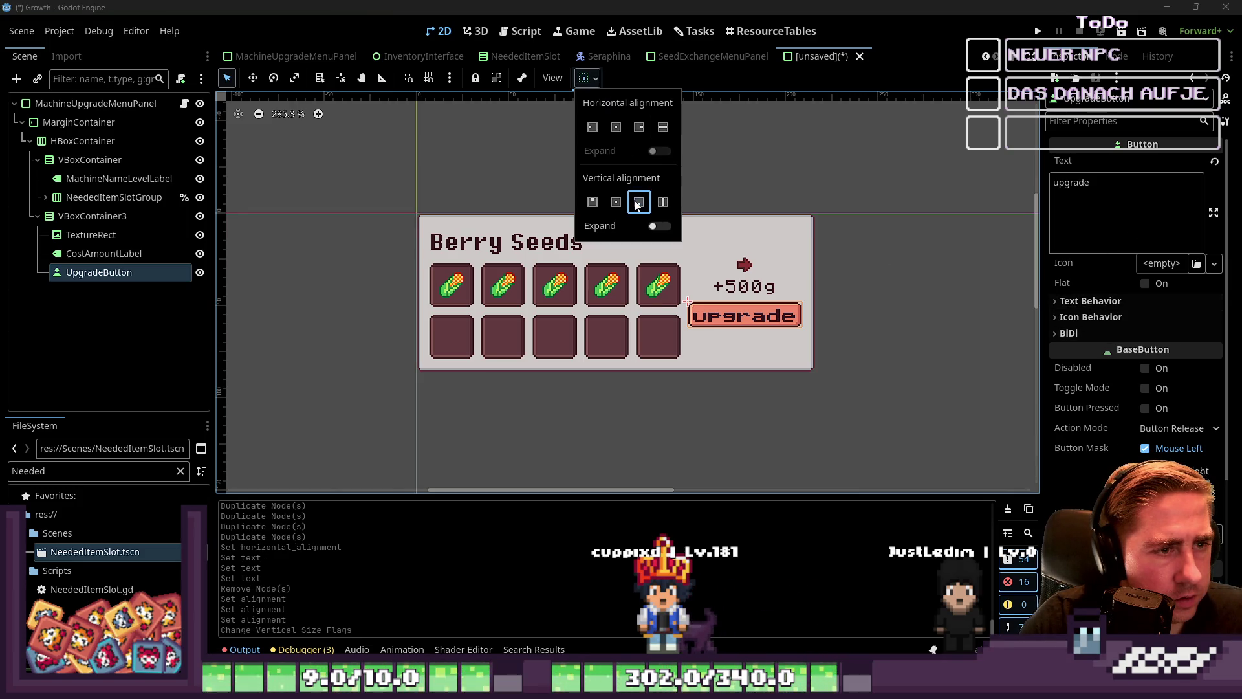
pyautogui.click(660, 225)
pyautogui.click(659, 226)
pyautogui.click(662, 201)
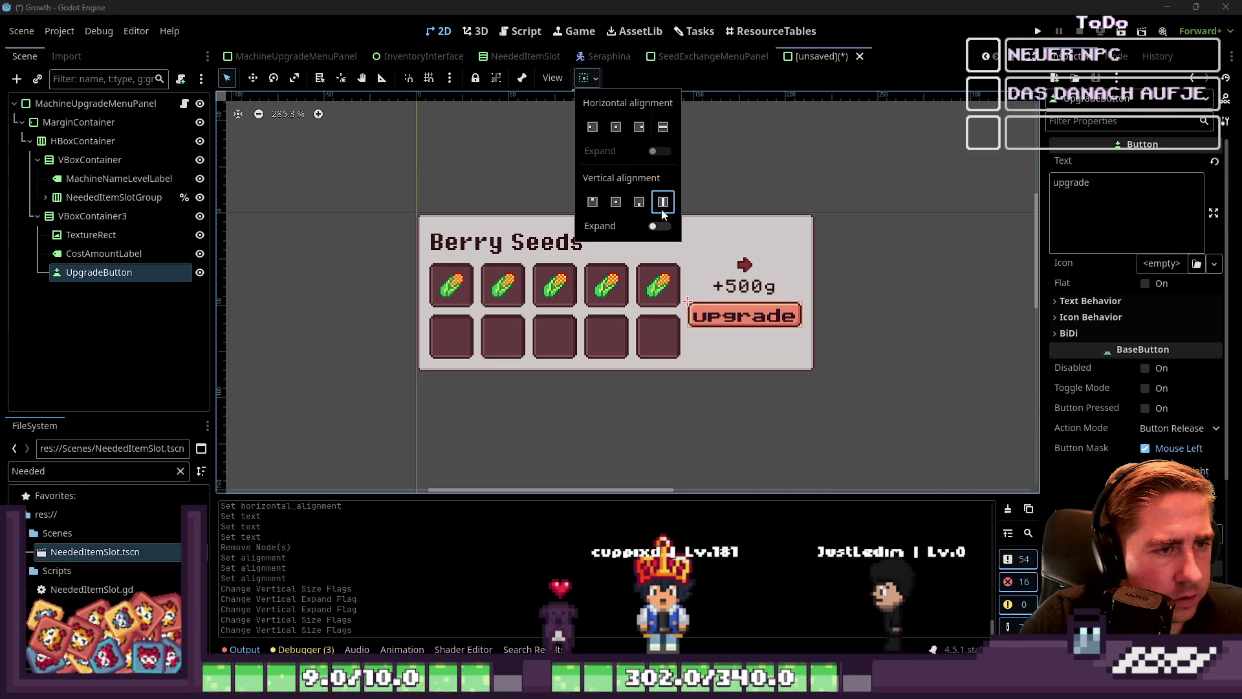
pyautogui.click(663, 201)
pyautogui.click(656, 227)
# Make VBoxContainer3 fill vertically and set its Alignment to Center after trying End.
pyautogui.click(90, 217)
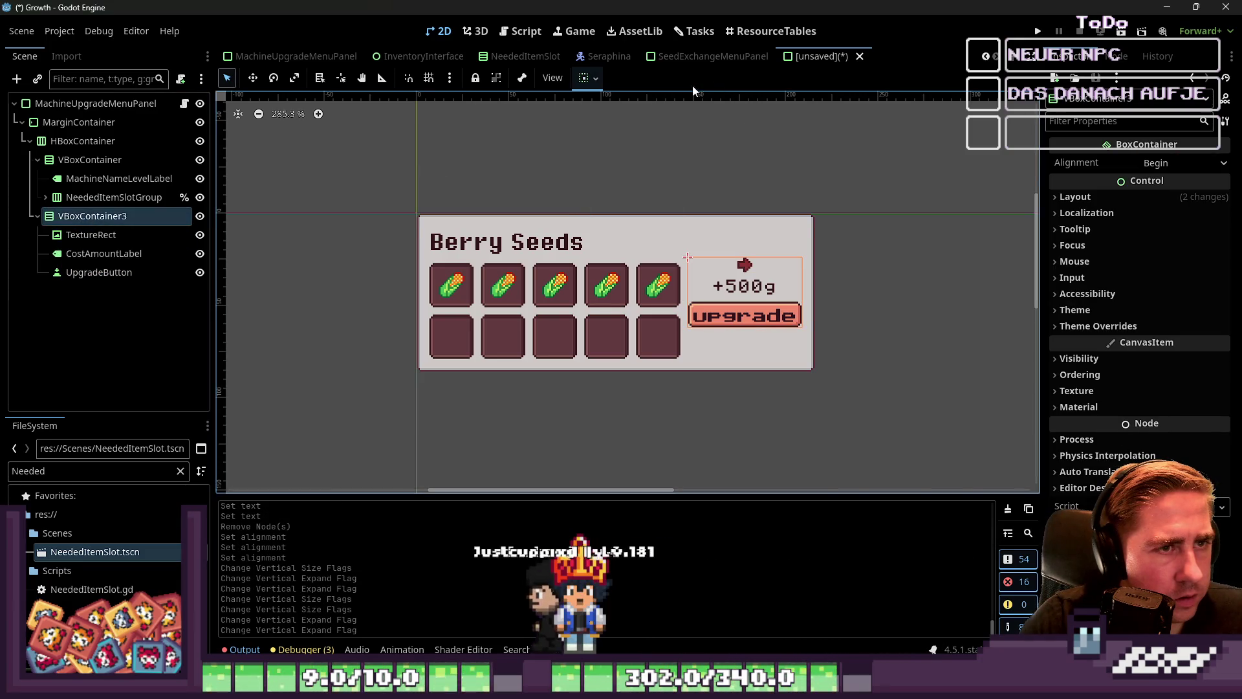
pyautogui.click(594, 79)
pyautogui.click(663, 206)
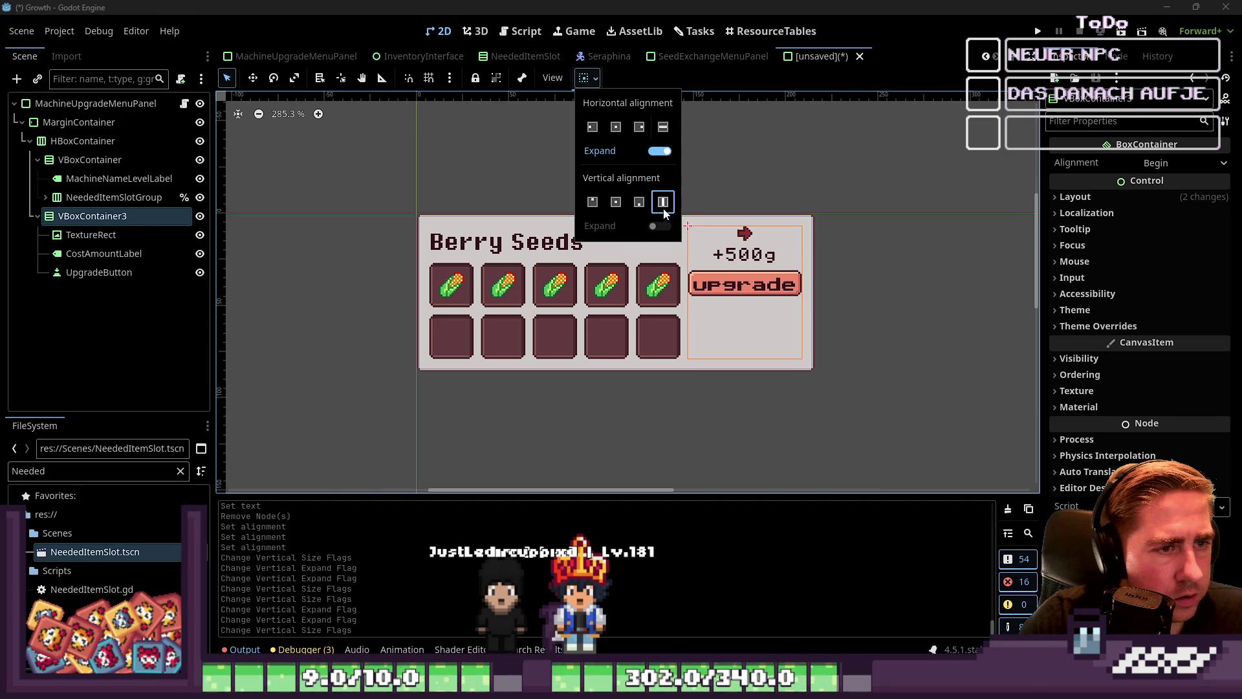
pyautogui.click(1184, 163)
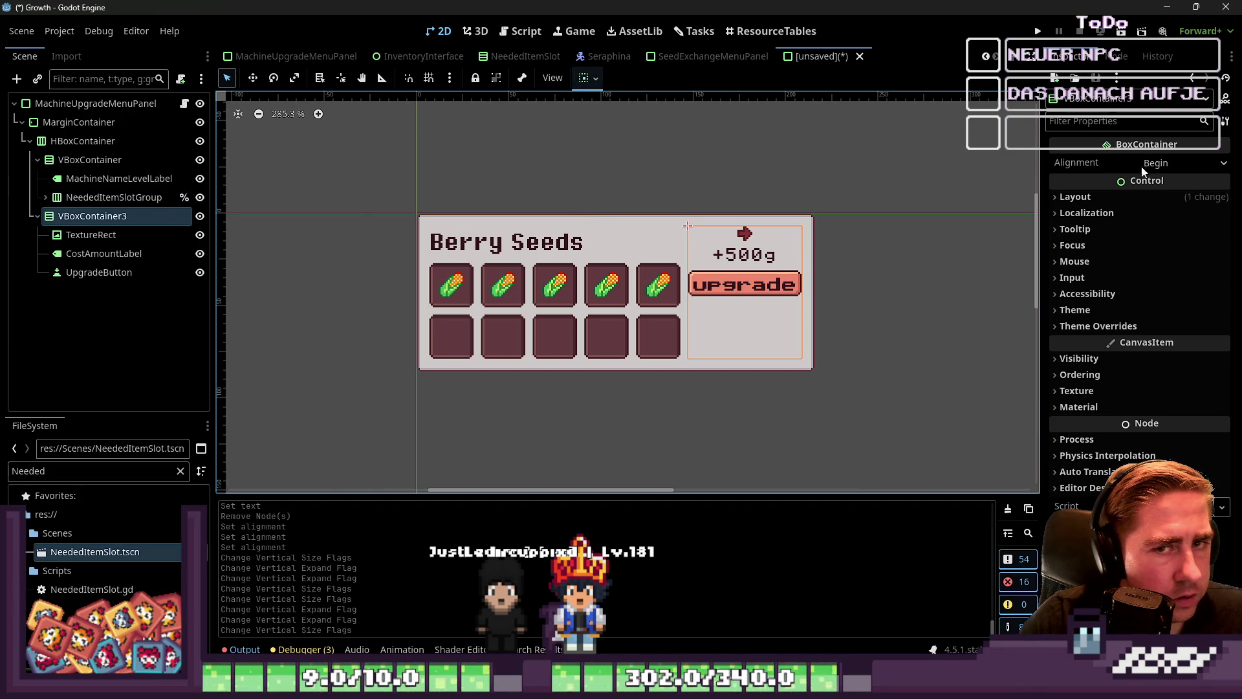
pyautogui.click(1184, 163)
pyautogui.click(1164, 222)
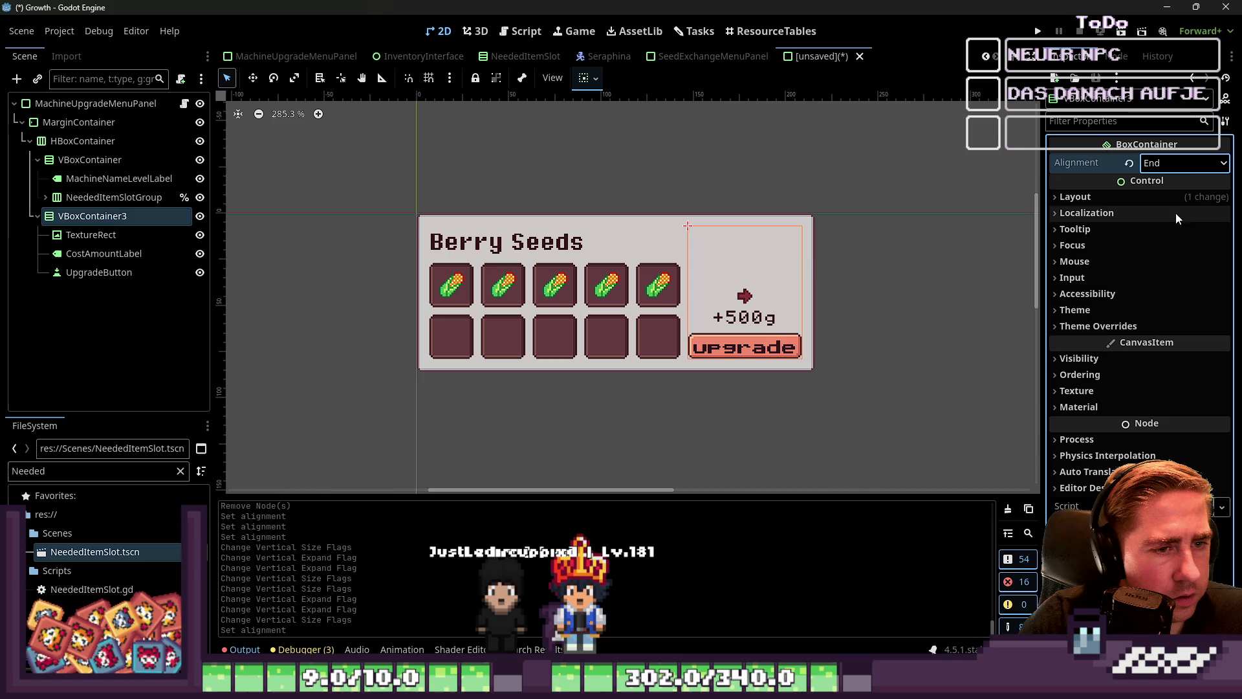
pyautogui.click(1184, 163)
pyautogui.click(1164, 201)
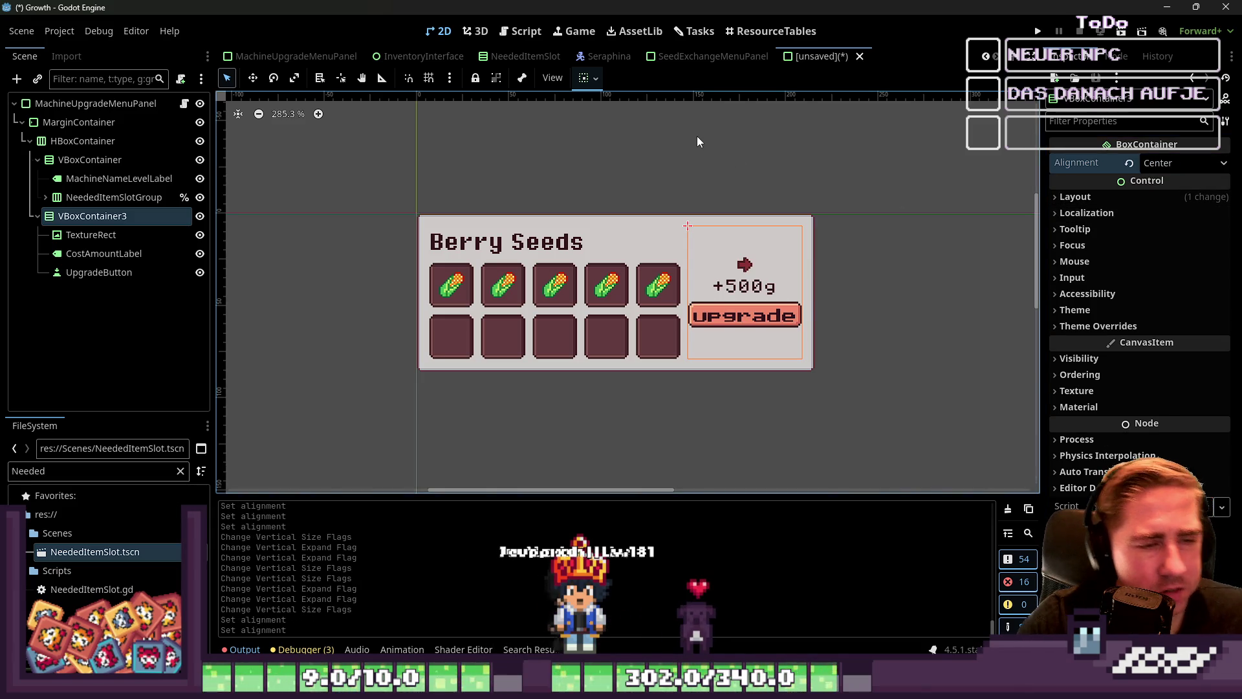
# Move the price column relative to the item slot group in the Scene dock.
pyautogui.click(97, 181)
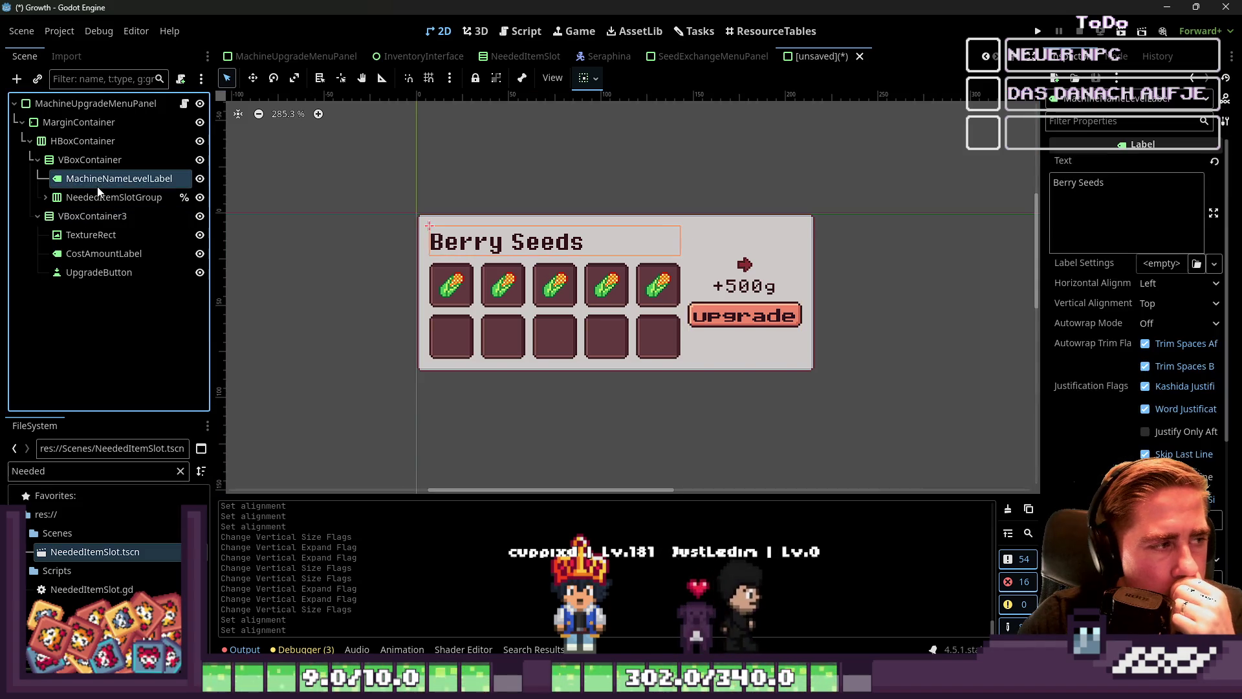
pyautogui.click(68, 159)
pyautogui.click(69, 198)
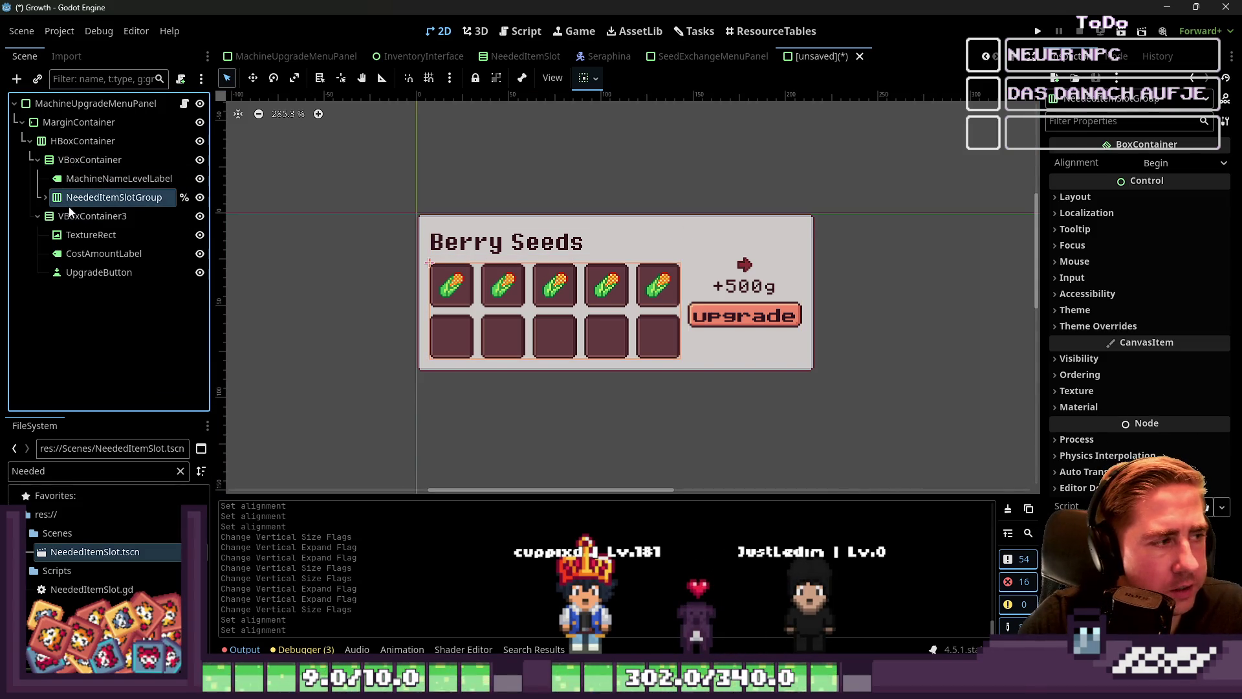
pyautogui.click(73, 217)
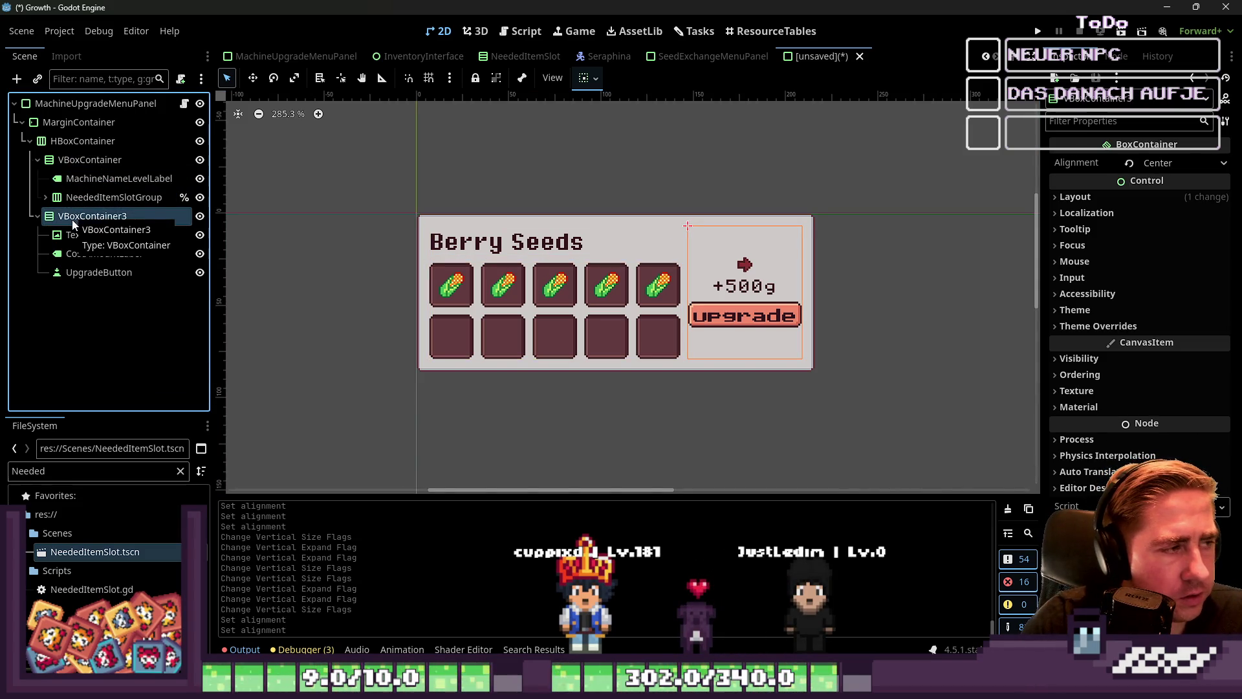
pyautogui.moveTo(83, 196); pyautogui.dragTo(83, 196)
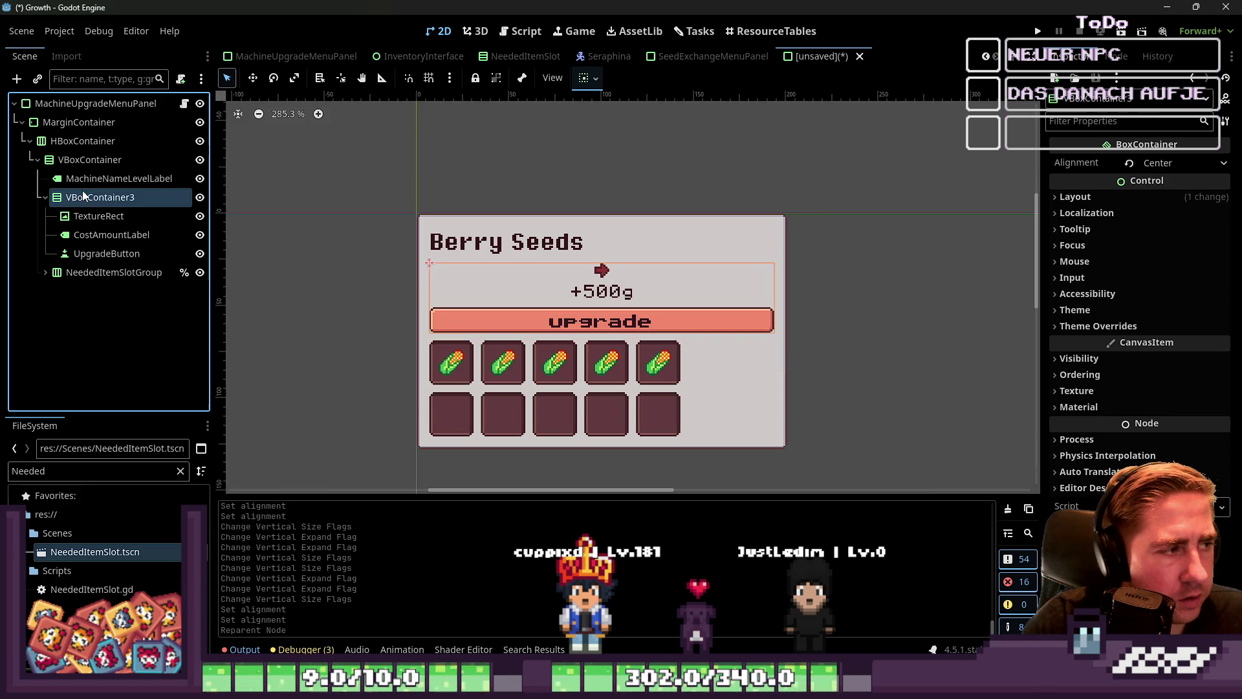
pyautogui.click(44, 196)
pyautogui.click(45, 216)
# Inspect the five needed item slots, the slot group and the price column.
pyautogui.click(76, 236)
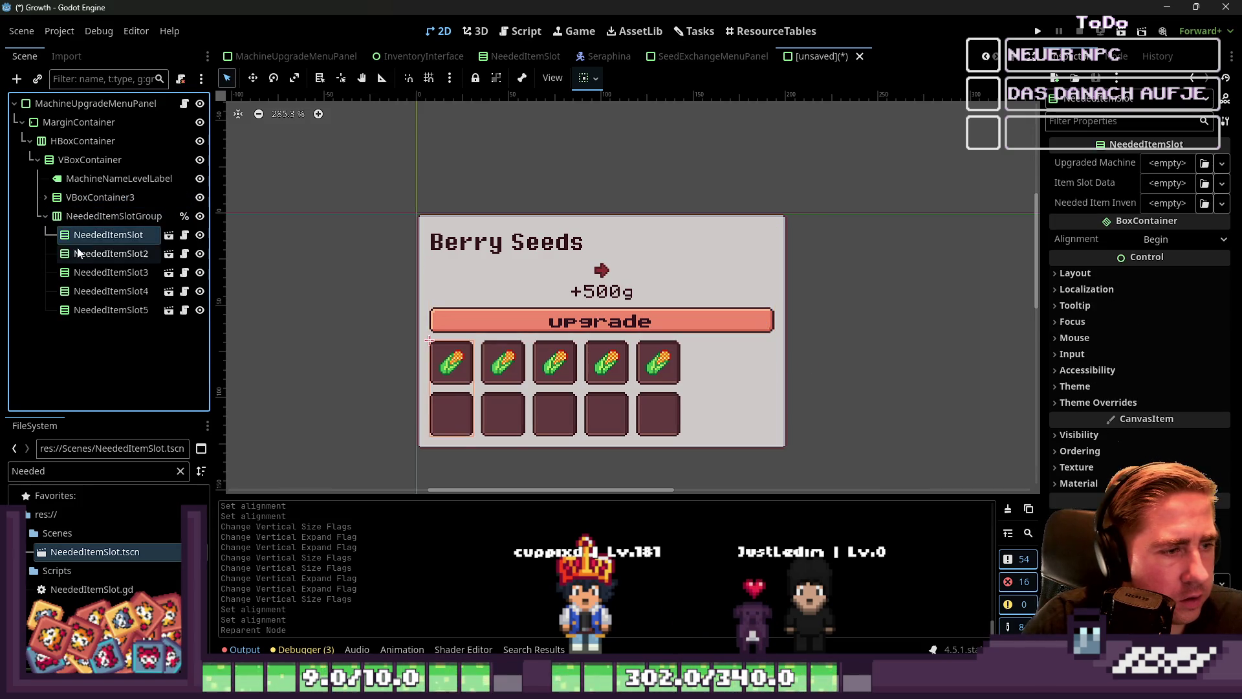
pyautogui.click(78, 254)
pyautogui.click(81, 272)
pyautogui.click(83, 291)
pyautogui.click(85, 309)
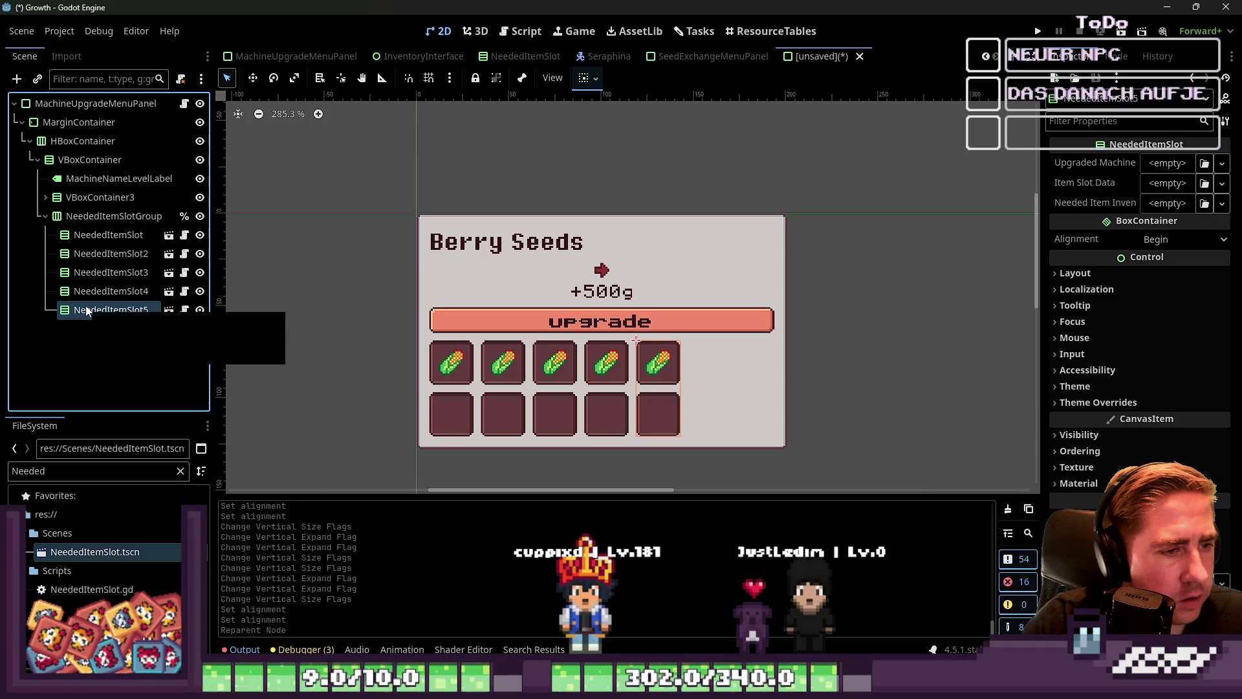
pyautogui.click(81, 234)
pyautogui.click(83, 216)
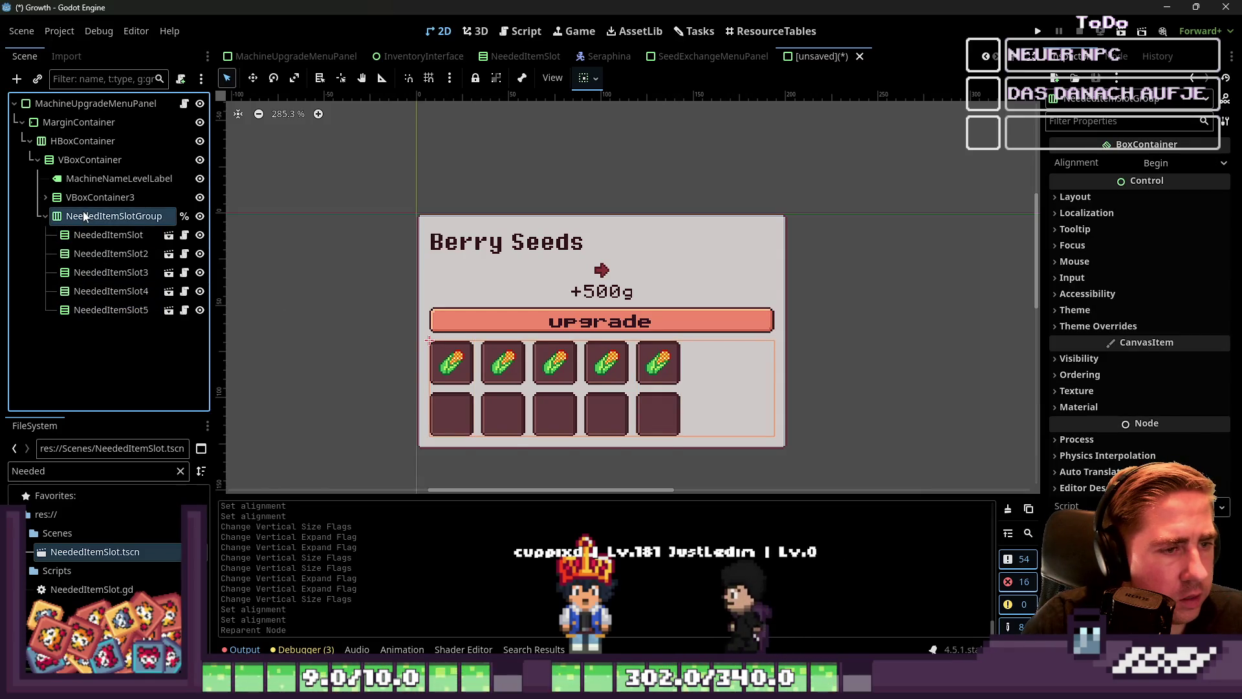
pyautogui.click(93, 197)
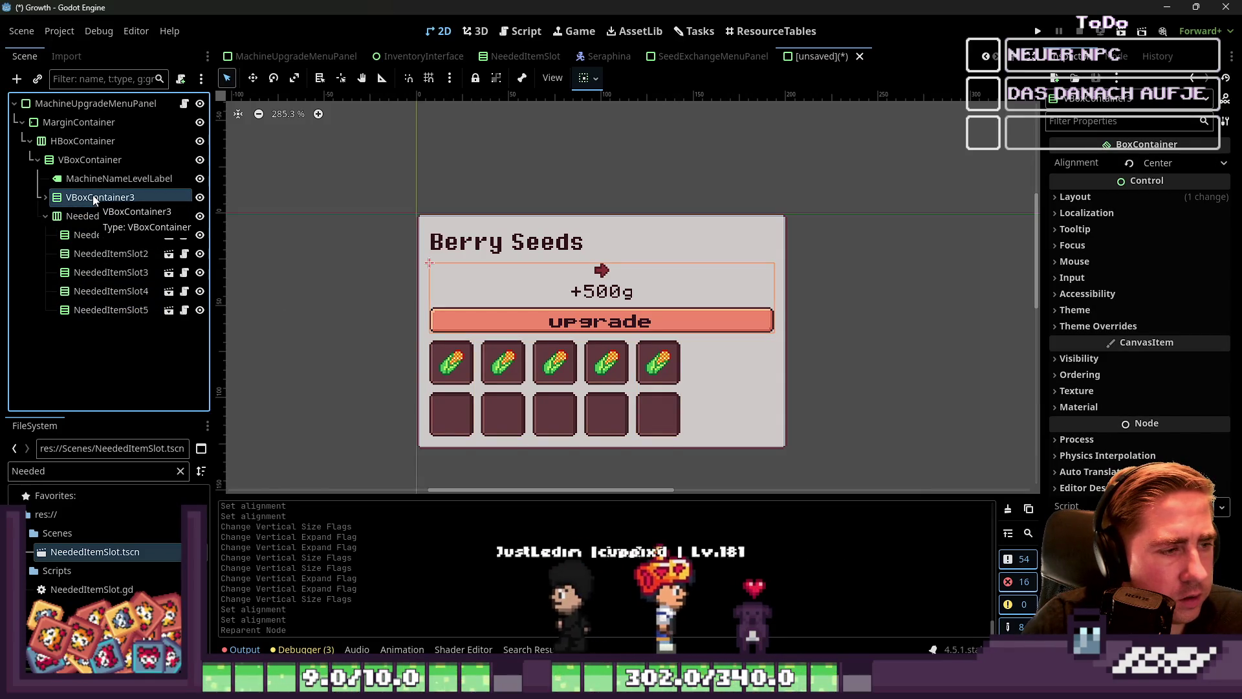
# Add an HBoxContainer child to the main VBoxContainer.
pyautogui.click(77, 162)
pyautogui.hotkey('ctrl', 'a')
pyautogui.write('V')
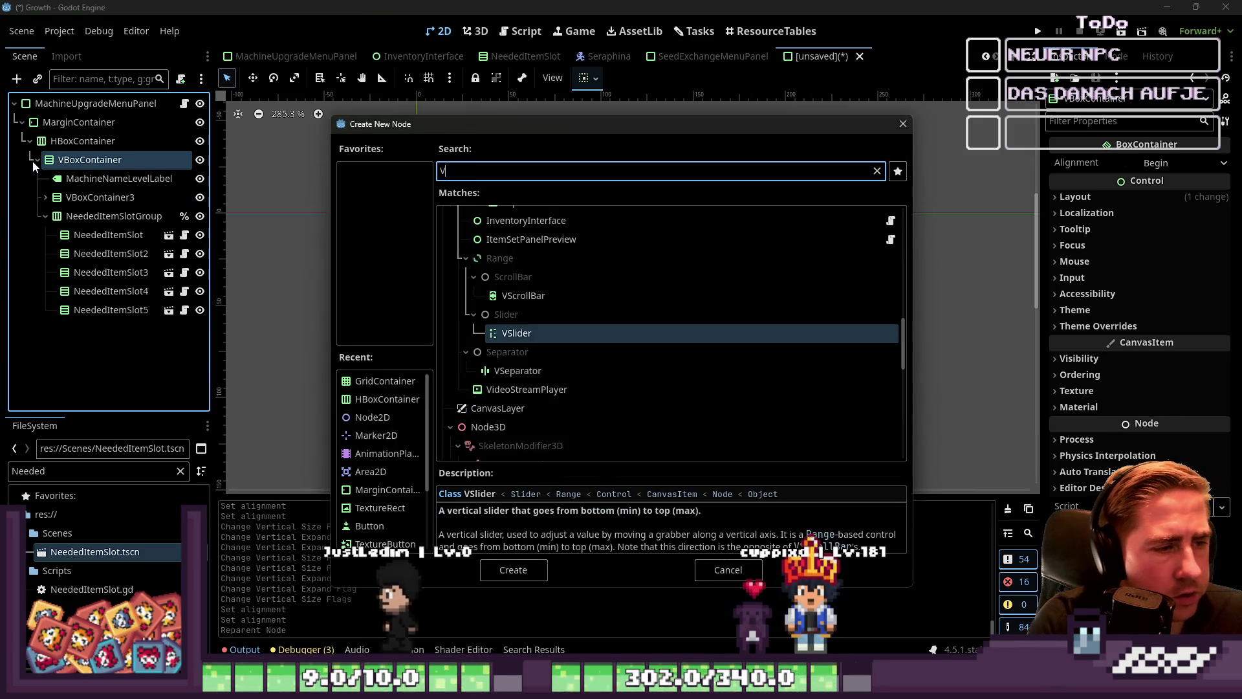
pyautogui.write('bo')
pyautogui.press('BackSpace')
pyautogui.press('BackSpace')
pyautogui.press('BackSpace')
pyautogui.write('Hbo')
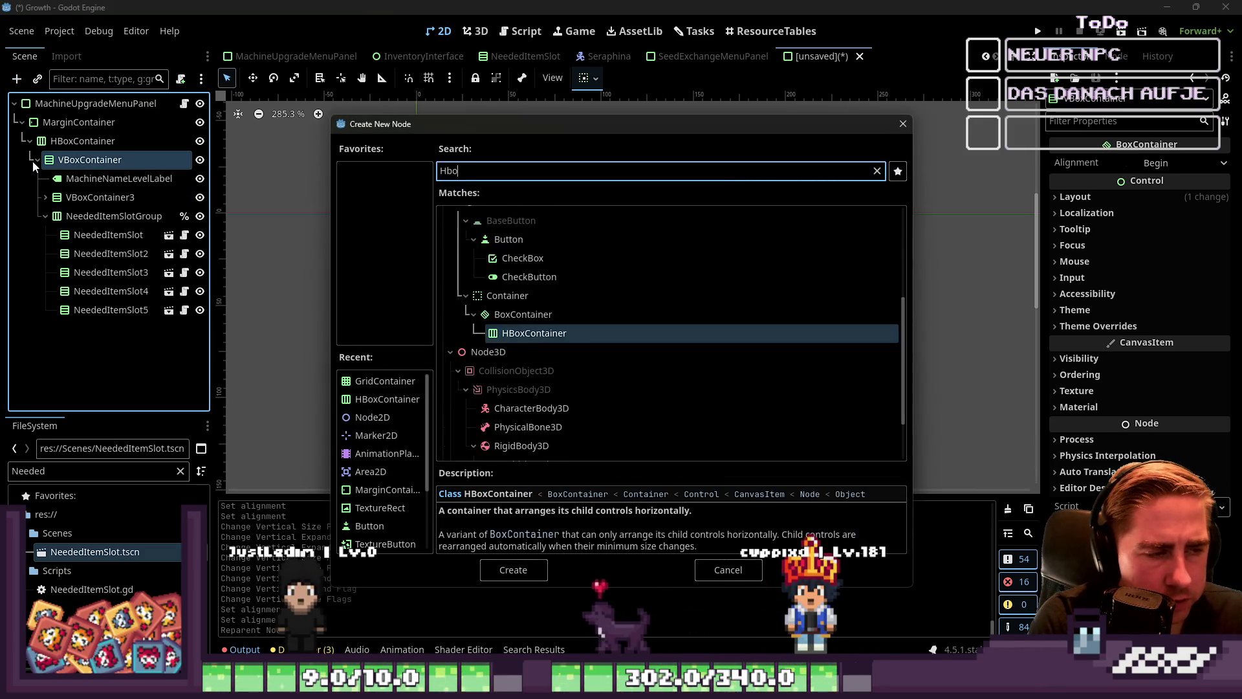
pyautogui.write('x')
pyautogui.press('Return')
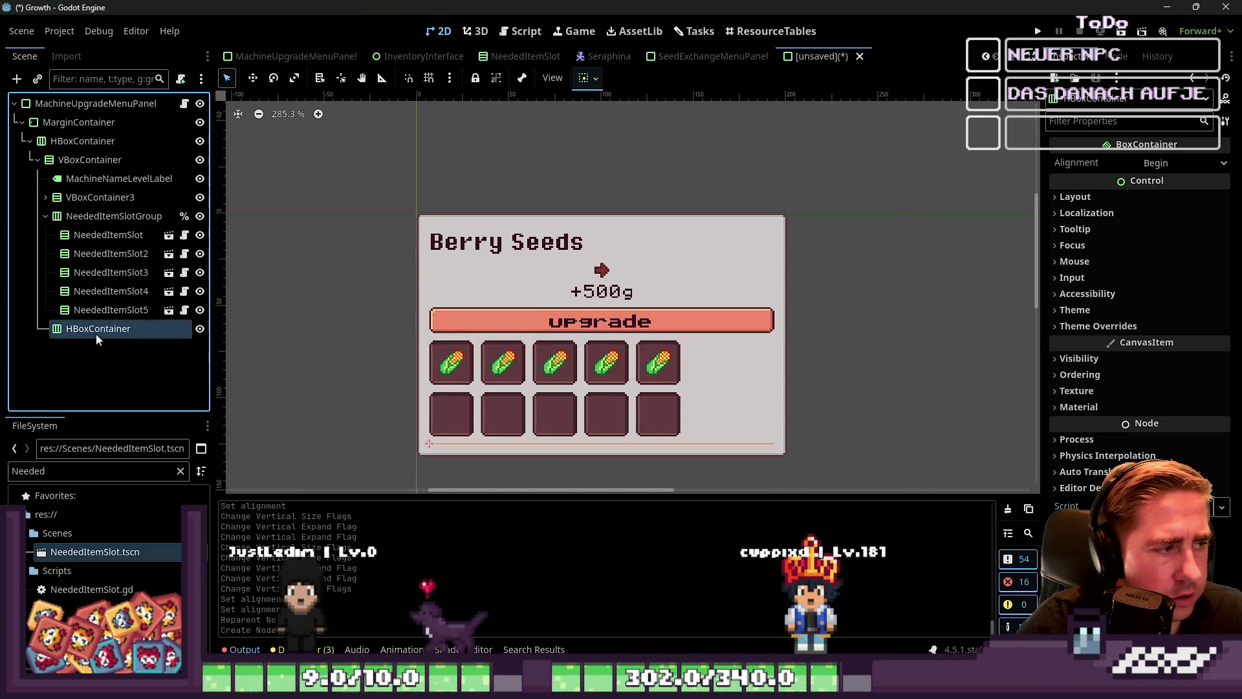
# Place the HBoxContainer below the title and move NeededItemSlotGroup into it.
pyautogui.moveTo(94, 304)
pyautogui.mouseDown()
pyautogui.moveTo(91, 197)
pyautogui.moveTo(78, 197)
pyautogui.mouseUp()
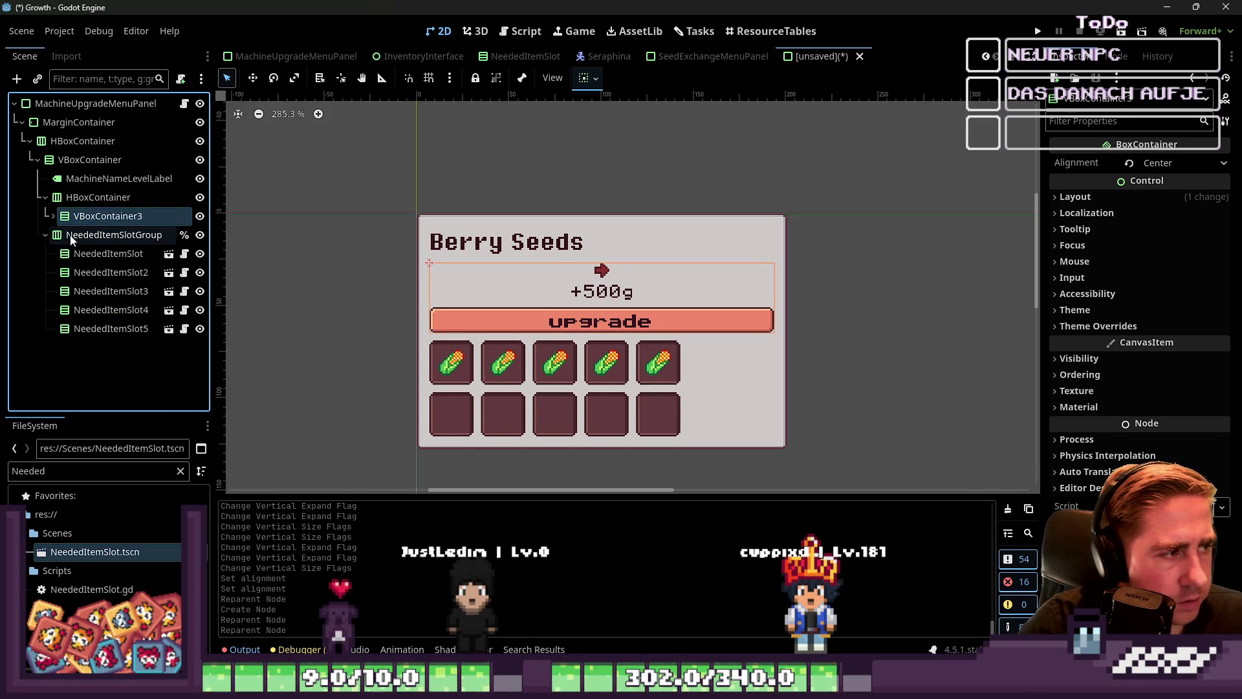
pyautogui.moveTo(71, 240)
pyautogui.mouseDown()
pyautogui.moveTo(78, 197)
pyautogui.moveTo(74, 208)
pyautogui.mouseUp()
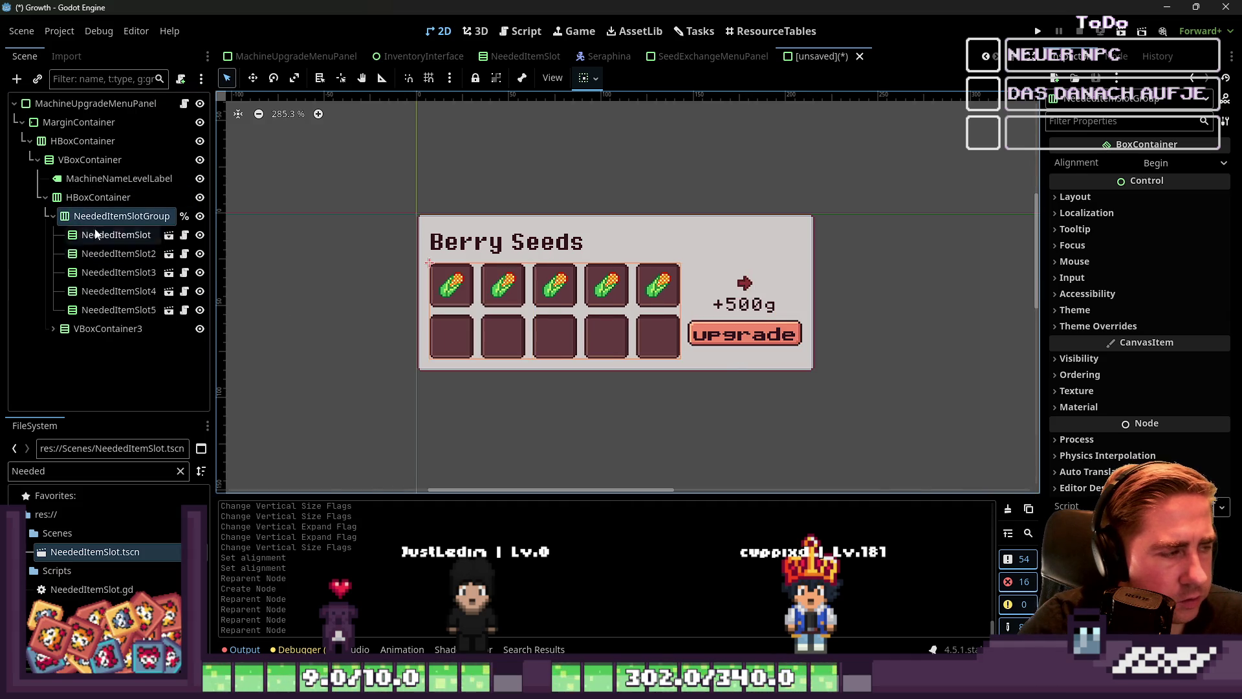
pyautogui.click(53, 216)
pyautogui.click(86, 196)
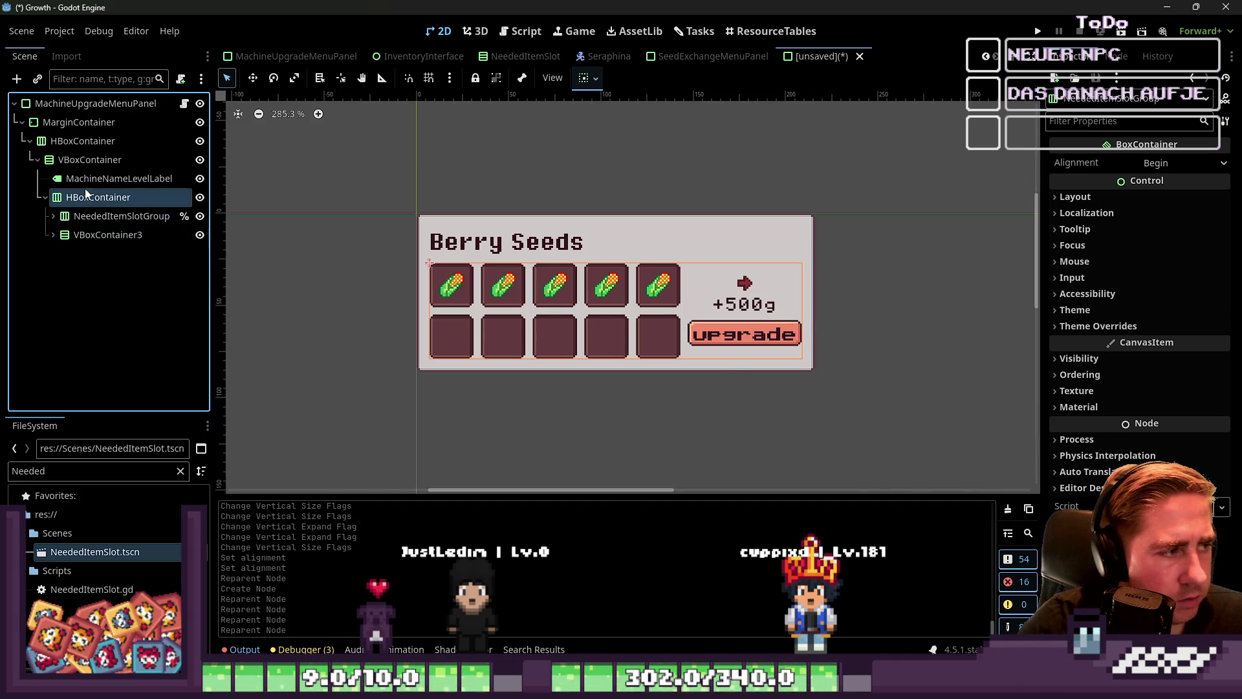
# Add a GridContainer, drop an ItemSlot scene into it, and duplicate the slot.
pyautogui.hotkey('ctrl', 'a')
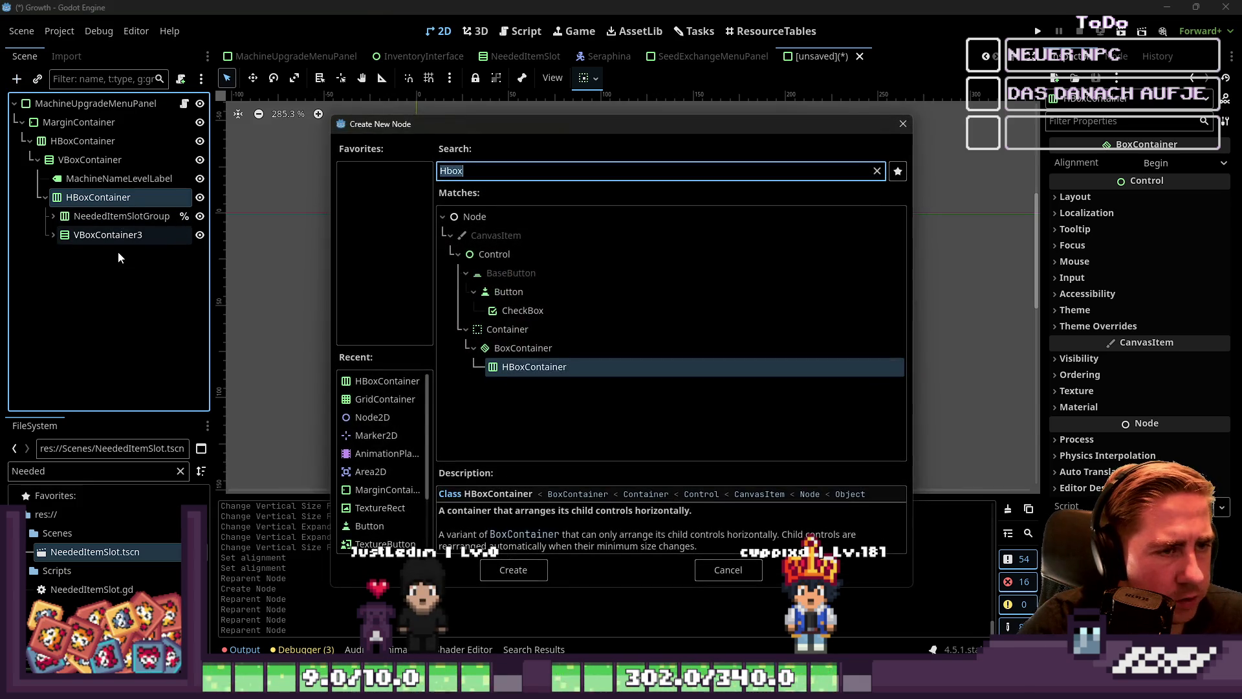
pyautogui.write('gridc')
pyautogui.press('Return')
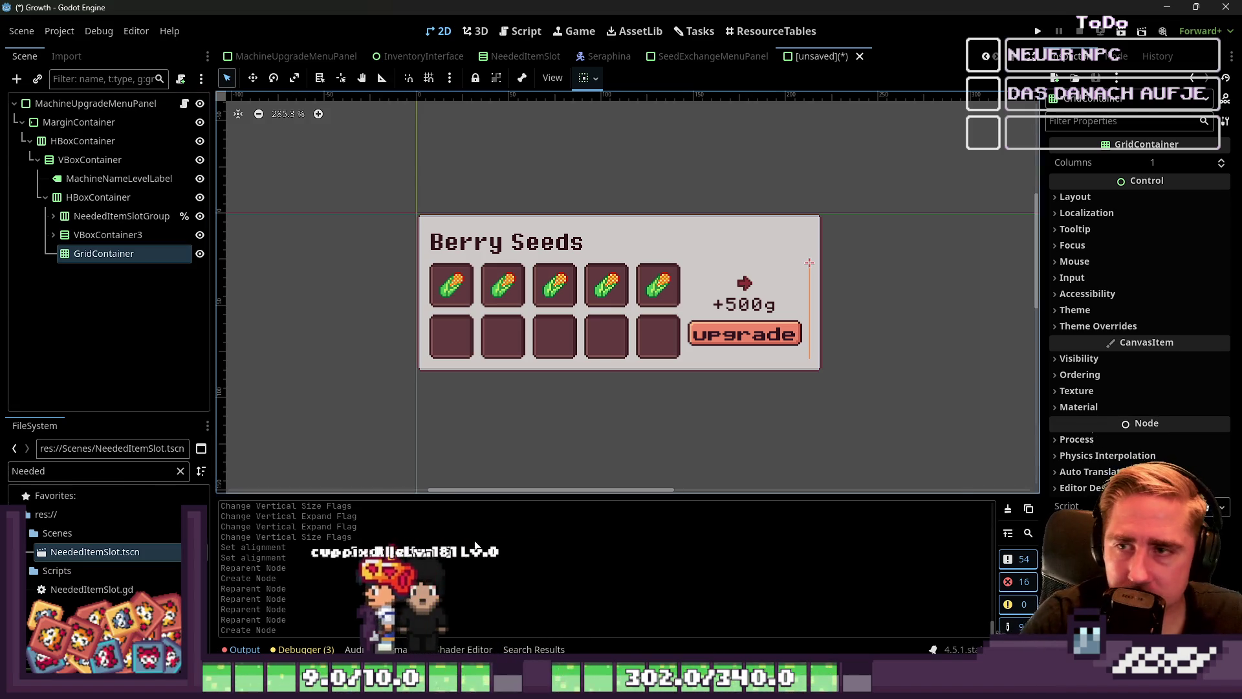
pyautogui.doubleClick(41, 471)
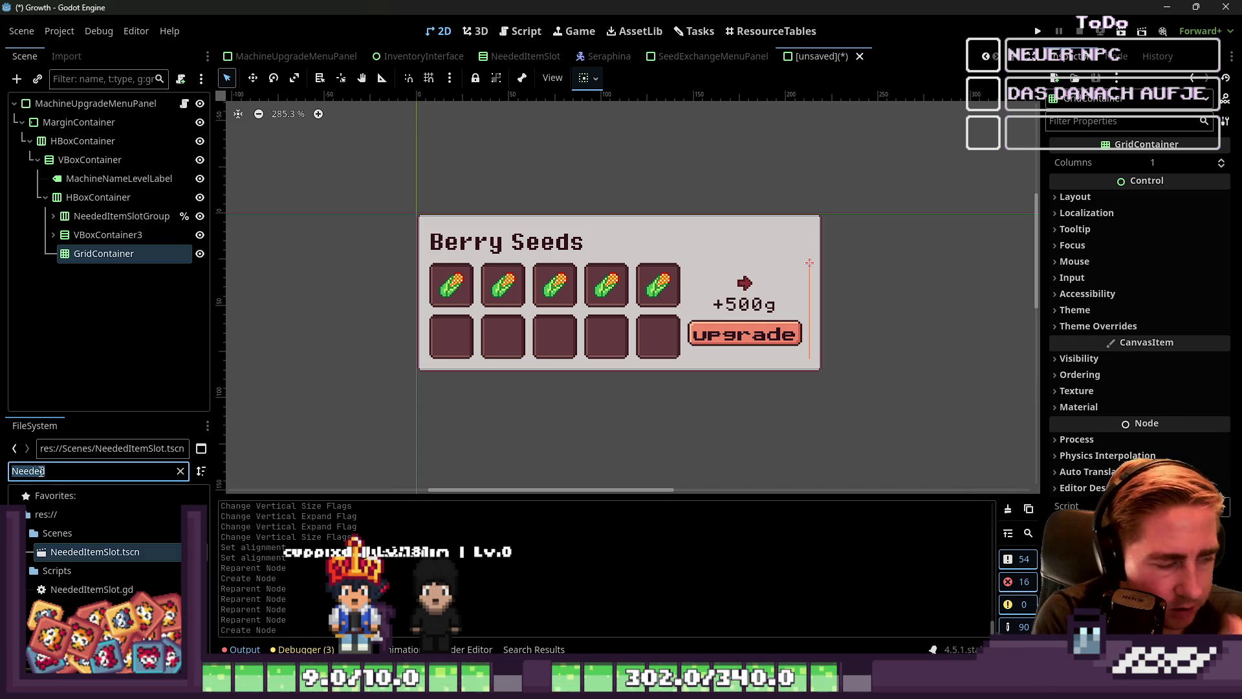
pyautogui.press('BackSpace')
pyautogui.write('Item')
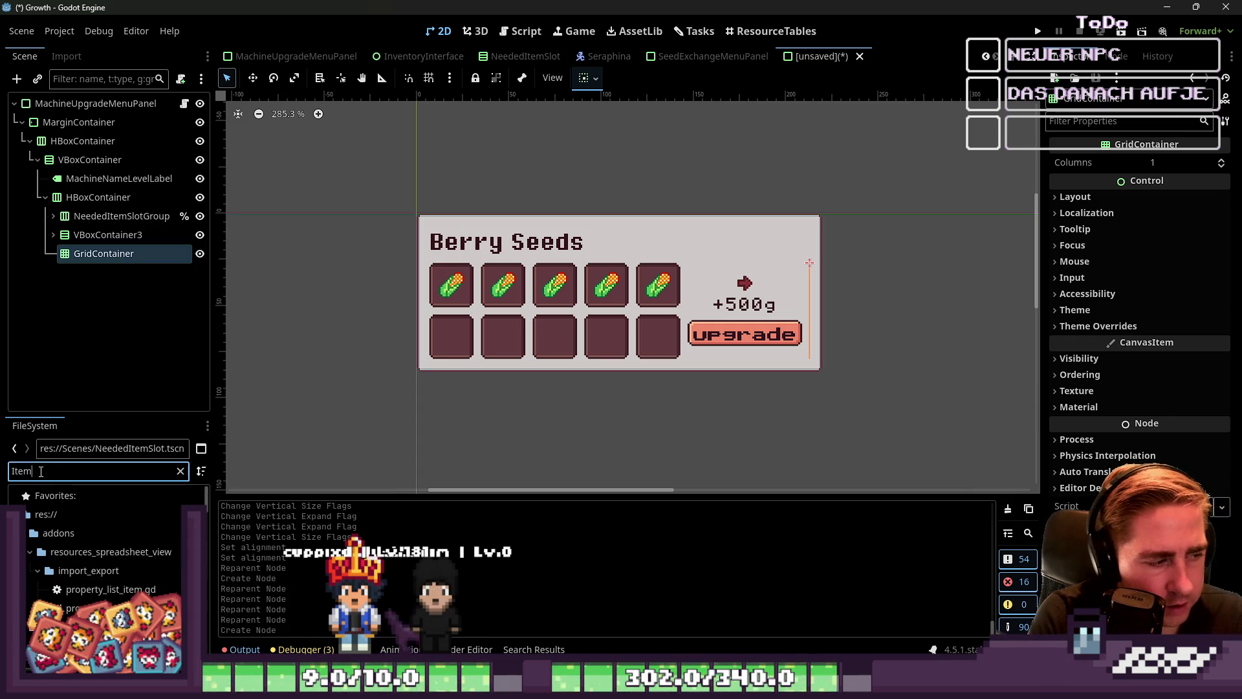
pyautogui.write('Slot')
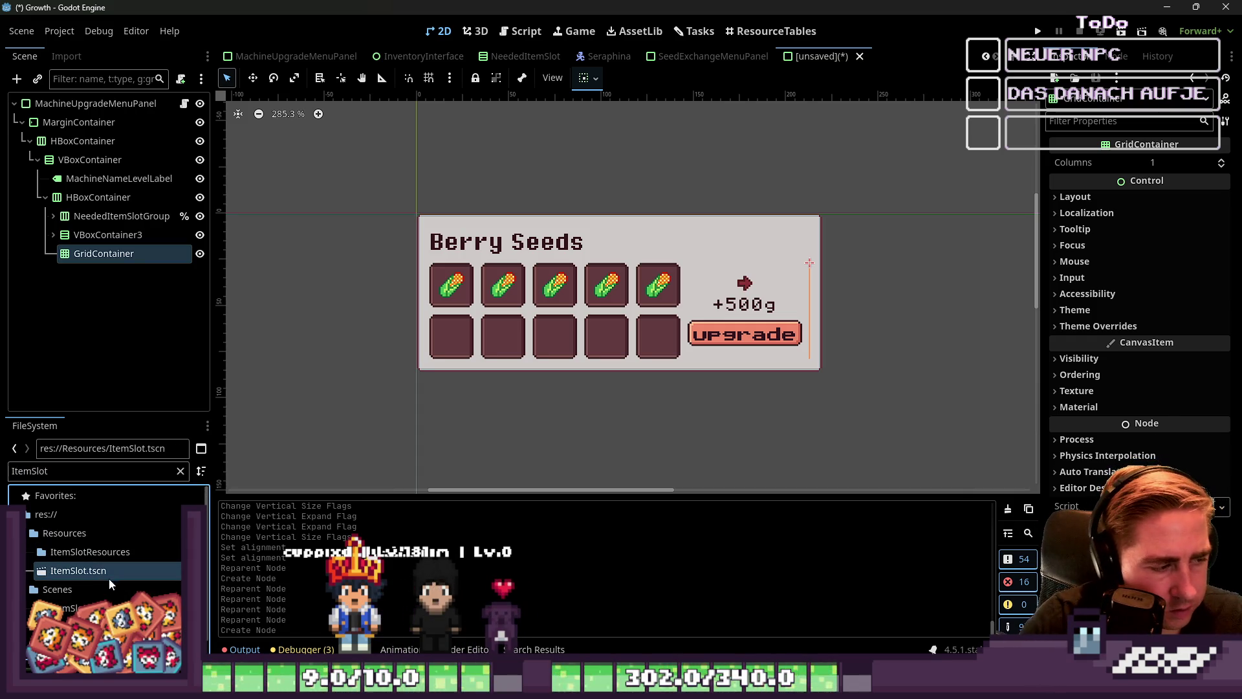
pyautogui.moveTo(109, 572); pyautogui.dragTo(98, 262)
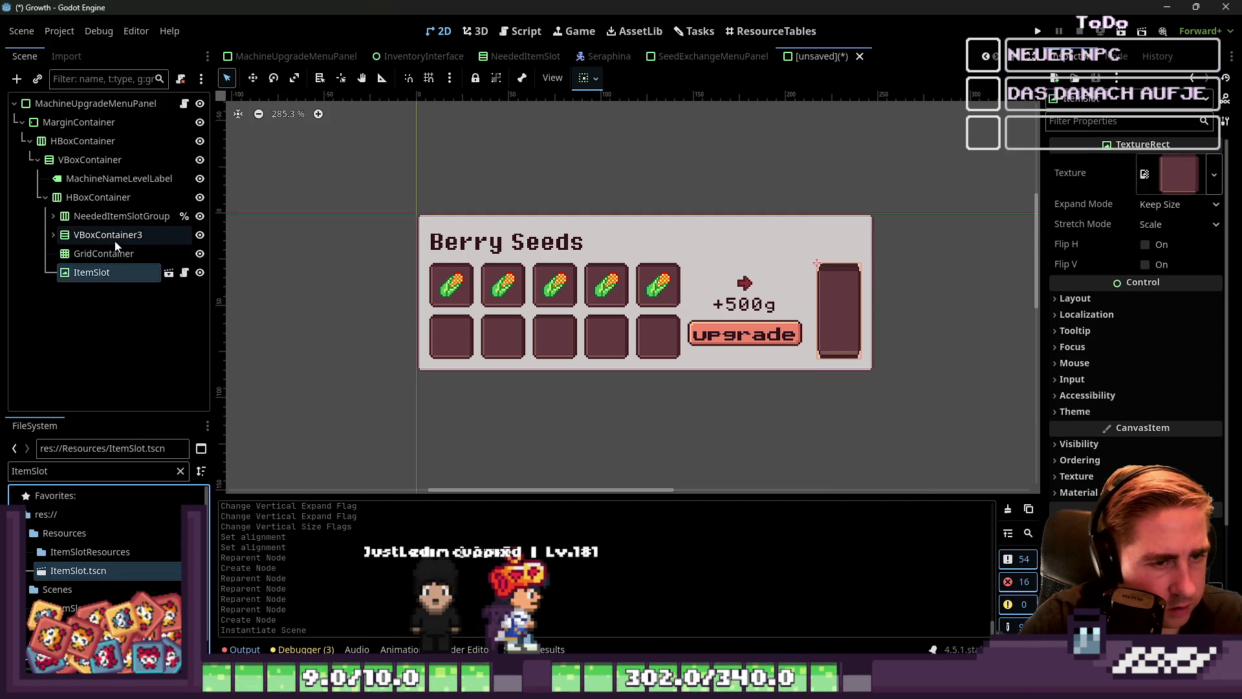
pyautogui.hotkey('ctrl', 'd')
pyautogui.press('Escape')
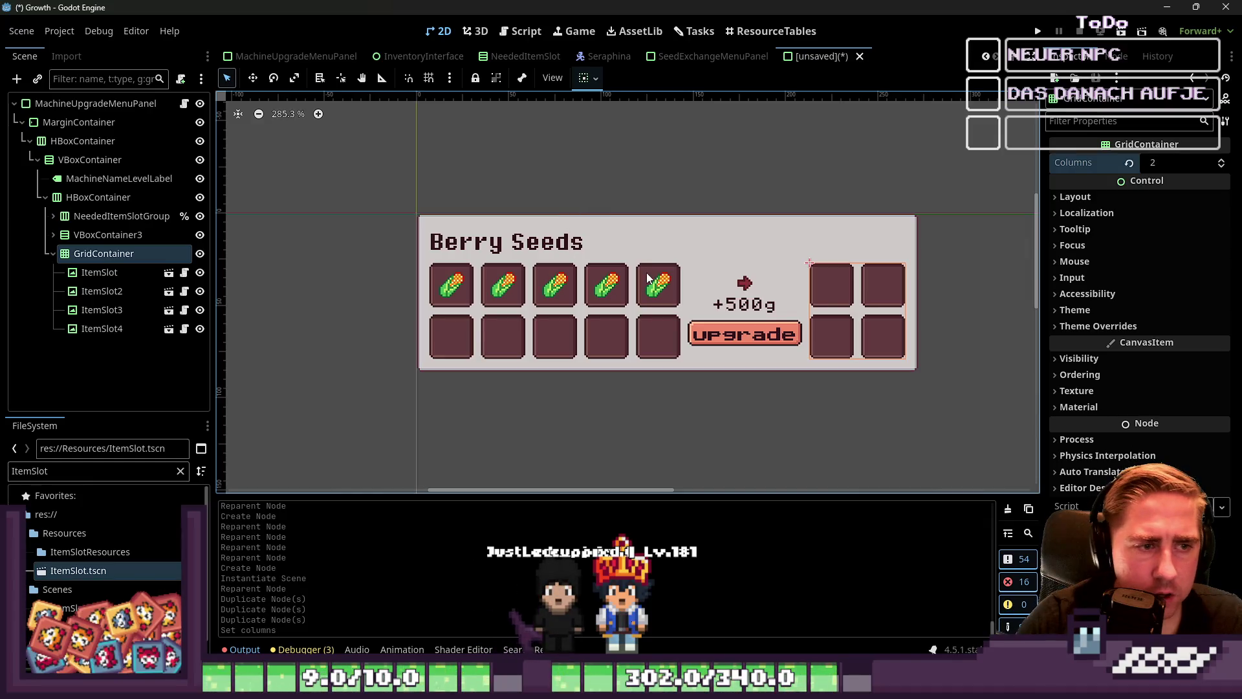
# Review NeededItemSlotGroup, MachineNameLevelLabel and the inner HBoxContainer in the panel.
pyautogui.click(54, 254)
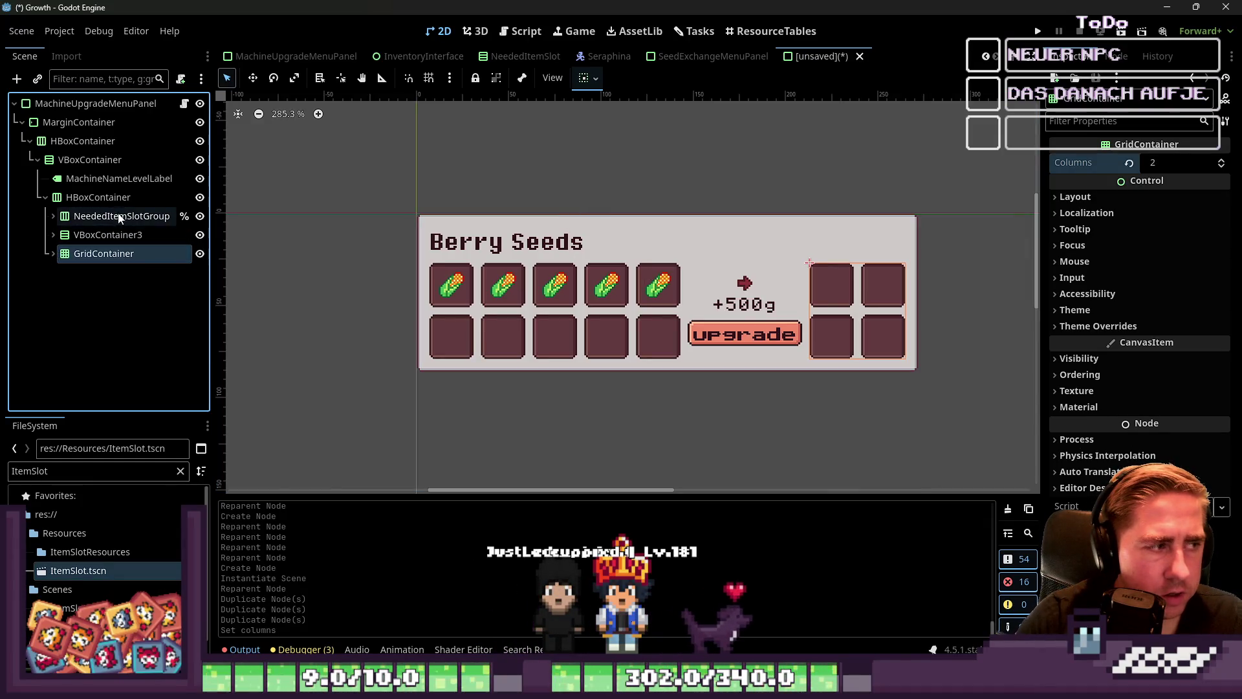
pyautogui.click(122, 216)
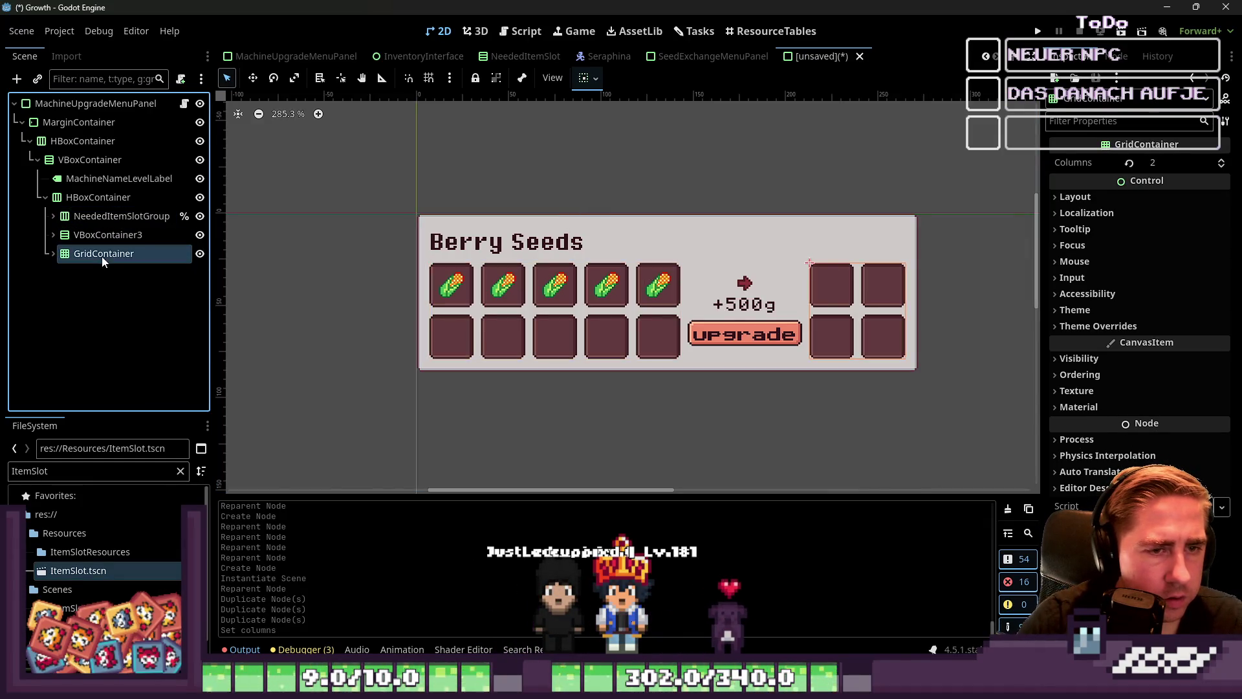
pyautogui.click(82, 180)
pyautogui.click(88, 197)
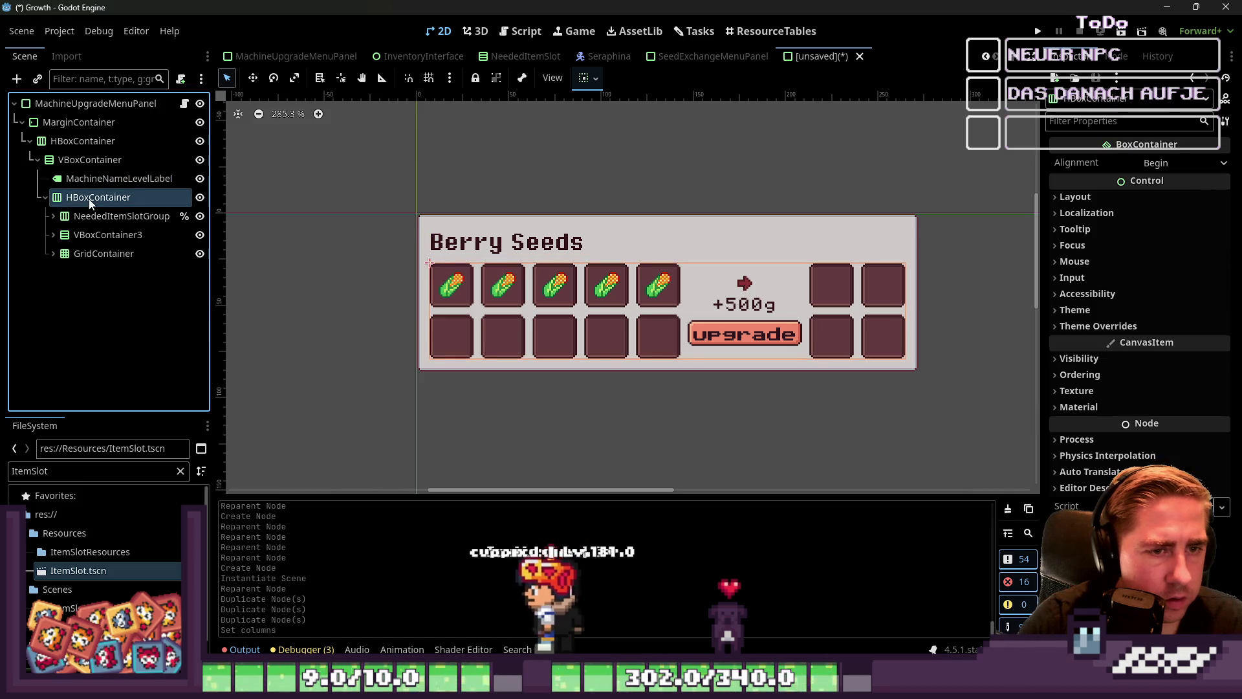
pyautogui.scroll(5, 717, 262)
pyautogui.scroll(-5, 526, 266)
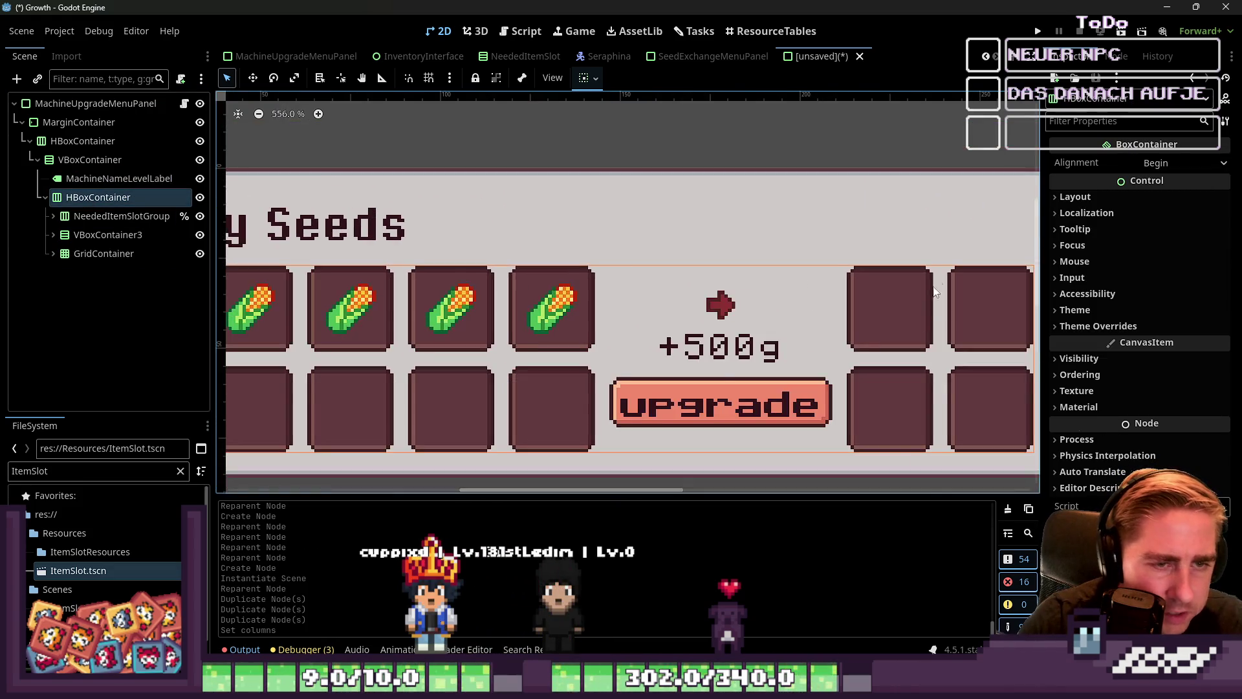
pyautogui.scroll(5, 823, 261)
pyautogui.scroll(-5, 832, 215)
pyautogui.scroll(-3, 770, 274)
pyautogui.scroll(-3, 770, 274)
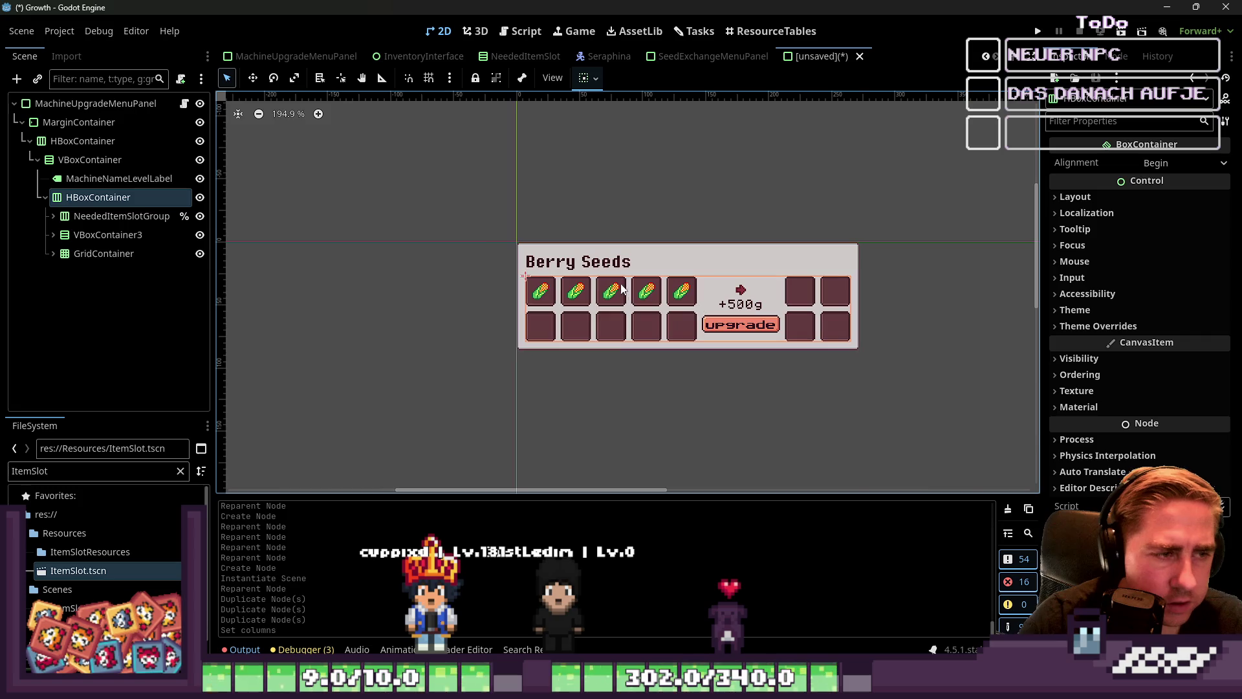
# Compare the panel against the Aseprite exchange mockup, then start saving the scene.
pyautogui.moveTo(425, 177); pyautogui.dragTo(1026, 398)
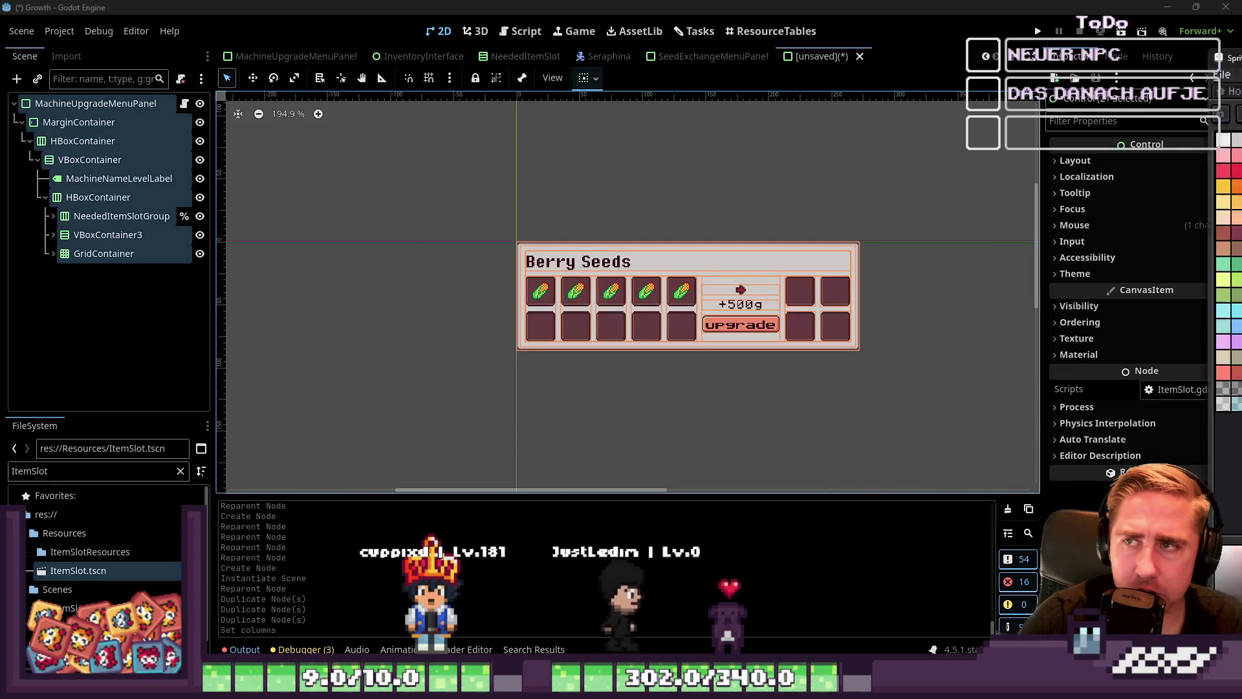
pyautogui.hotkey('alt', 'Tab')
pyautogui.moveTo(555, 80)
pyautogui.mouseDown()
pyautogui.moveTo(718, 175)
pyautogui.moveTo(588, 112)
pyautogui.moveTo(706, 418)
pyautogui.moveTo(666, 153)
pyautogui.moveTo(713, 410)
pyautogui.moveTo(705, 90)
pyautogui.moveTo(680, 96)
pyautogui.moveTo(645, 500)
pyautogui.moveTo(732, 355)
pyautogui.moveTo(695, 200)
pyautogui.moveTo(729, 240)
pyautogui.moveTo(1148, 323)
pyautogui.mouseUp()
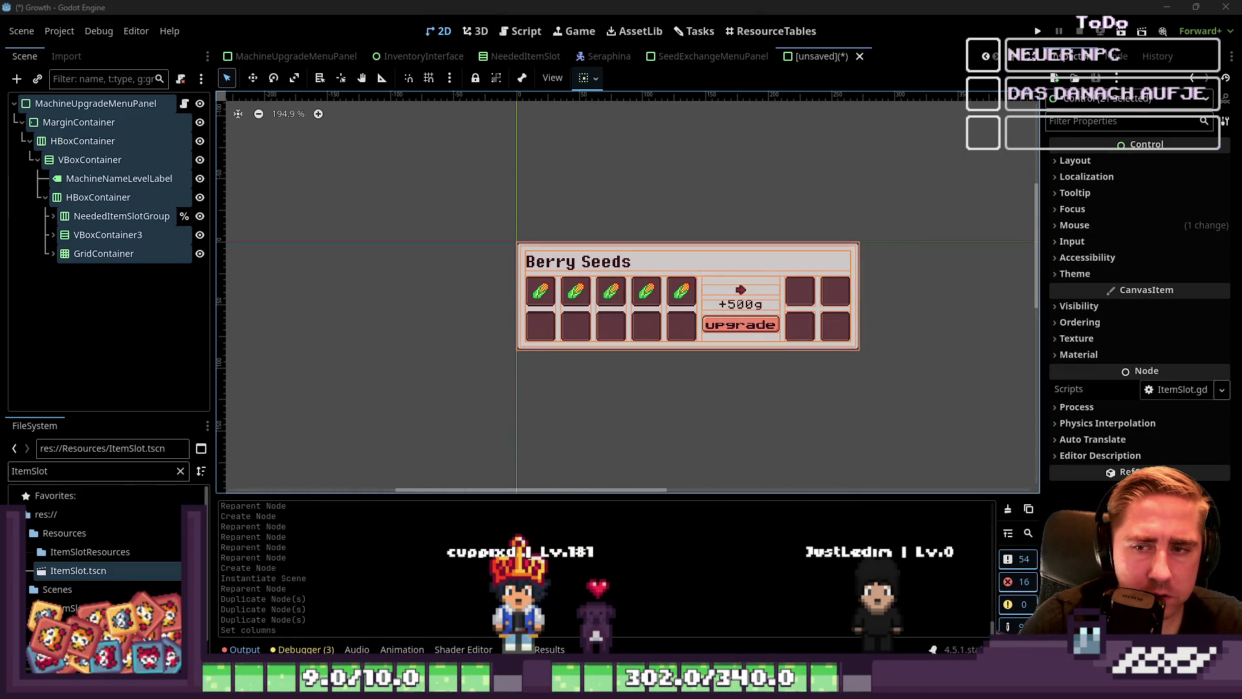
pyautogui.hotkey('ctrl', 's')
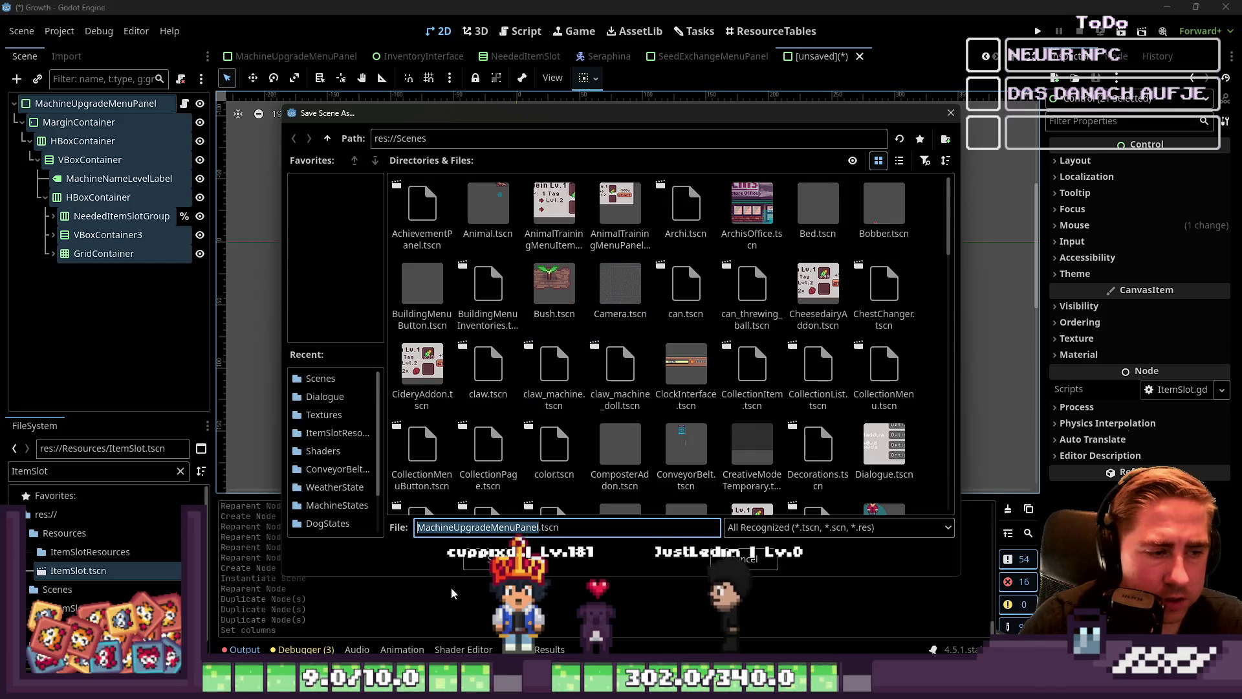
# Rename the file from MachineUpgradeMenuPanel to SeeExchangeMenuPanel.tscn and save it.
pyautogui.press('Home')
pyautogui.hotkey('shift', 'Right')
pyautogui.hotkey('shift', 'Right')
pyautogui.hotkey('shift', 'Right')
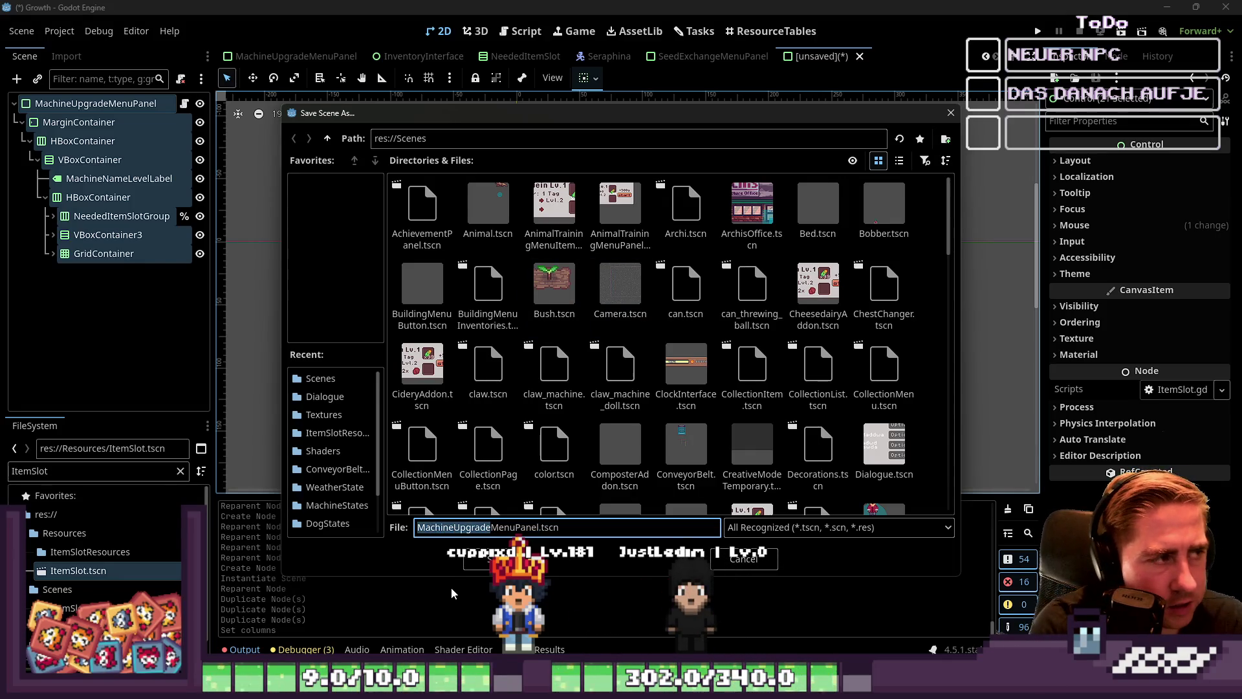
pyautogui.write('S')
pyautogui.press('BackSpace')
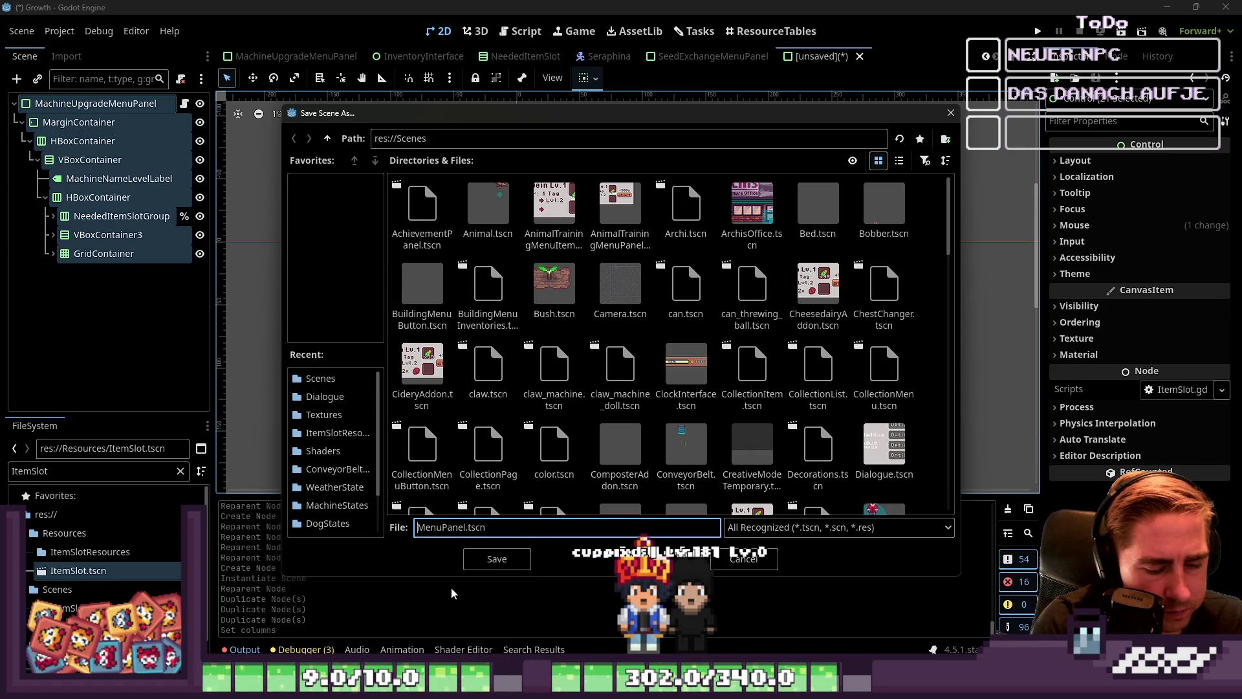
pyautogui.write('See')
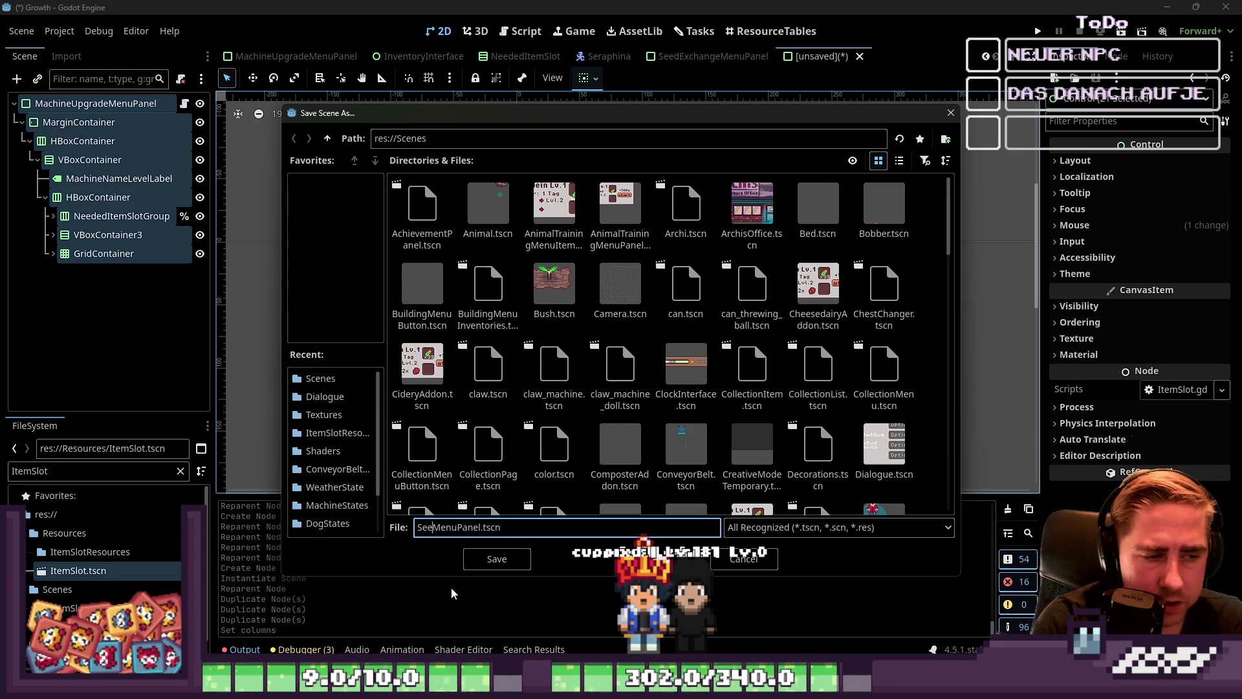
pyautogui.write('Es')
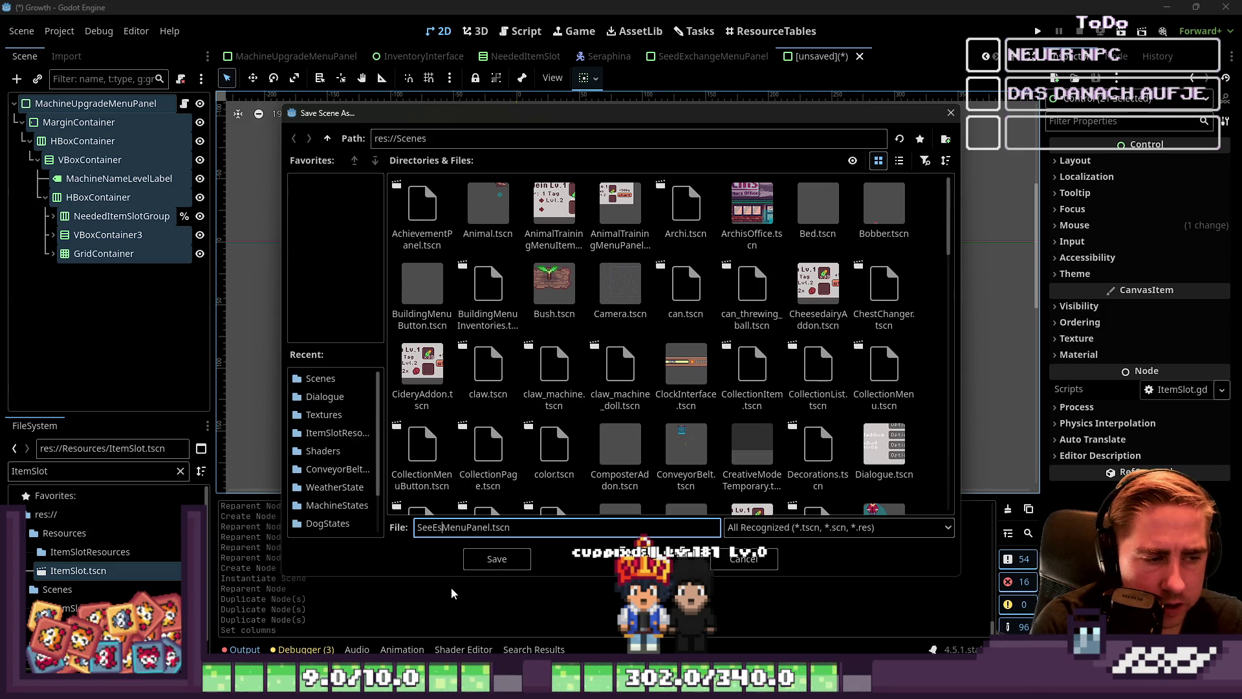
pyautogui.press('BackSpace')
pyautogui.write('xchange')
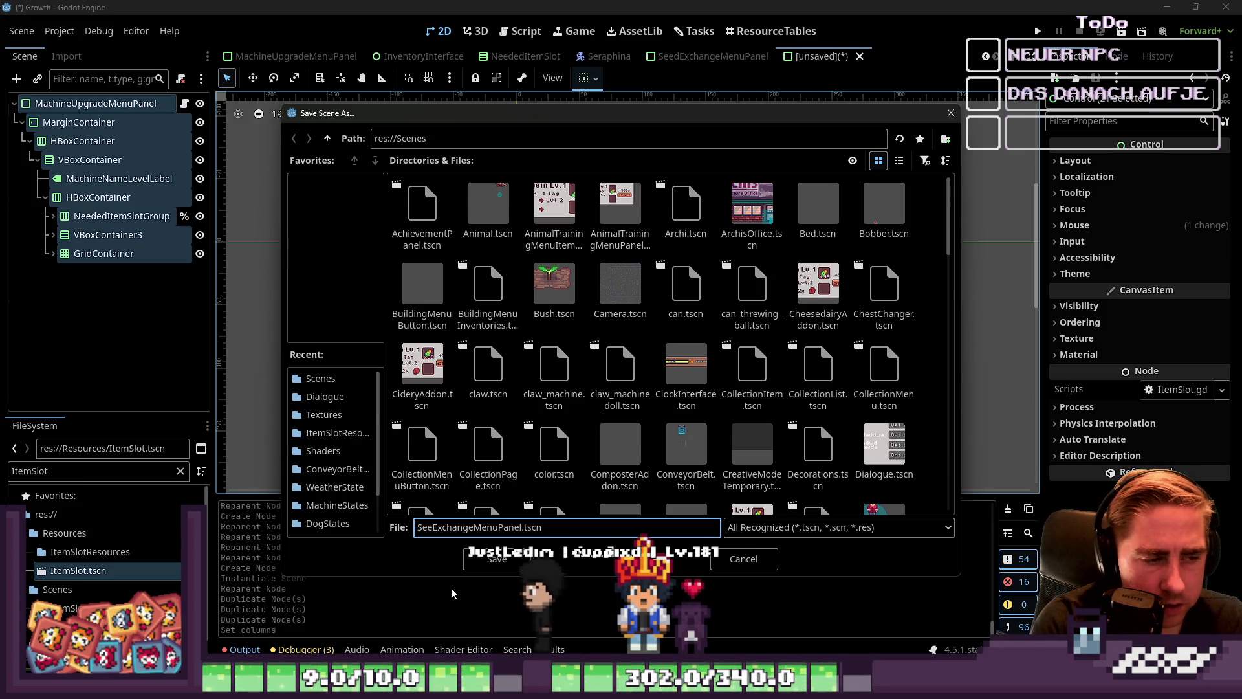
pyautogui.press('Return')
pyautogui.click(182, 102)
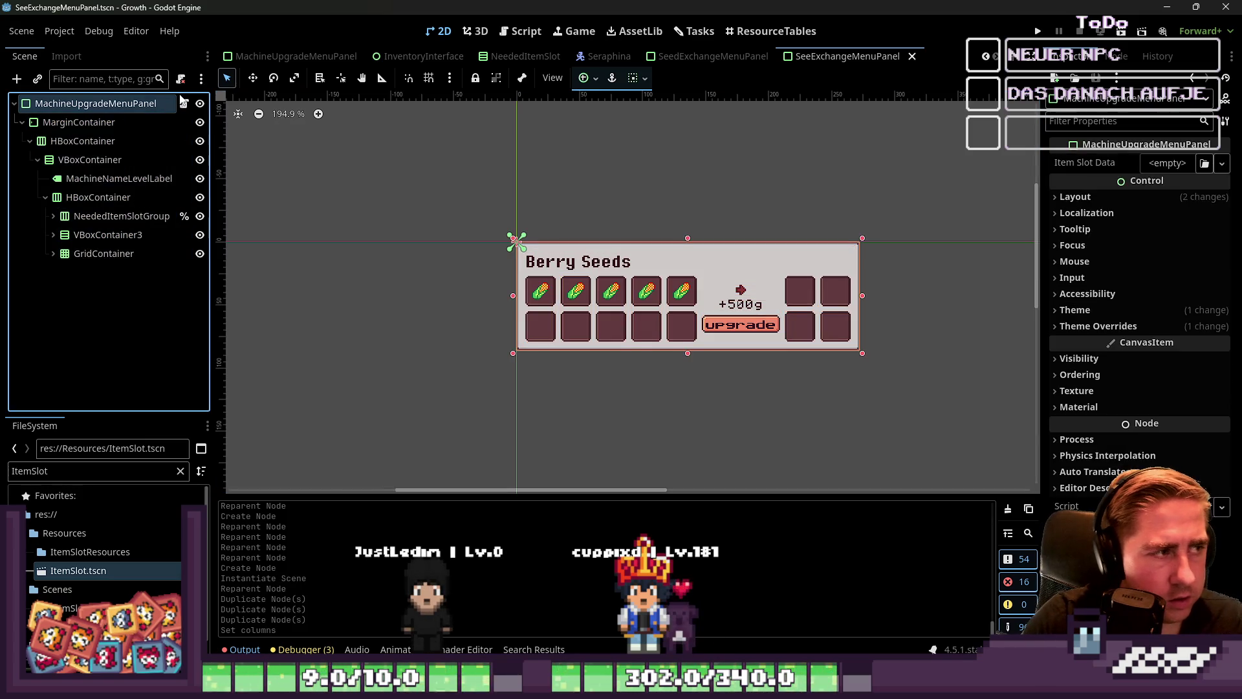
# Rename the root node to SeedExchangeMenuPanel.
pyautogui.press('F2')
pyautogui.write('Seed')
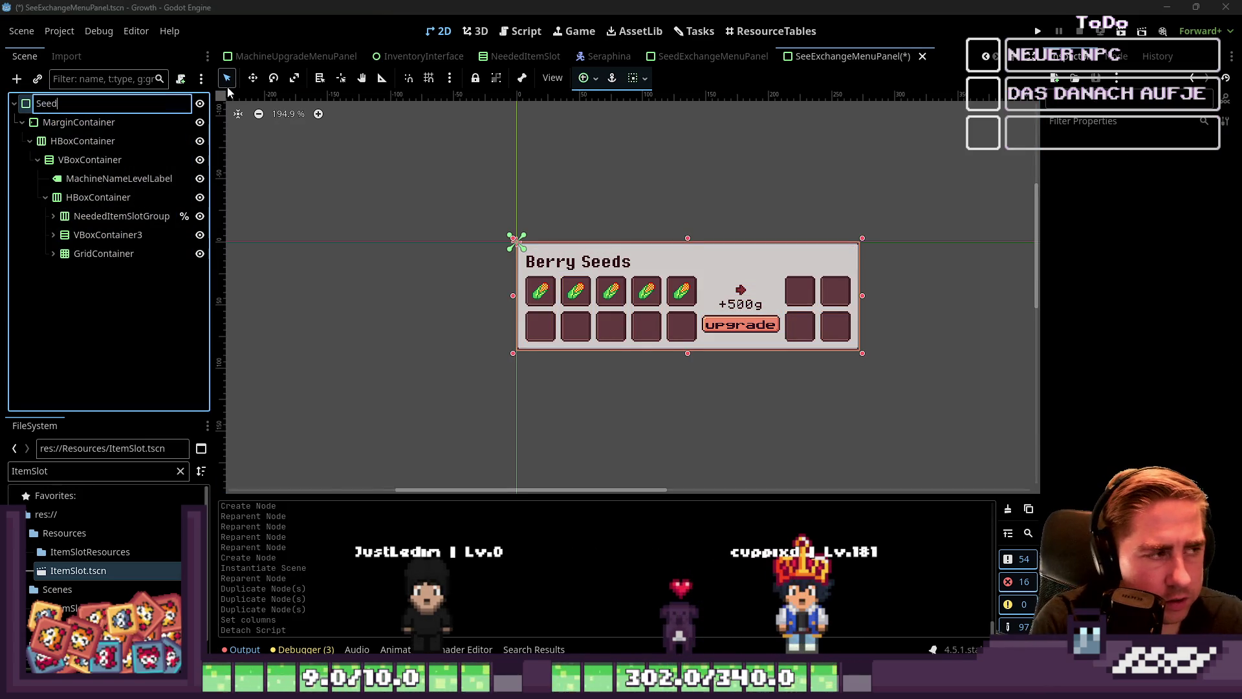
pyautogui.press('Escape')
pyautogui.press('F2')
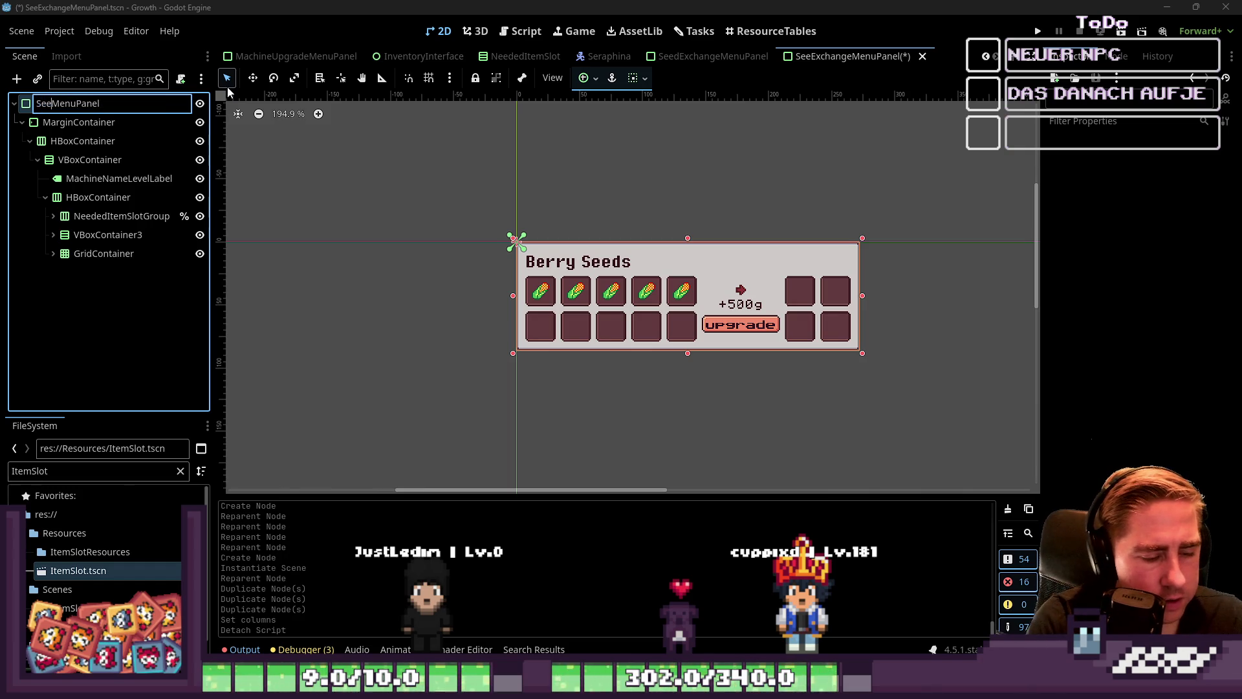
pyautogui.write('dExchange')
pyautogui.press('Return')
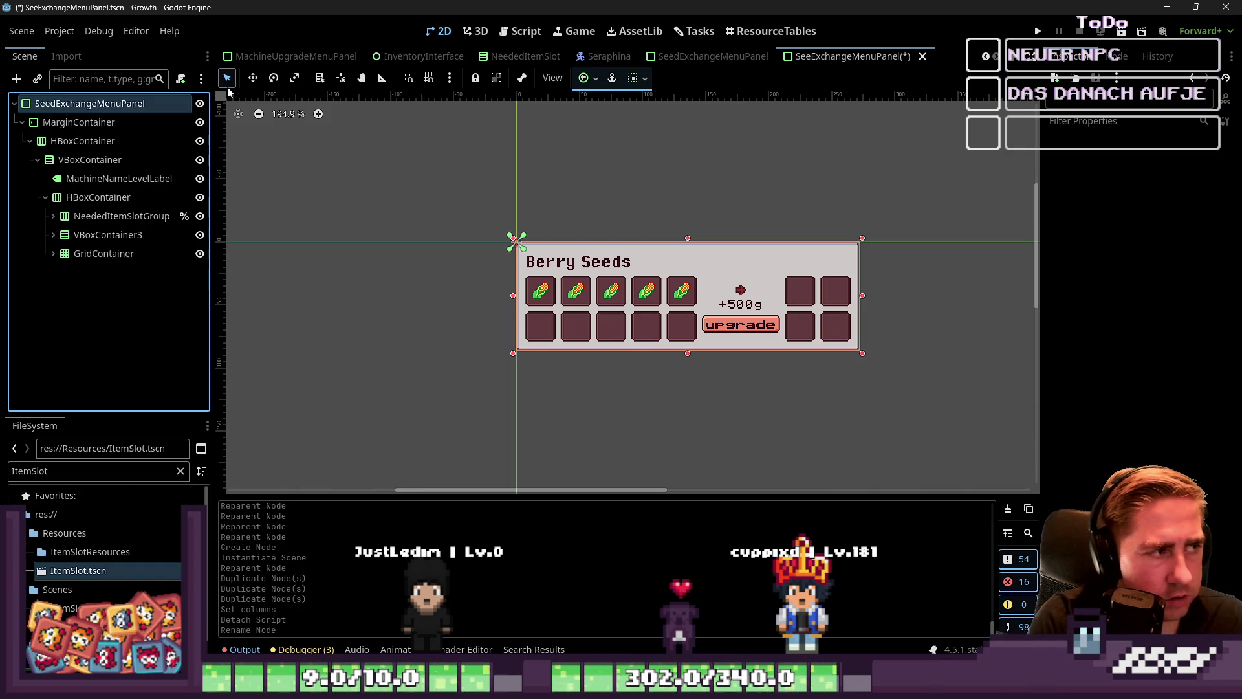
# Look through the panel's nodes and save the scene.
pyautogui.click(116, 179)
pyautogui.click(79, 122)
pyautogui.click(107, 234)
pyautogui.click(123, 180)
pyautogui.click(79, 141)
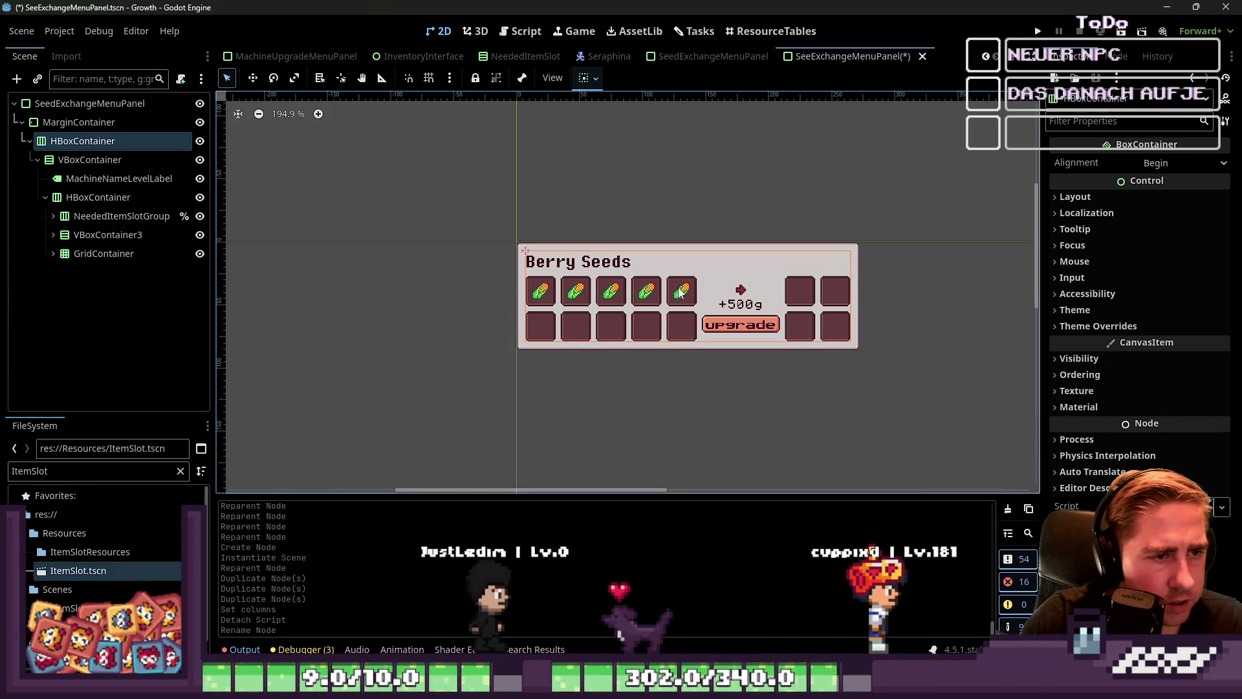
pyautogui.scroll(2, 694, 297)
pyautogui.scroll(4, 638, 297)
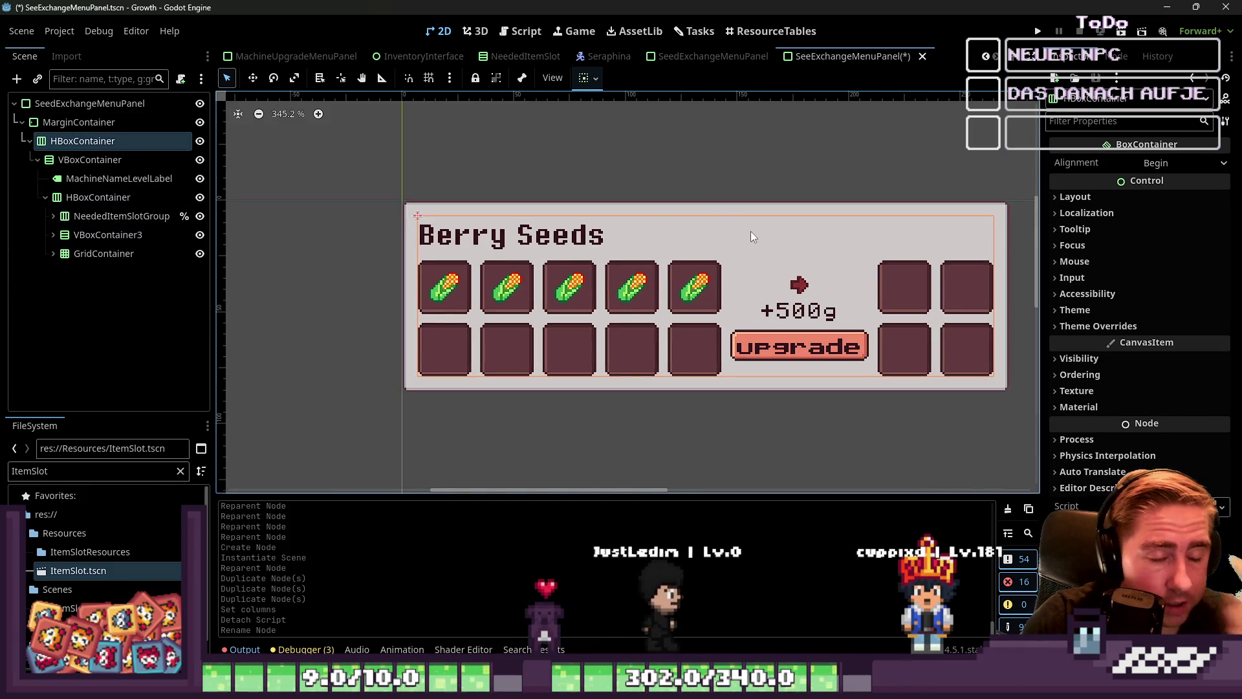
pyautogui.hotkey('ctrl', 's')
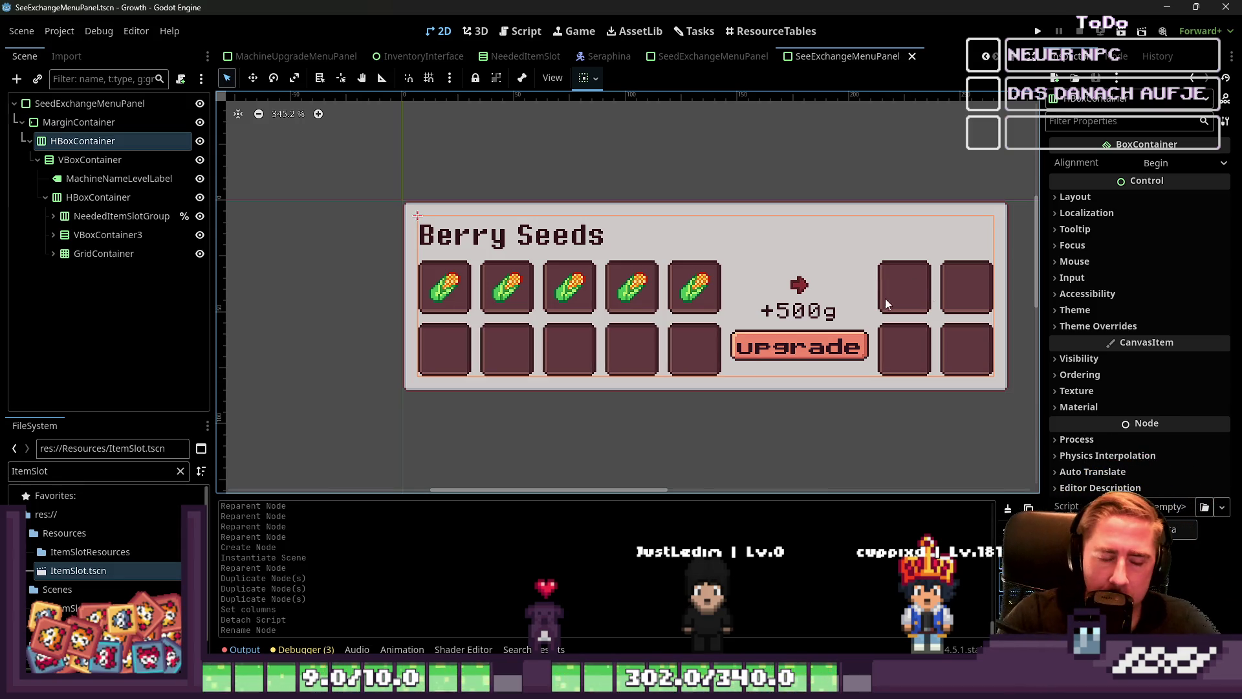
# Select the root node, then switch to the Seraphina scene.
pyautogui.click(155, 117)
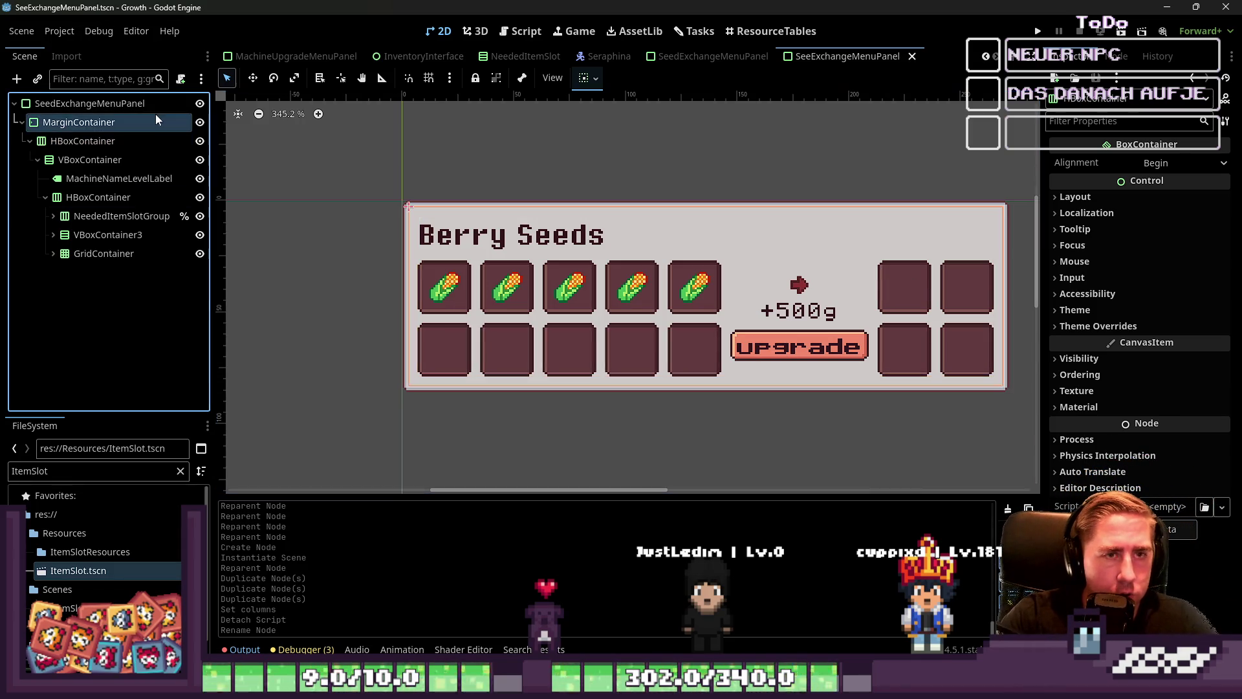
pyautogui.click(161, 107)
pyautogui.click(604, 57)
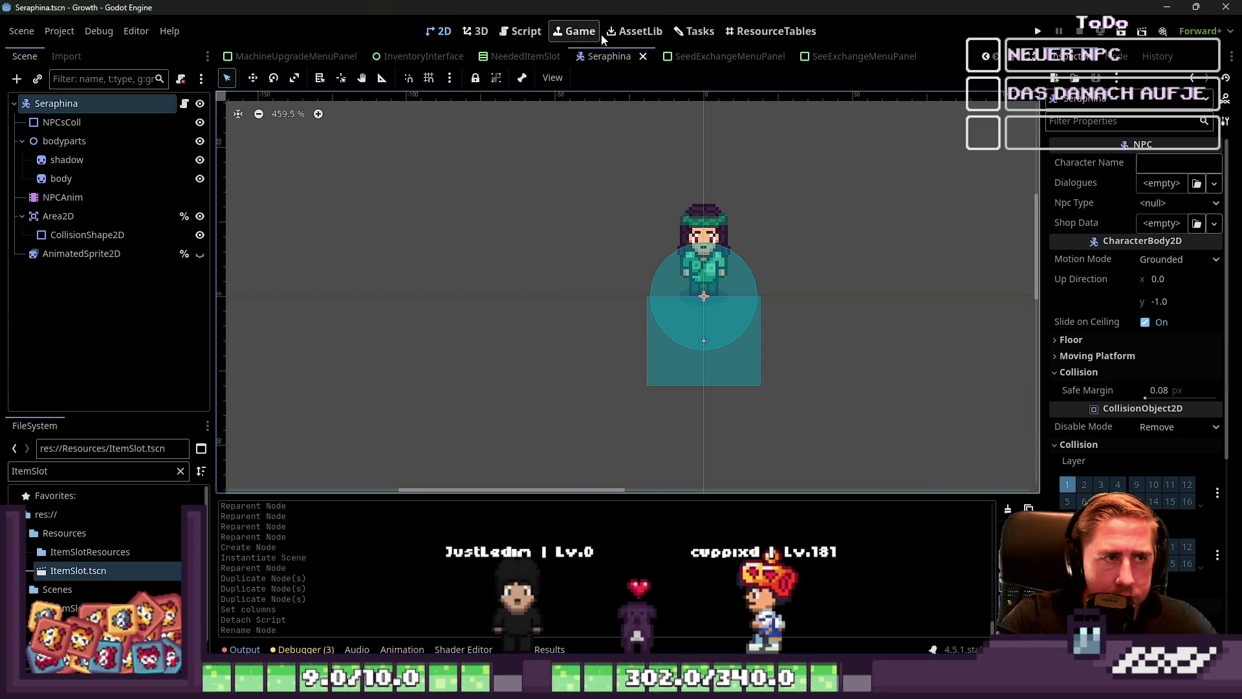
# Open the Tasks board and show the description lines on every task card.
pyautogui.click(697, 41)
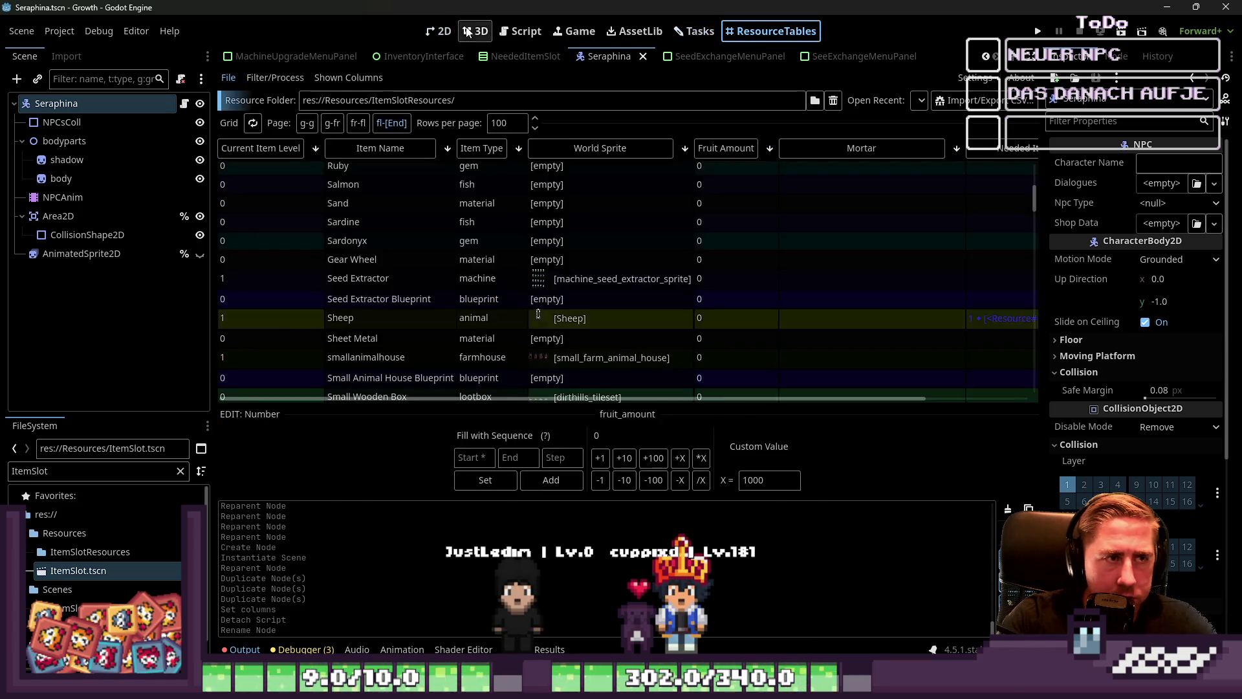
pyautogui.click(534, 39)
pyautogui.click(452, 35)
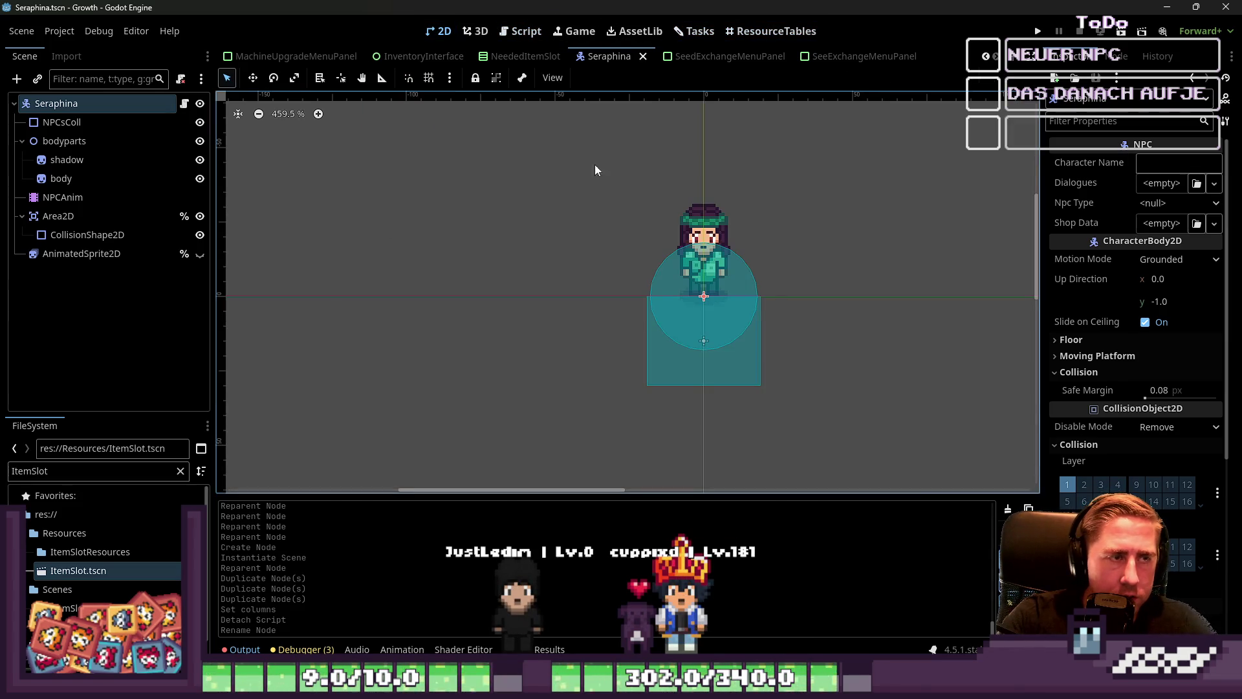
pyautogui.click(695, 31)
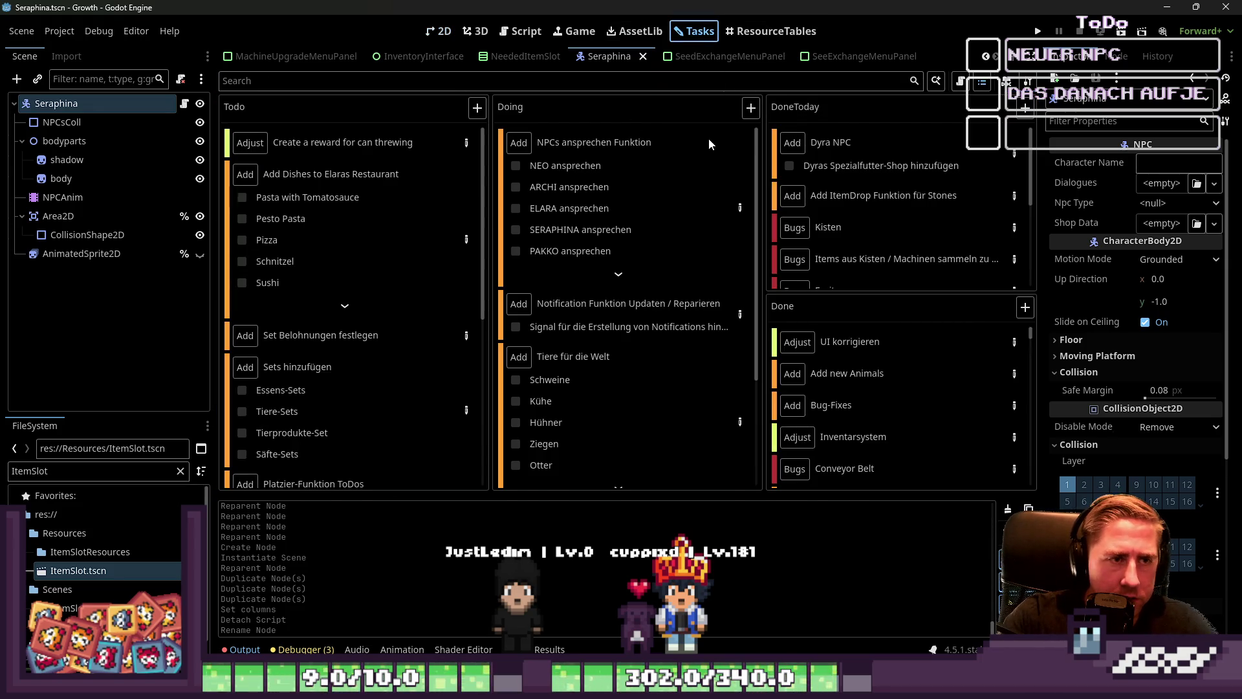
pyautogui.click(956, 87)
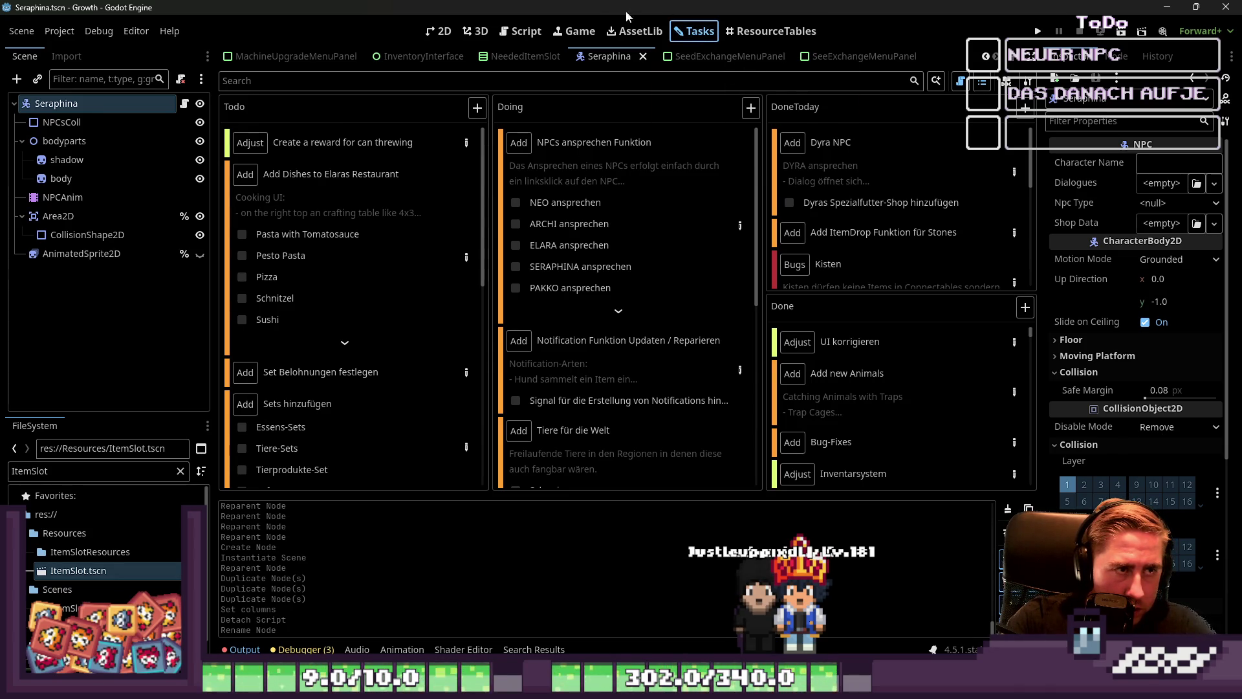
# Switch views and open the item slot resource table.
pyautogui.click(475, 33)
pyautogui.click(440, 31)
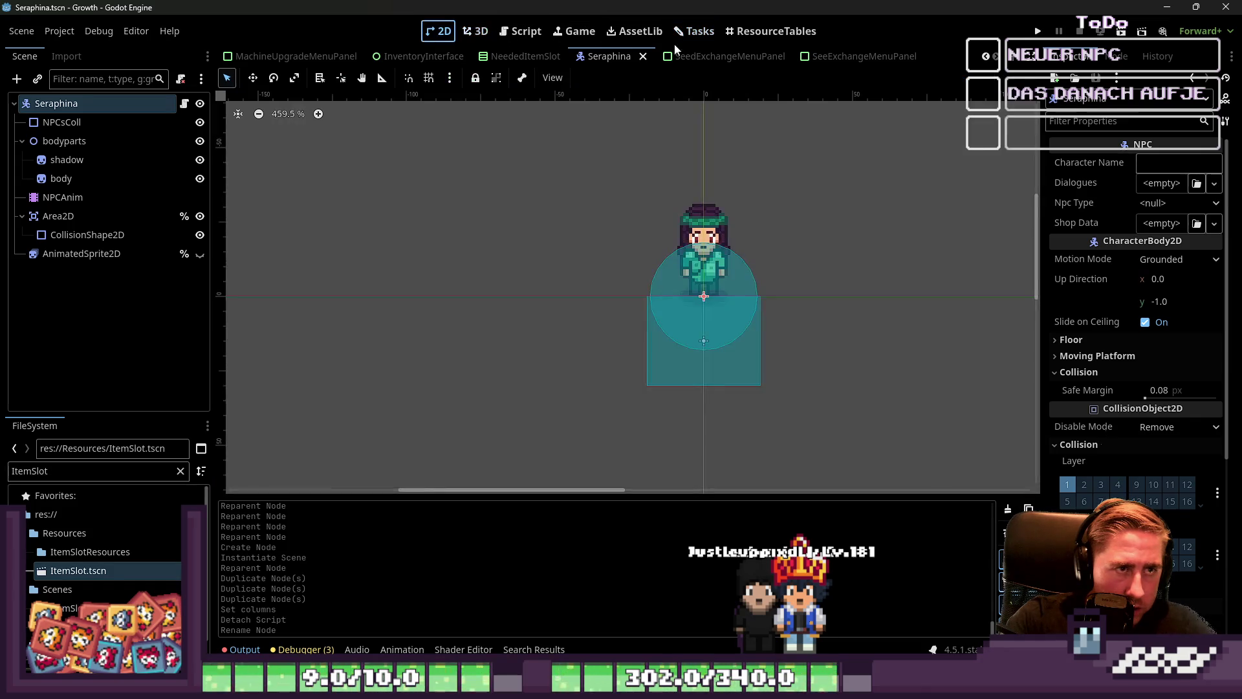
pyautogui.click(698, 31)
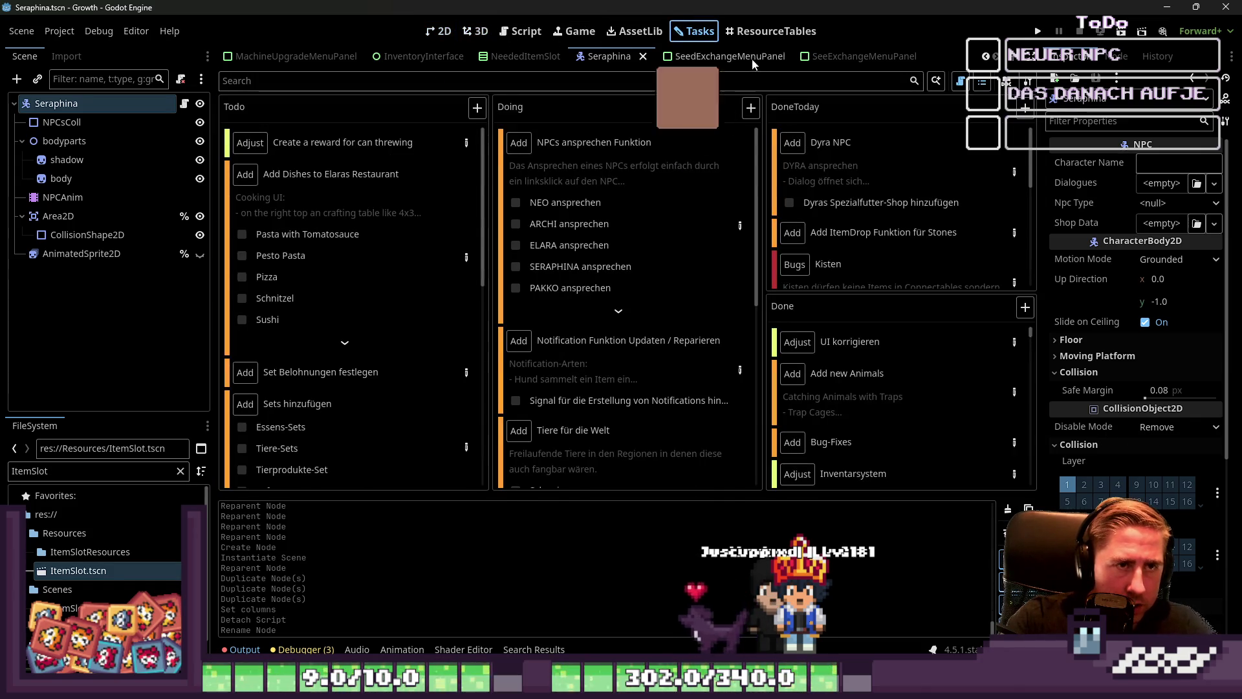
pyautogui.click(770, 31)
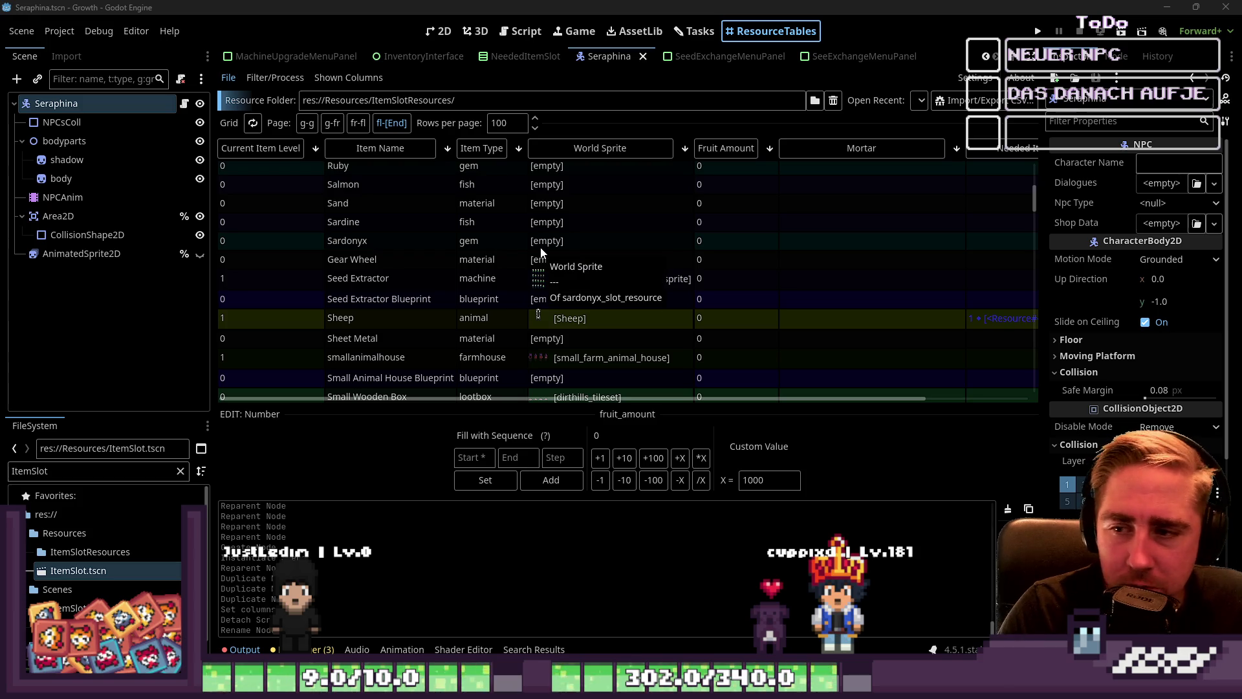
# Save SeraphinaNPC.gd in the Script view and return to the SeeExchangeMenuPanel scene.
pyautogui.click(519, 31)
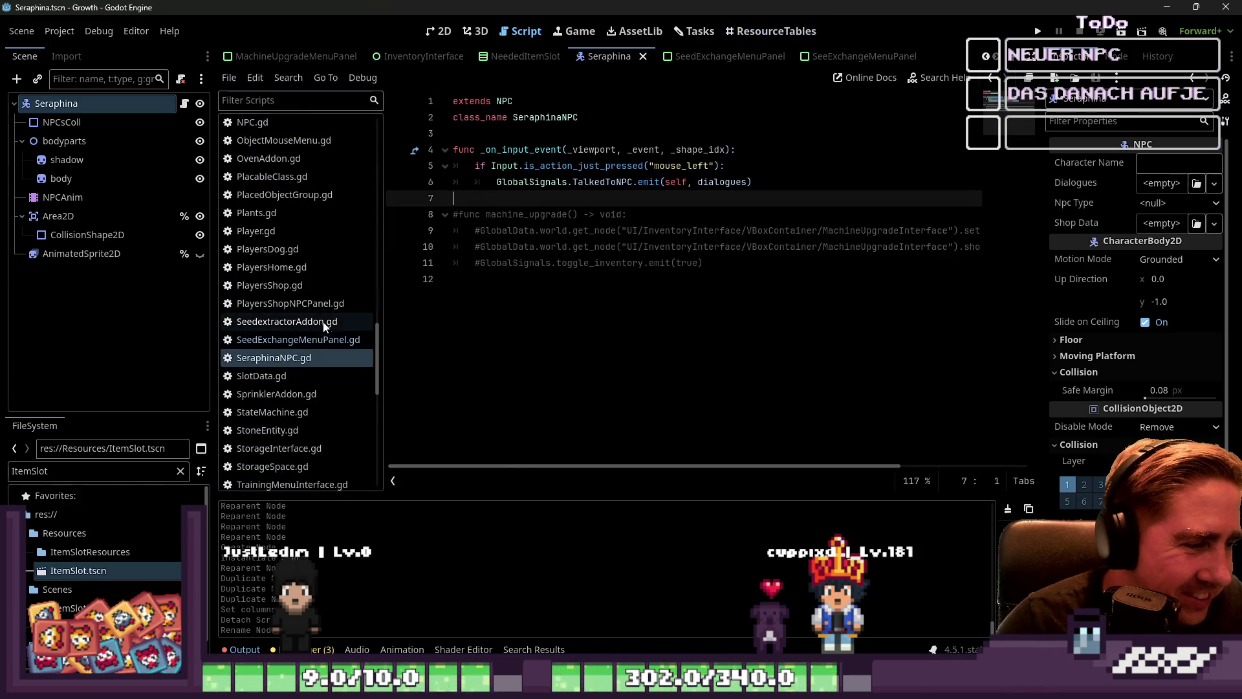
pyautogui.hotkey('ctrl', 's')
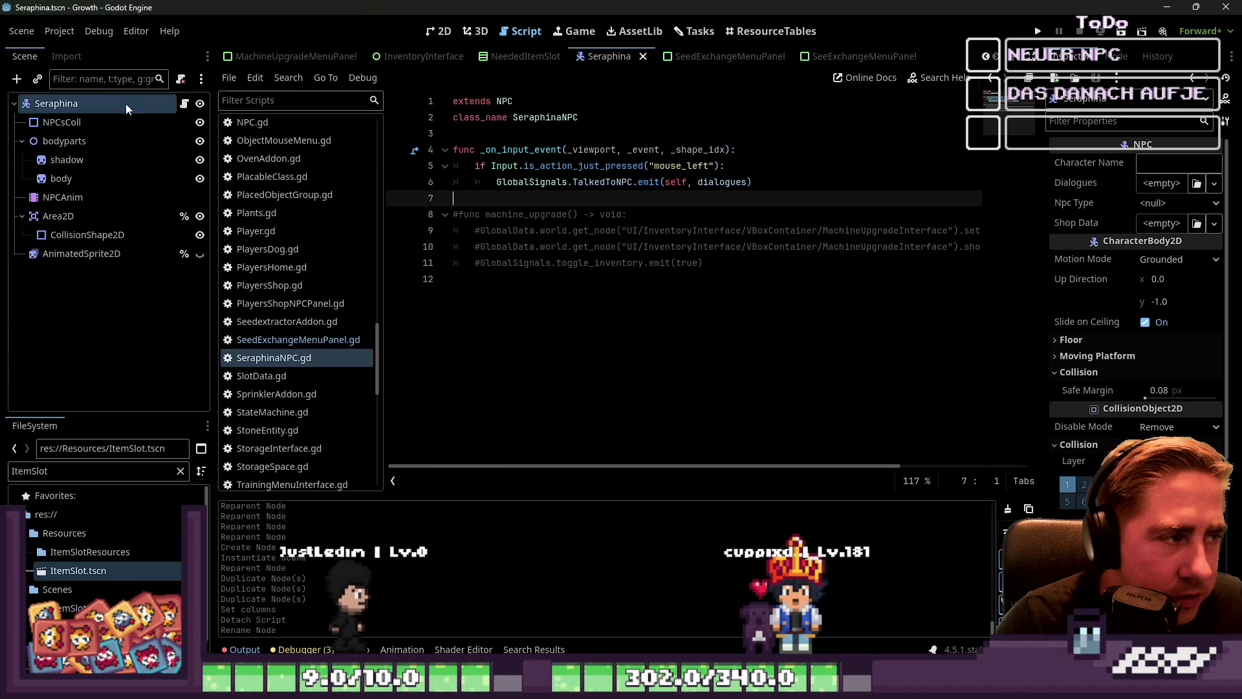
pyautogui.click(185, 103)
pyautogui.click(526, 31)
pyautogui.click(428, 31)
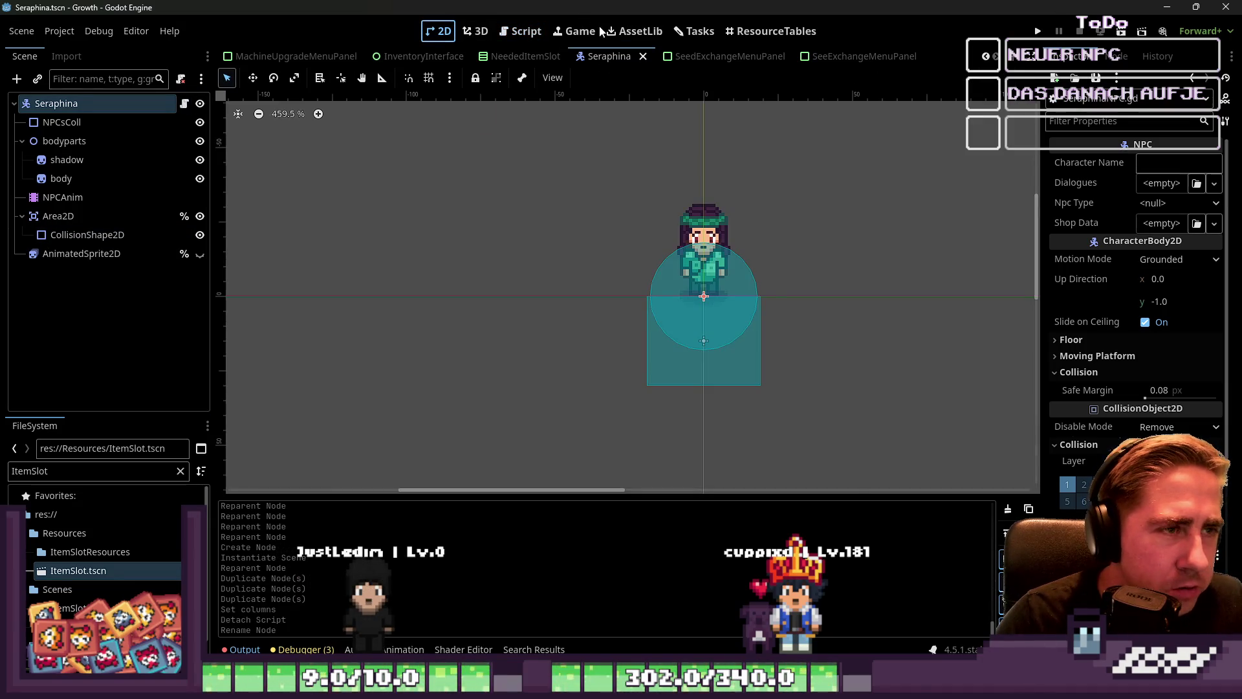
pyautogui.click(521, 31)
pyautogui.click(854, 56)
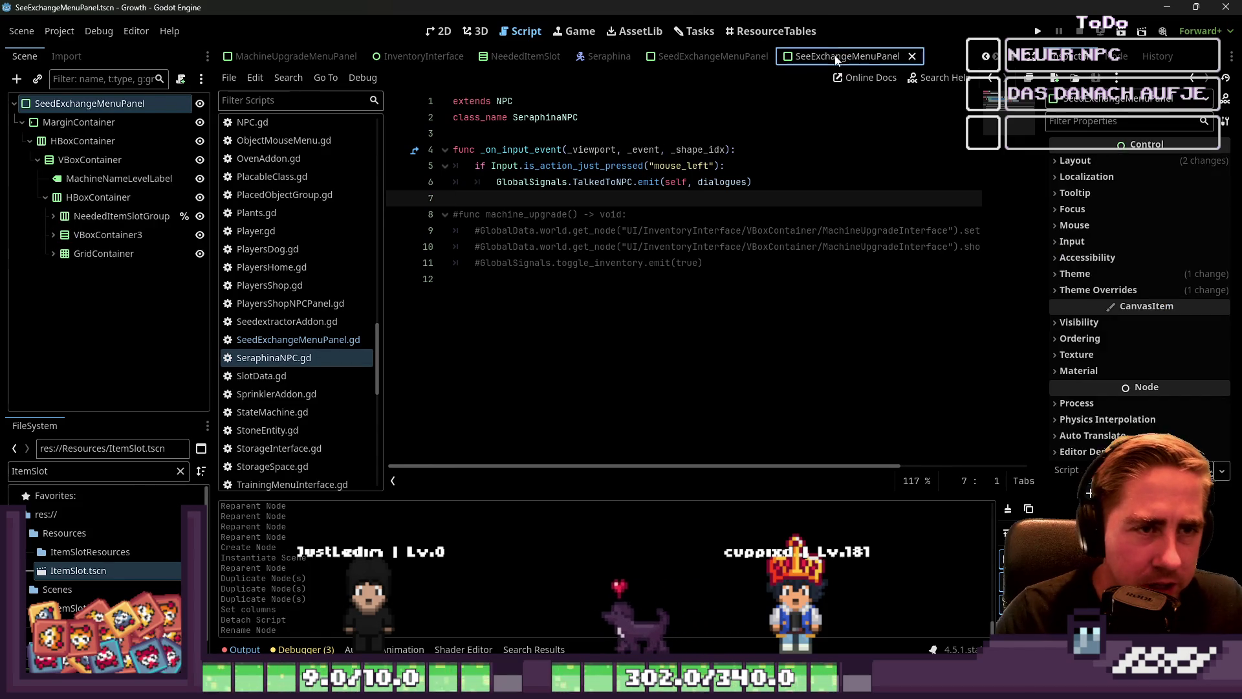
pyautogui.doubleClick(125, 107)
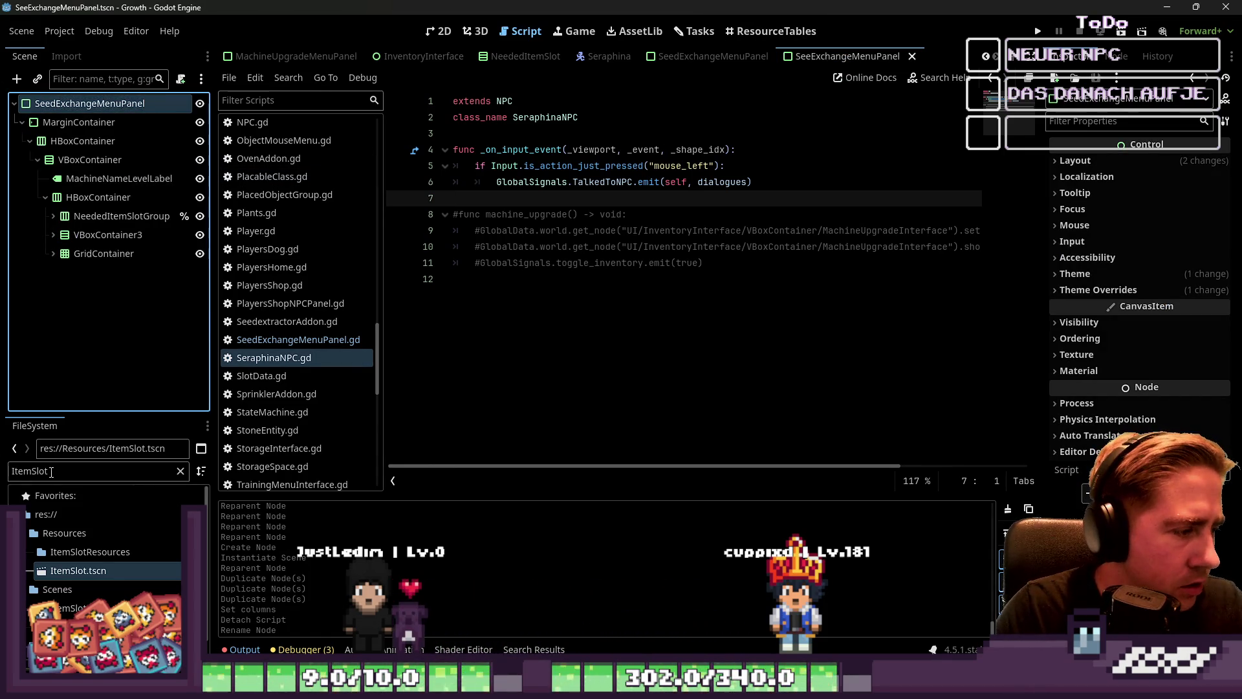
# Filter files by 'SeeE' and attempt renaming the scene file, dismissing the name-exists warning.
pyautogui.doubleClick(75, 471)
pyautogui.write('SeeER')
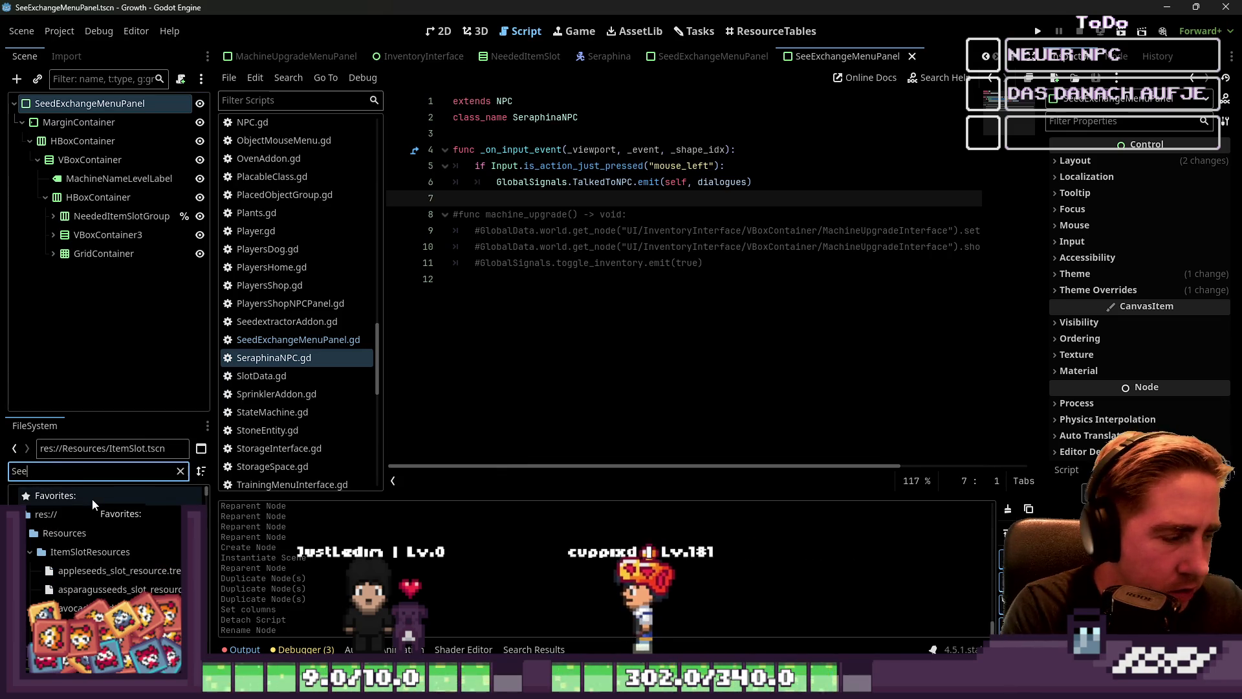
pyautogui.press('BackSpace')
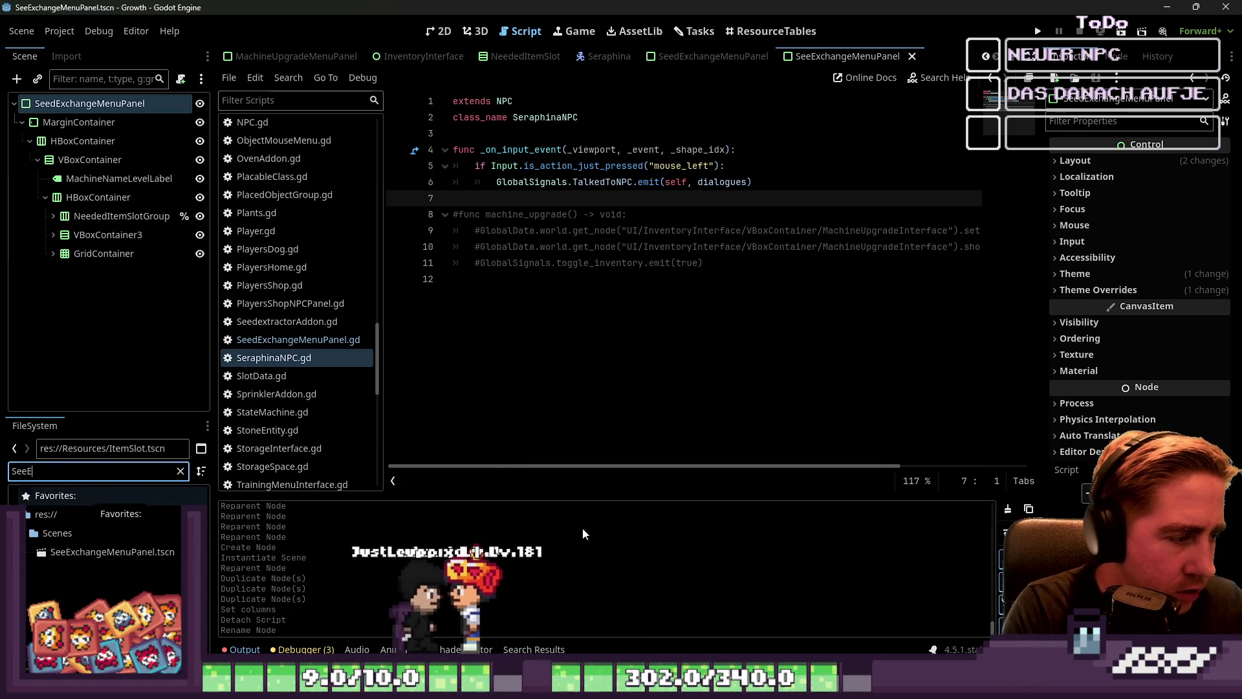
pyautogui.click(68, 551)
pyautogui.press('F2')
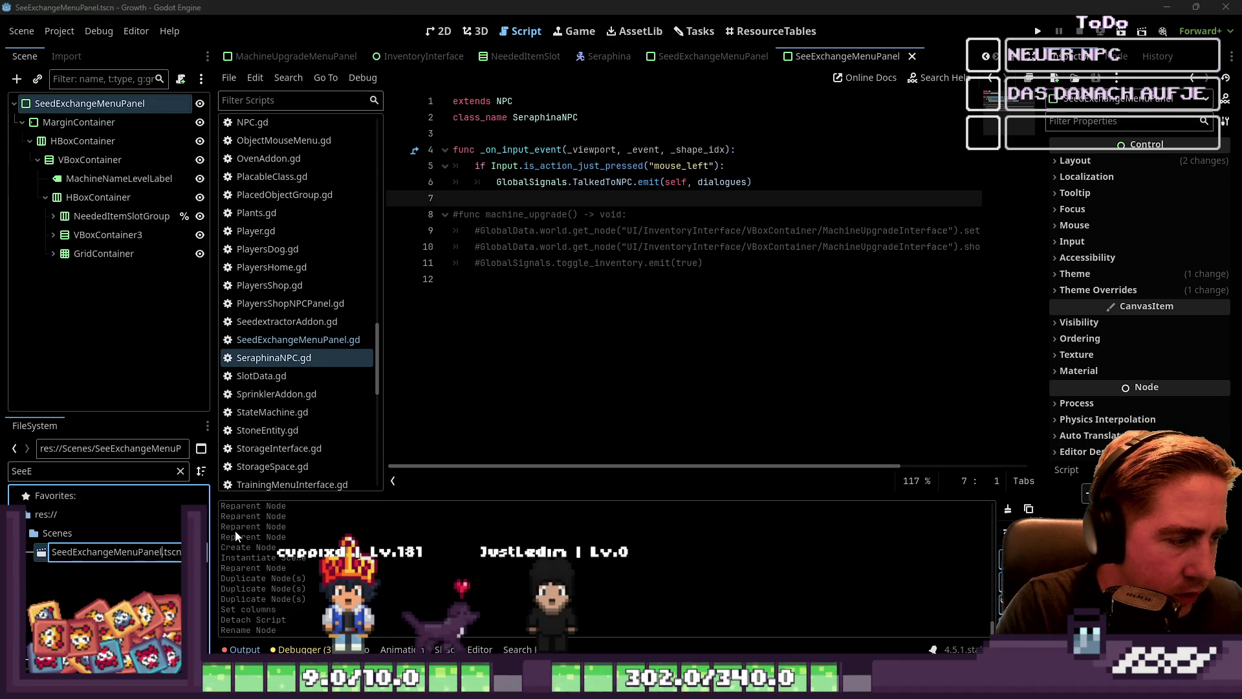
pyautogui.press('Return')
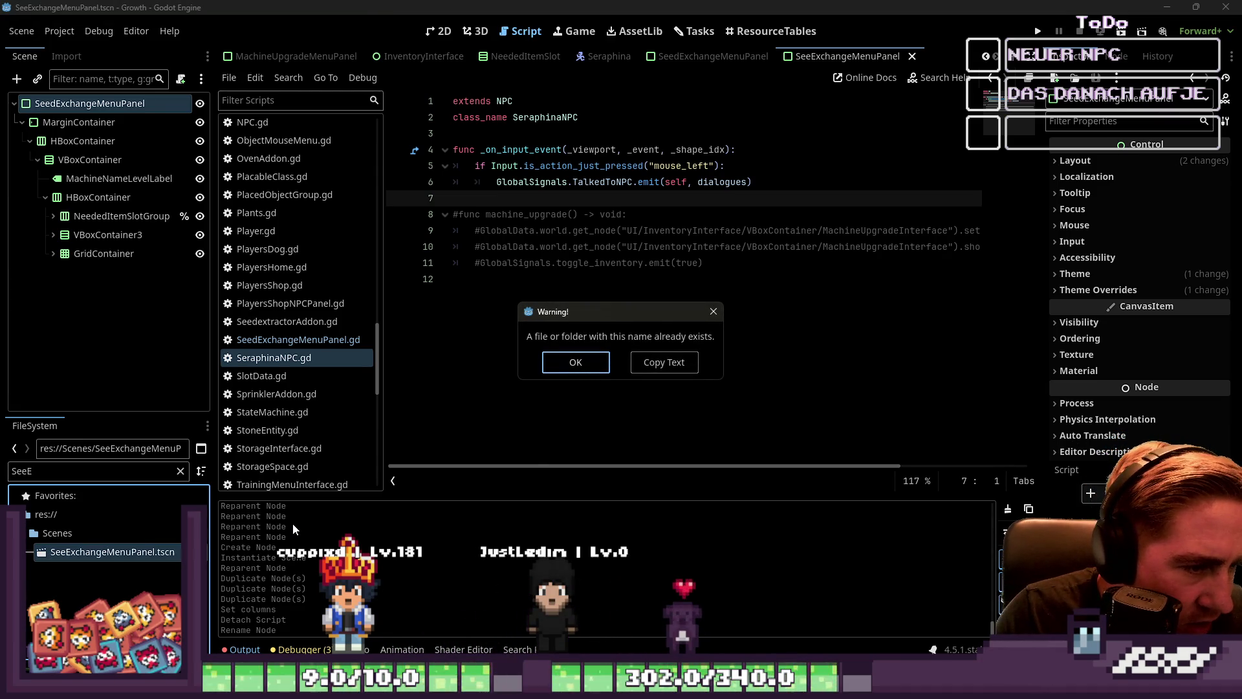
pyautogui.press('Return')
# Refine the file filter to 'SeedE' and select the SeedExchangeMenuPanel.gd script.
pyautogui.click(100, 482)
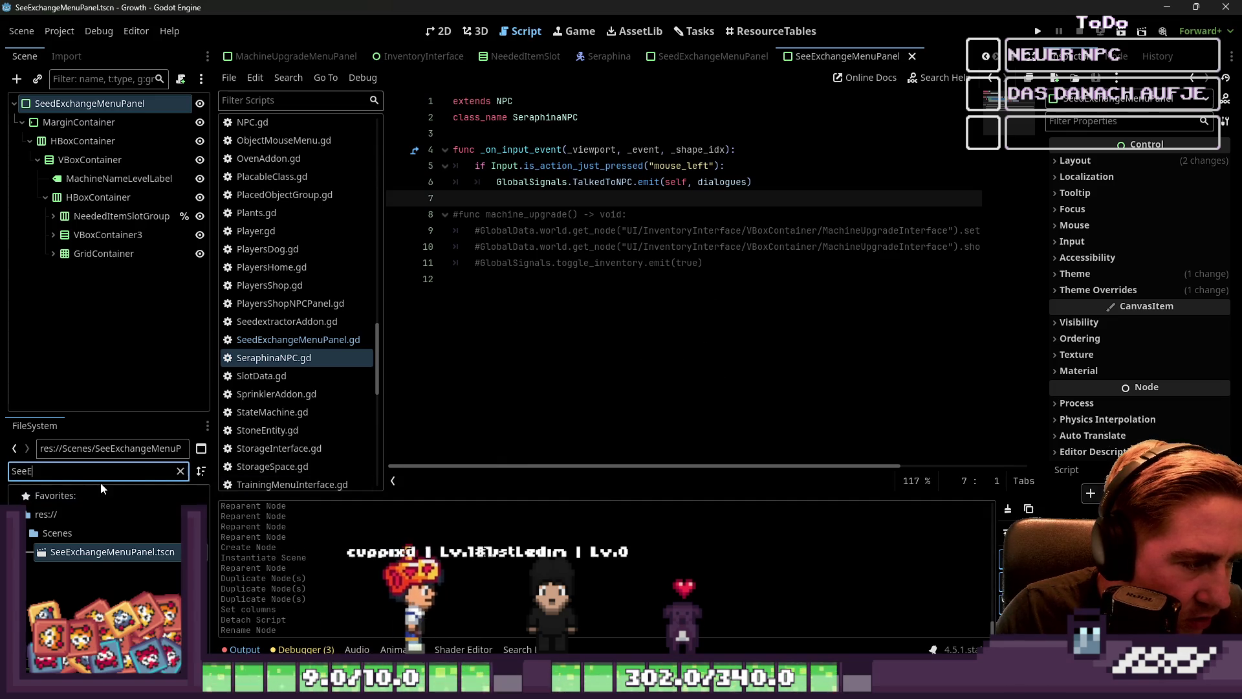
pyautogui.press('BackSpace')
pyautogui.write('d')
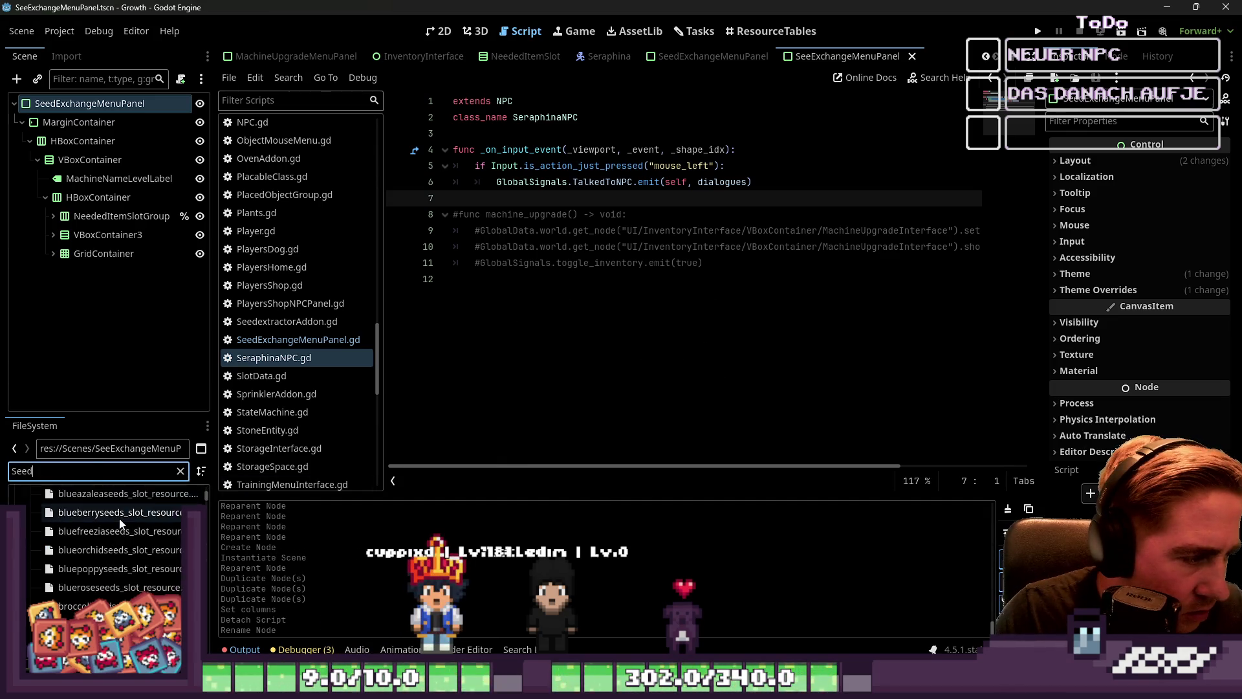
pyautogui.scroll(-5, 133, 542)
pyautogui.write('E')
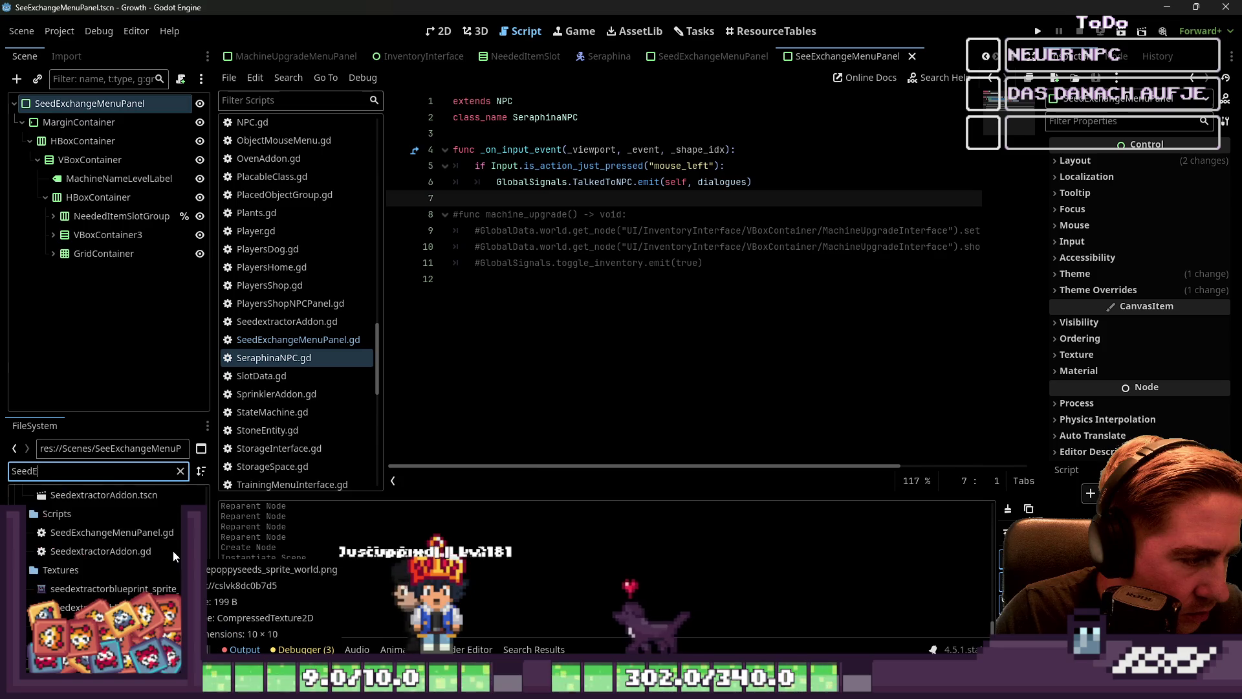
pyautogui.click(152, 533)
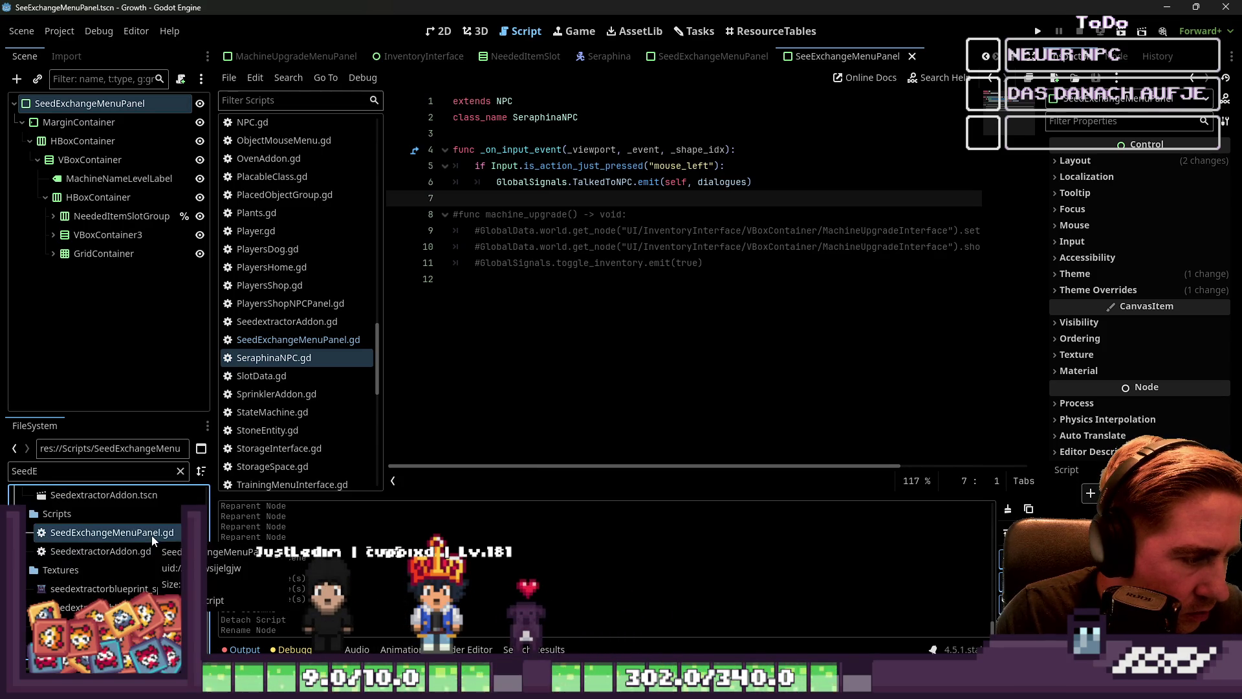
pyautogui.scroll(2, 152, 534)
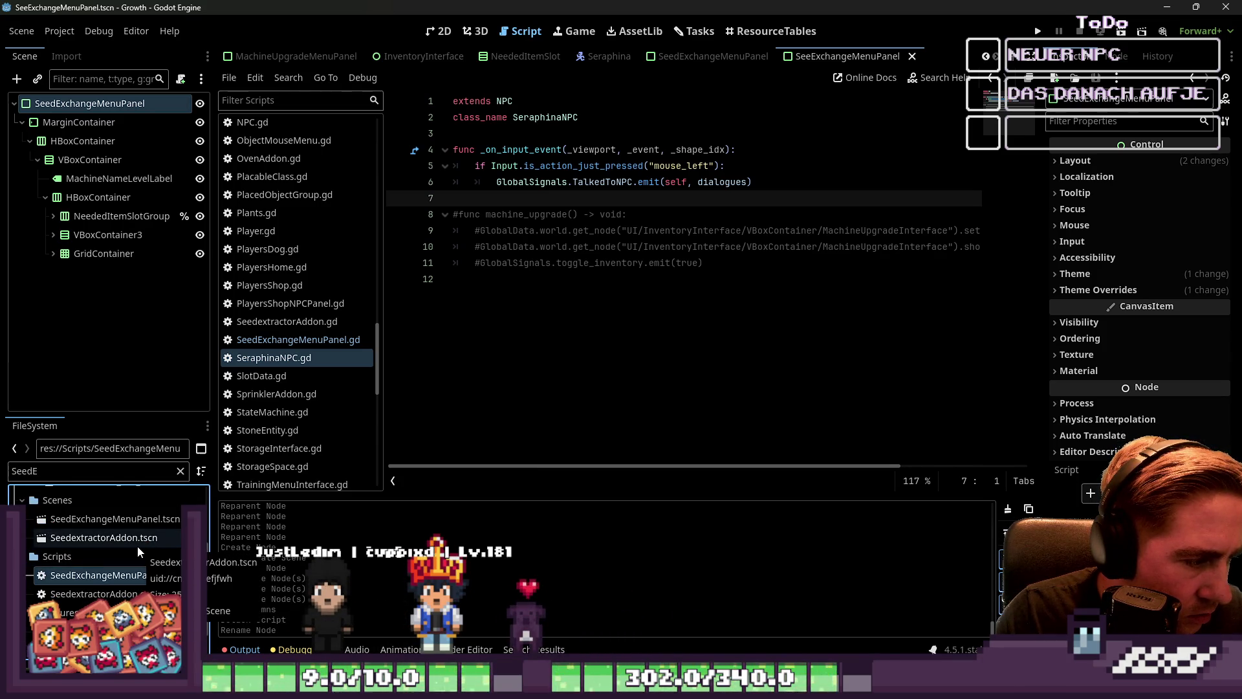
# Open the SeedExchangeMenuPanel scene, then glance at the NeededItemSlot and InventoryInterface scenes.
pyautogui.doubleClick(125, 522)
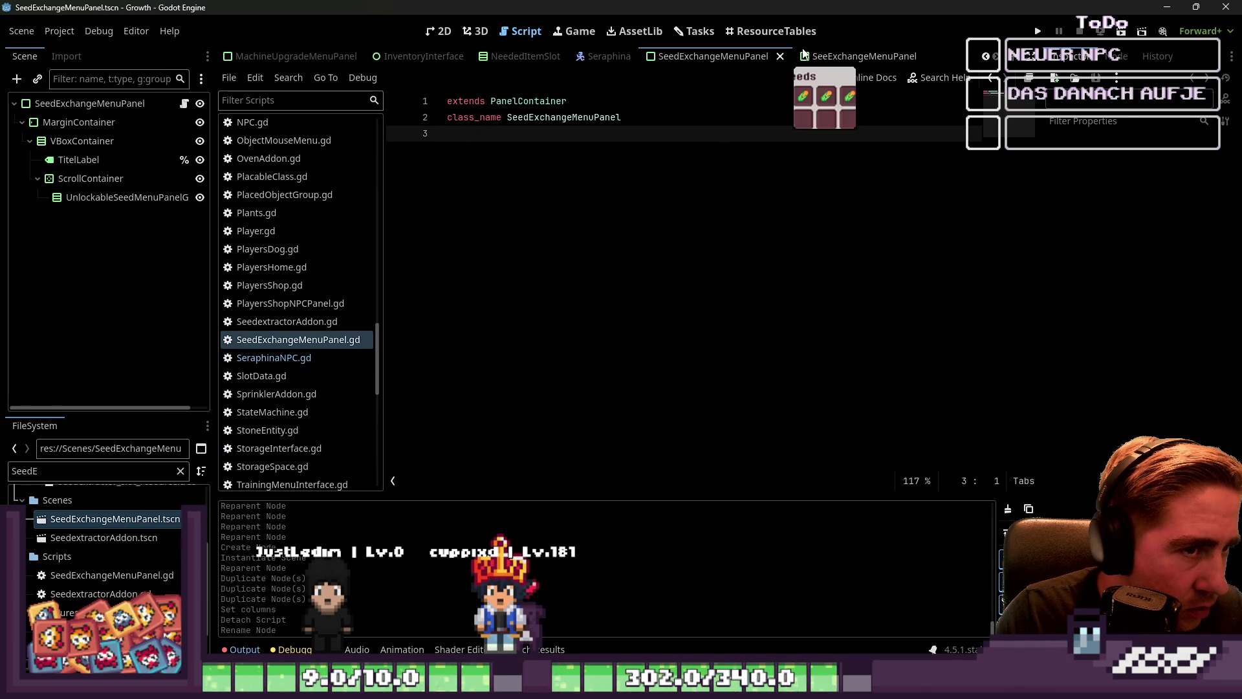
pyautogui.click(841, 56)
pyautogui.click(442, 34)
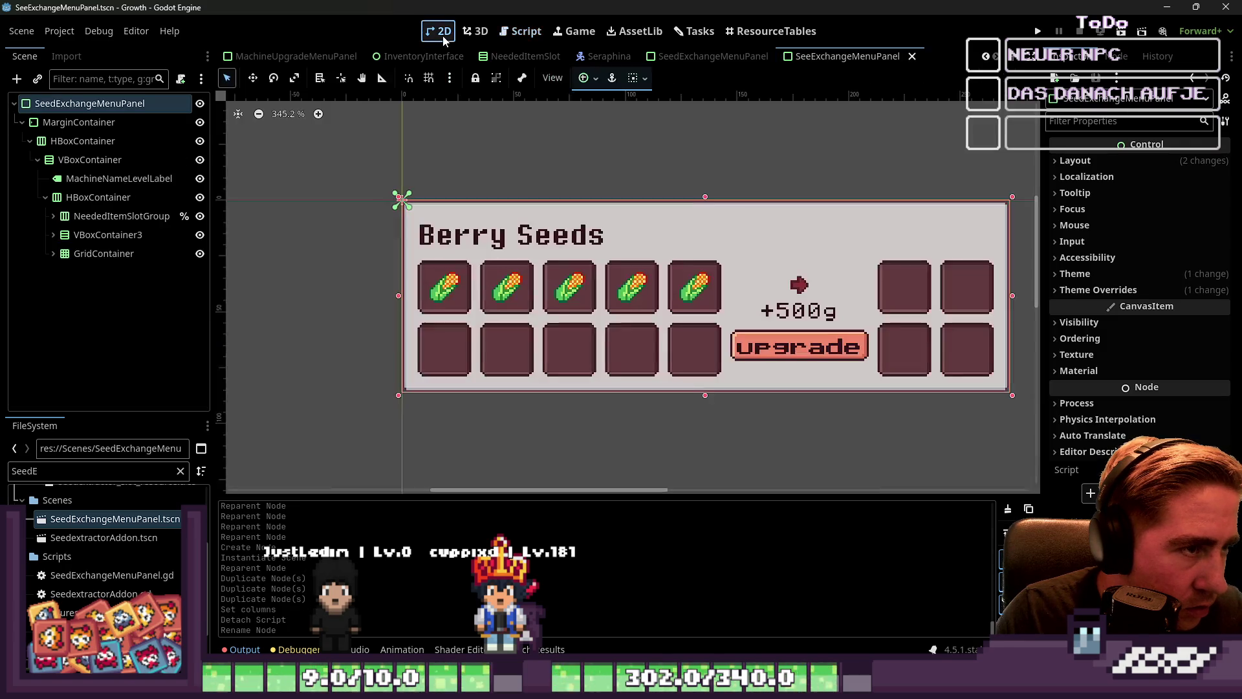
pyautogui.click(522, 59)
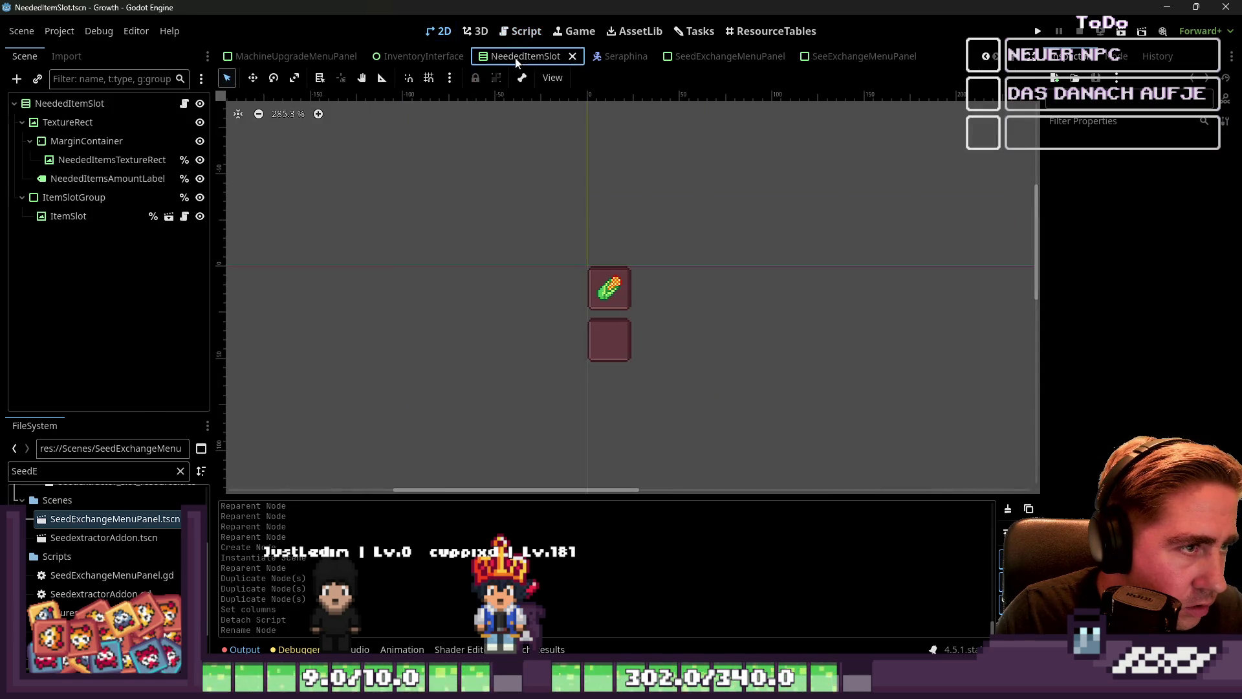
pyautogui.click(444, 58)
# Browse past the MachineUpgrade scenes to the SeedExchangeMenuPanel tab showing the Trade seeds panel.
pyautogui.scroll(3, 452, 57)
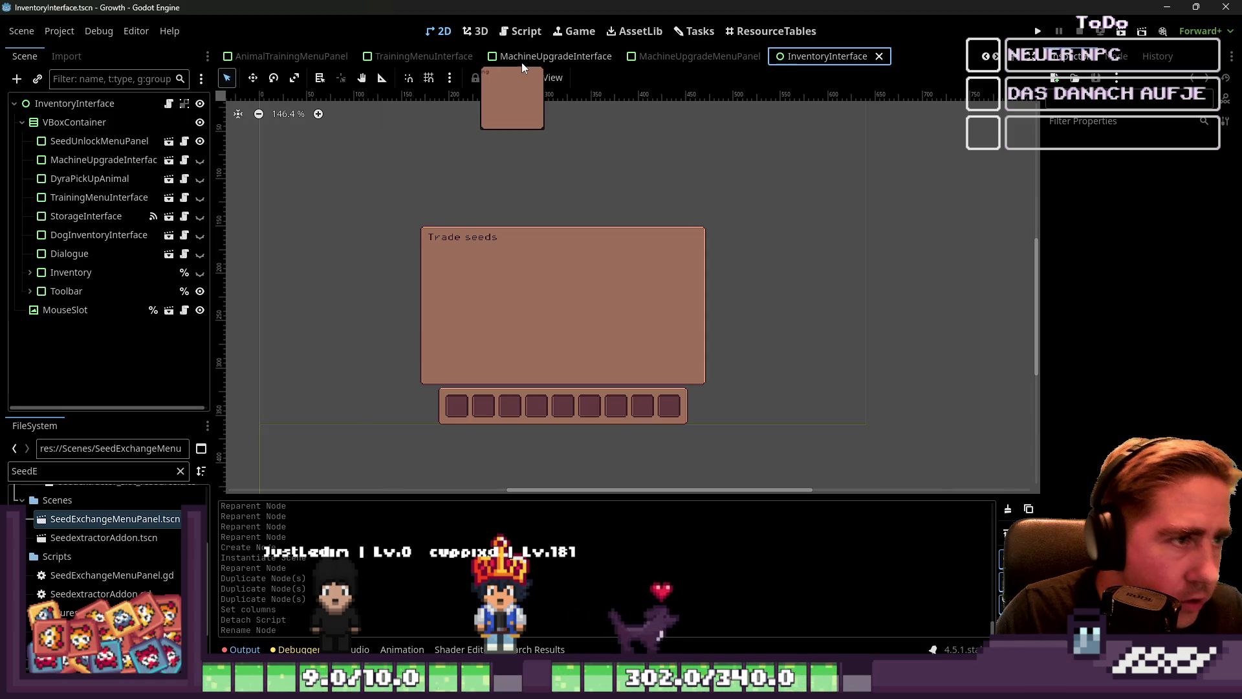
pyautogui.click(526, 57)
pyautogui.scroll(-10, 560, 214)
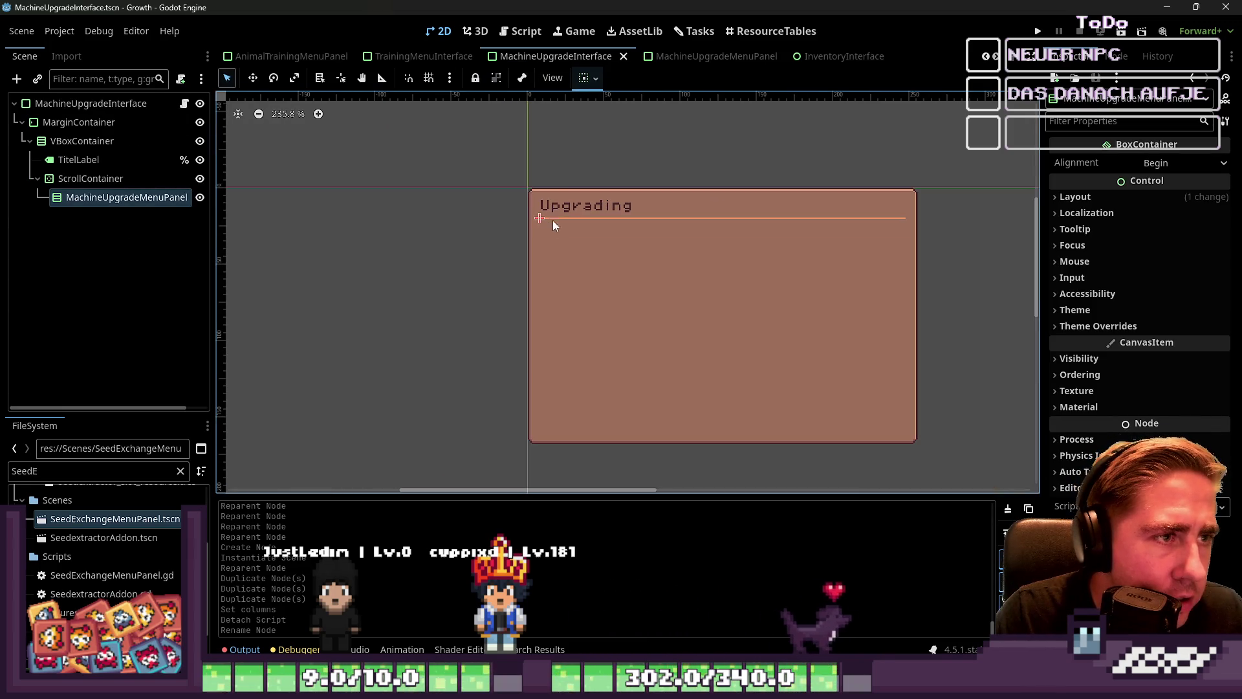
pyautogui.click(679, 57)
pyautogui.click(562, 56)
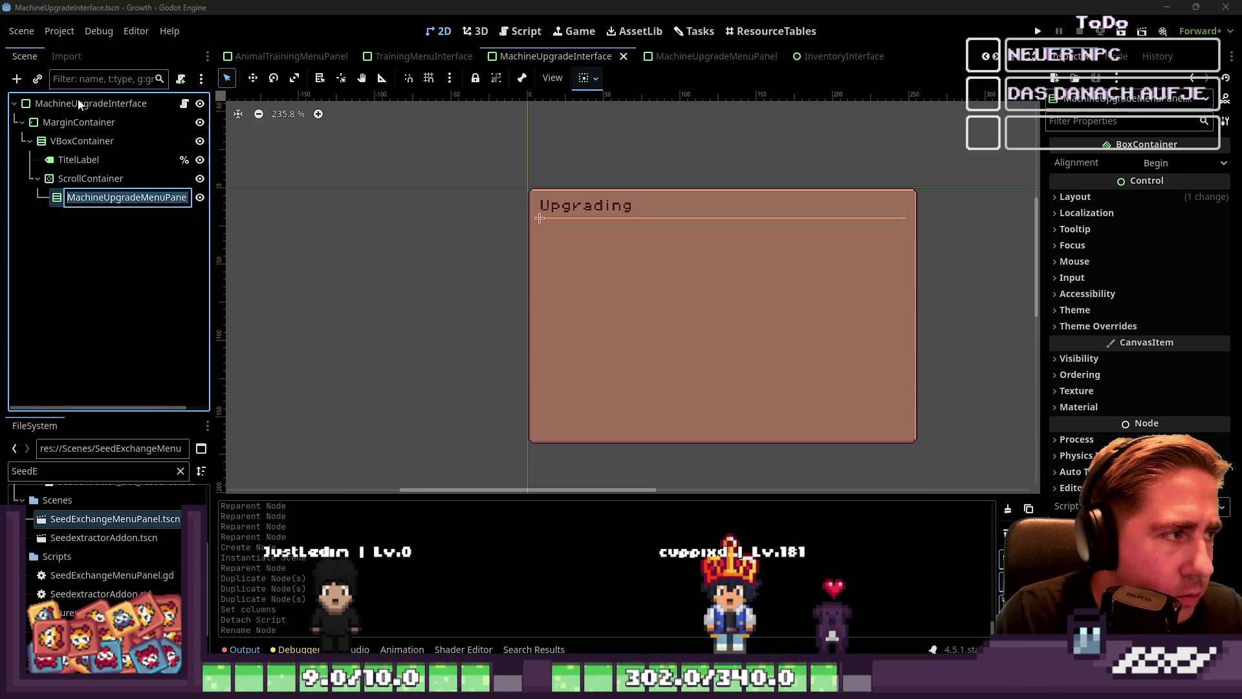
pyautogui.scroll(-3, 766, 51)
pyautogui.click(711, 57)
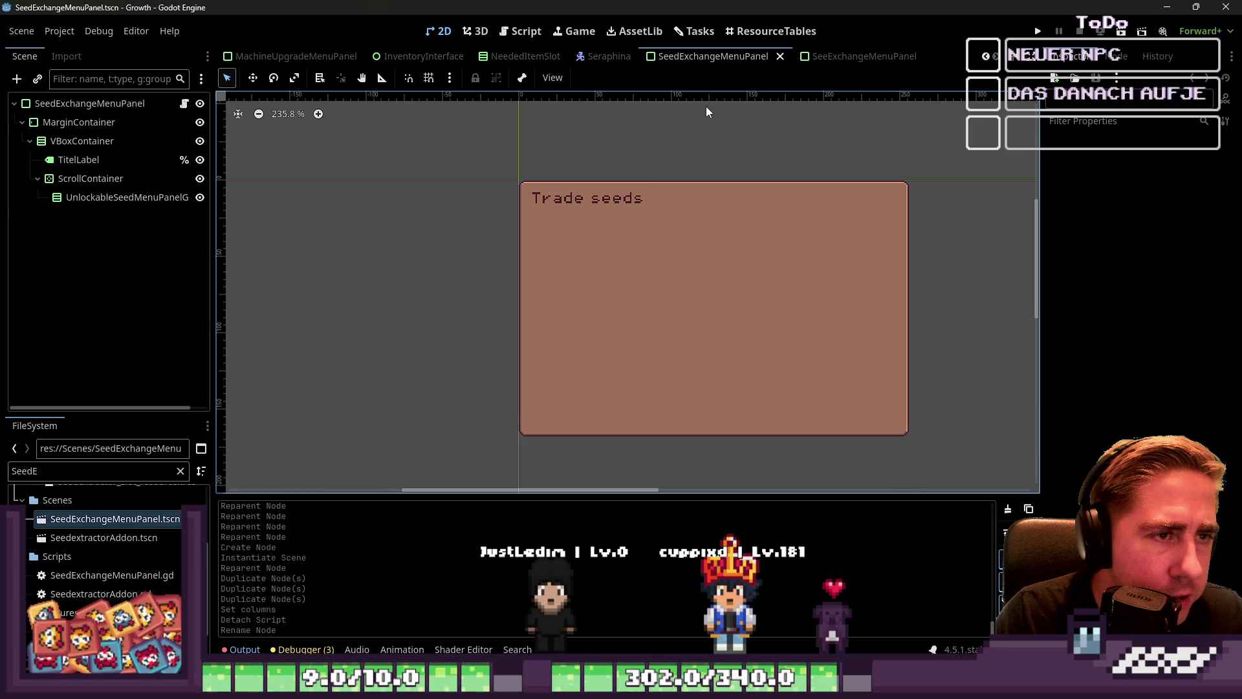
# Rename the root node to SeedExchangeInterface and save the scene.
pyautogui.click(91, 103)
pyautogui.press('F2')
pyautogui.hotkey('shift', 'Left')
pyautogui.hotkey('shift', 'Left')
pyautogui.hotkey('shift', 'Left')
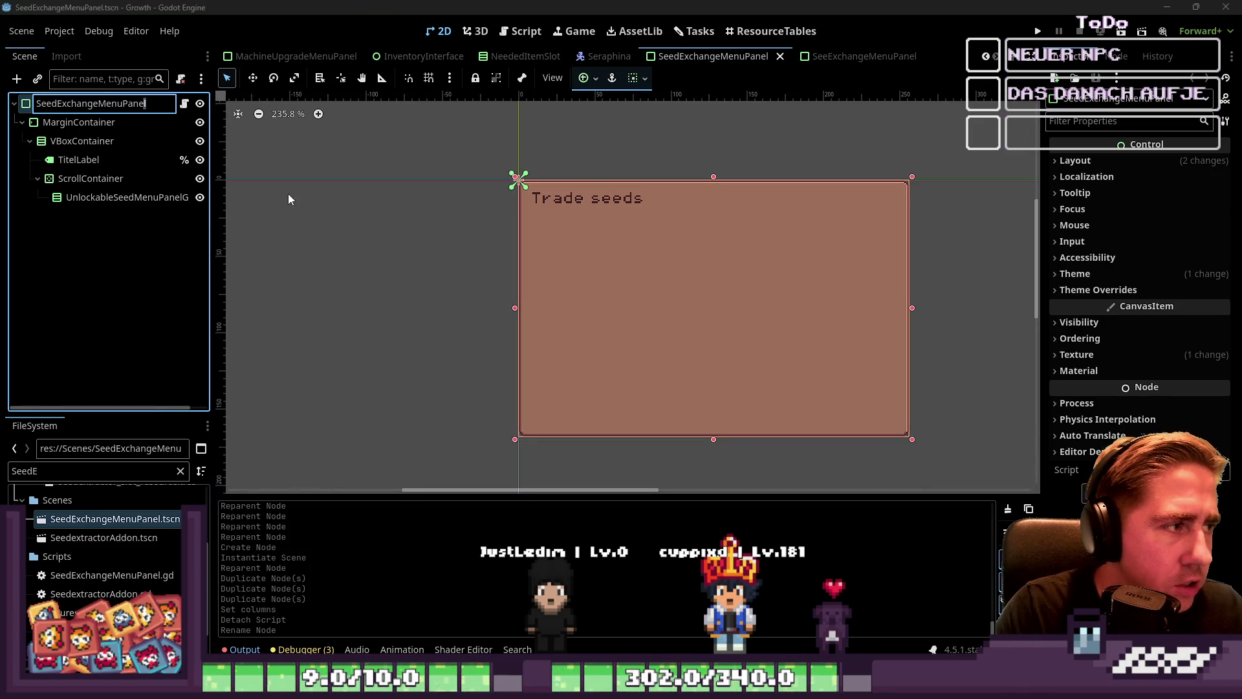
pyautogui.hotkey('shift', 'Left')
pyautogui.write('Inter')
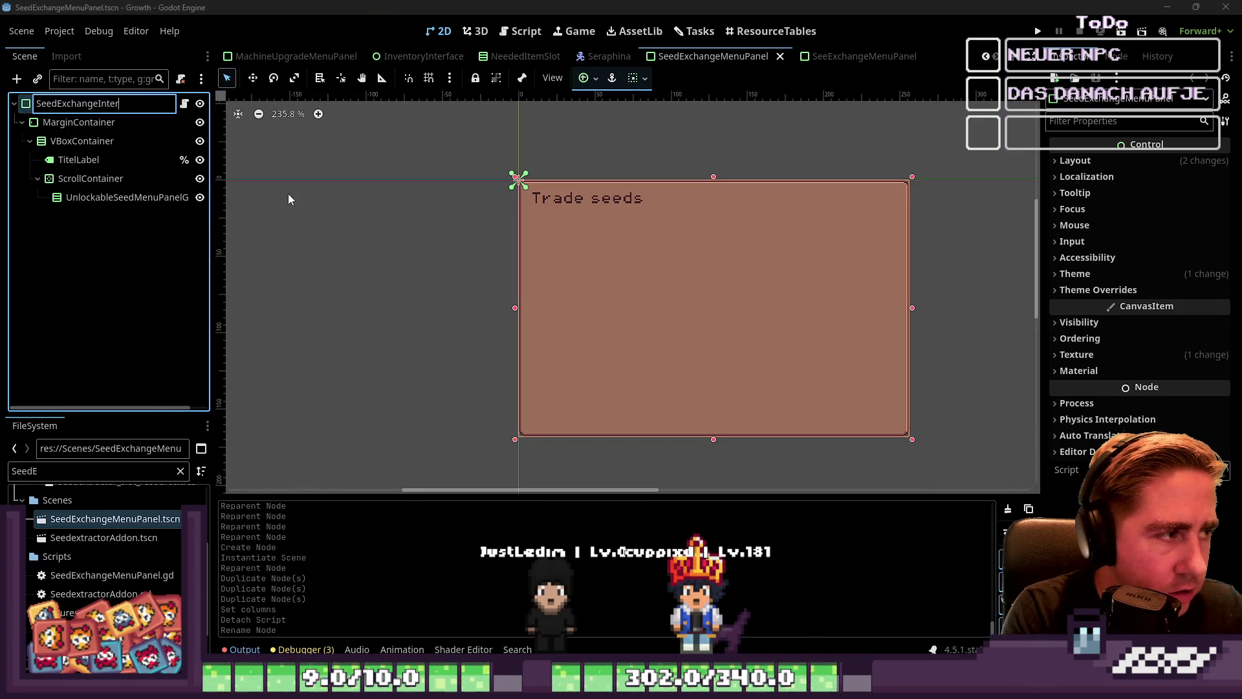
pyautogui.write('face')
pyautogui.press('Return')
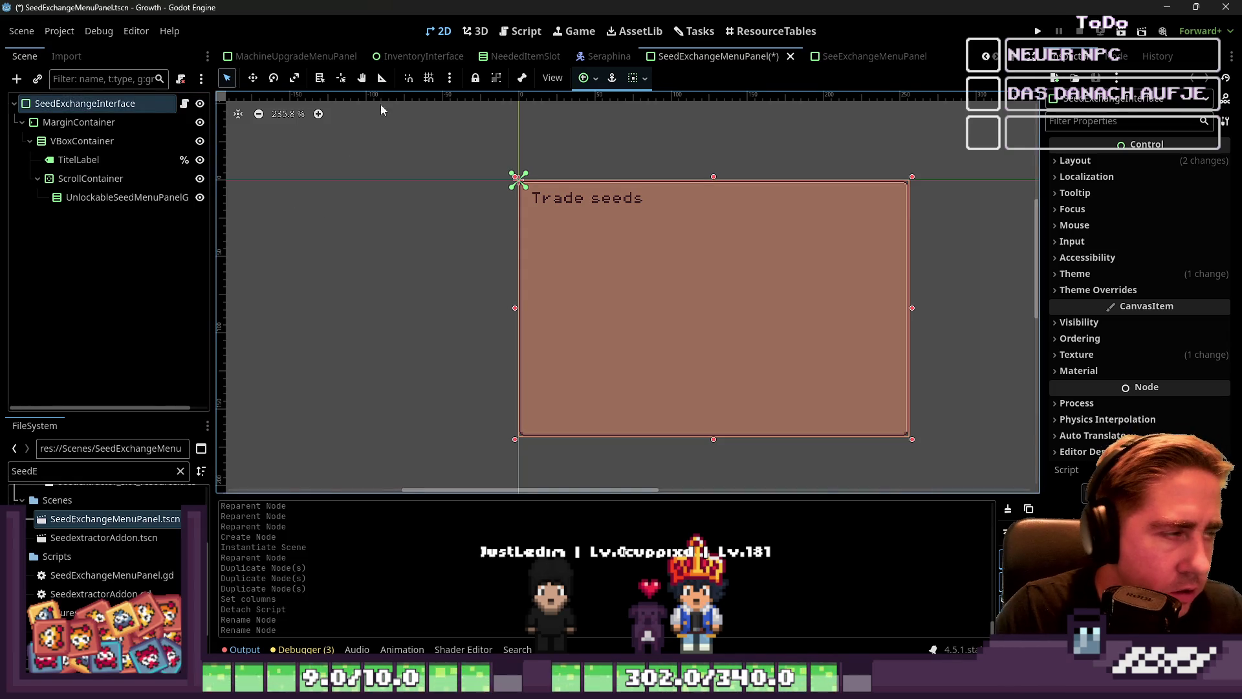
pyautogui.hotkey('ctrl', 's')
# Rename the scene file in FileSystem to SeedExchangeInterface and open the panel's script.
pyautogui.click(32, 472)
pyautogui.press('BackSpace')
pyautogui.press('BackSpace')
pyautogui.write('E')
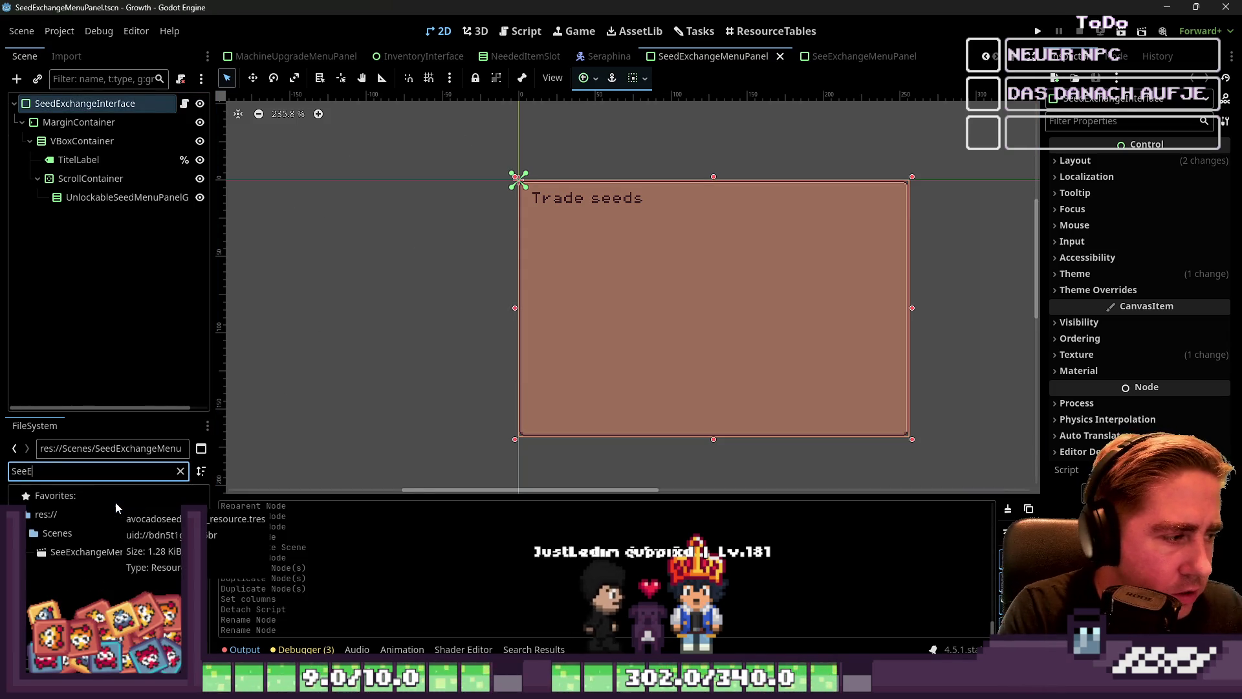
pyautogui.click(110, 557)
pyautogui.press('F2')
pyautogui.write('SeedExchangeInterface')
pyautogui.press('Return')
pyautogui.click(185, 103)
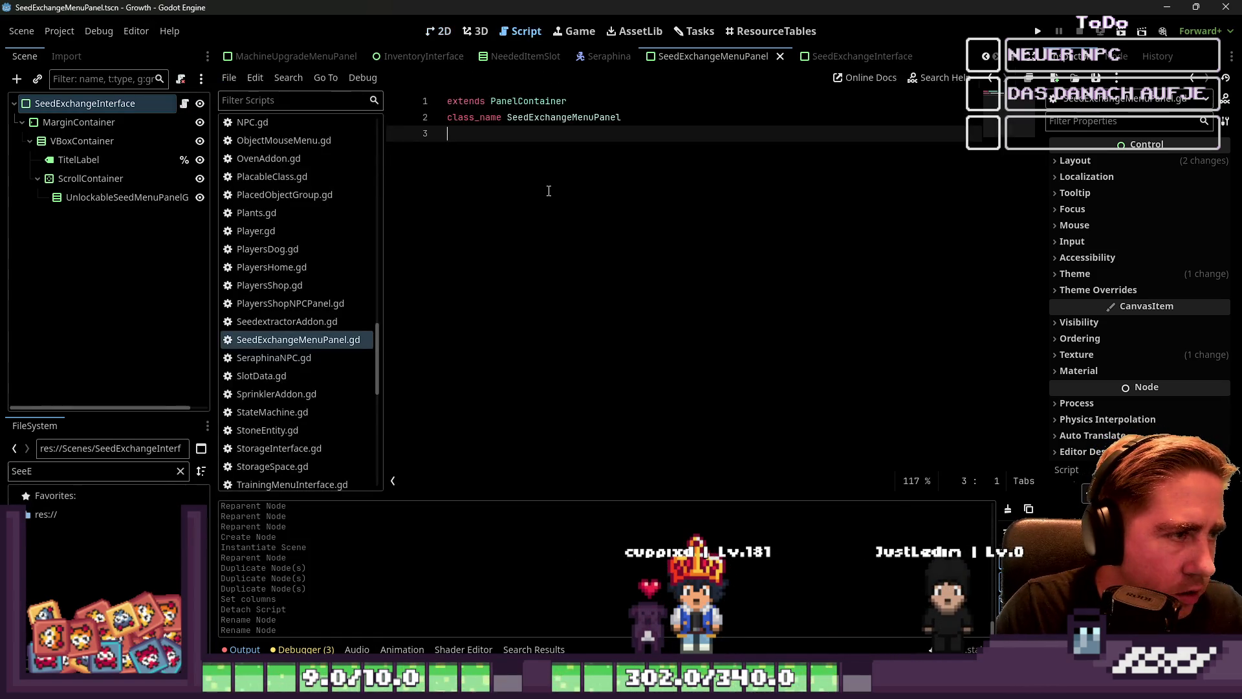
pyautogui.write('Interfac')
# Save the class_name SeedExchangeInterface change and filter FileSystem by 'ex'.
pyautogui.hotkey('ctrl', 's')
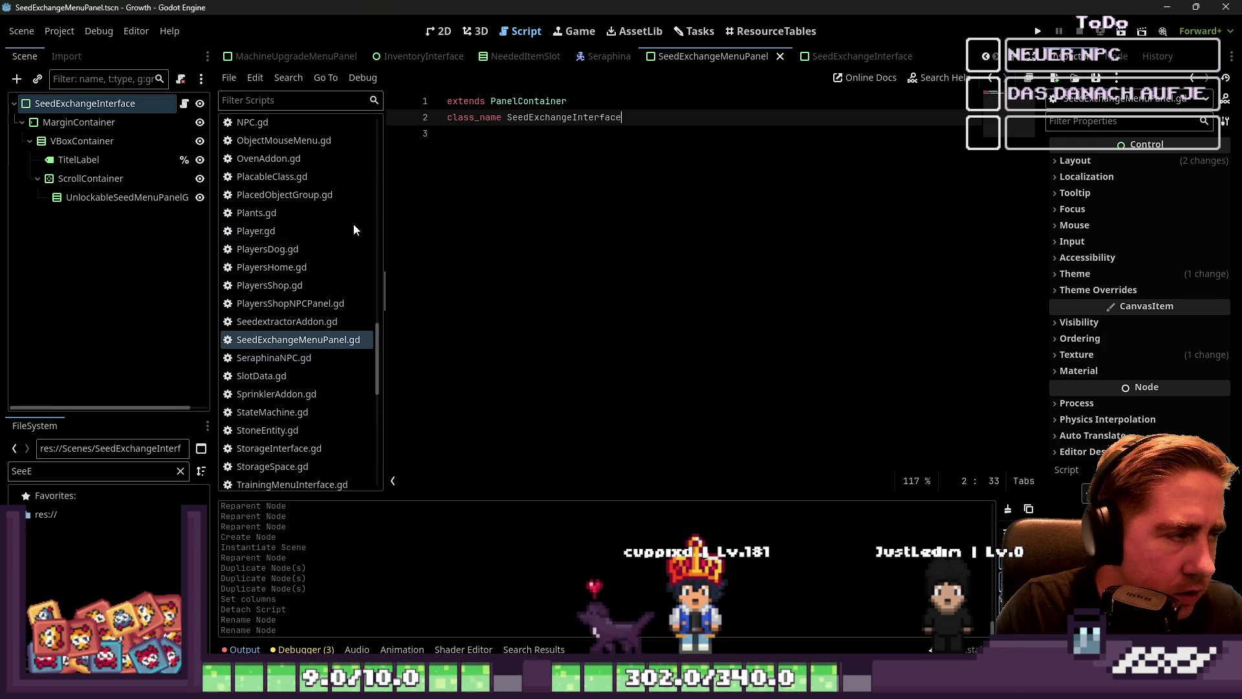
pyautogui.doubleClick(48, 476)
pyautogui.press('BackSpace')
pyautogui.write('ex')
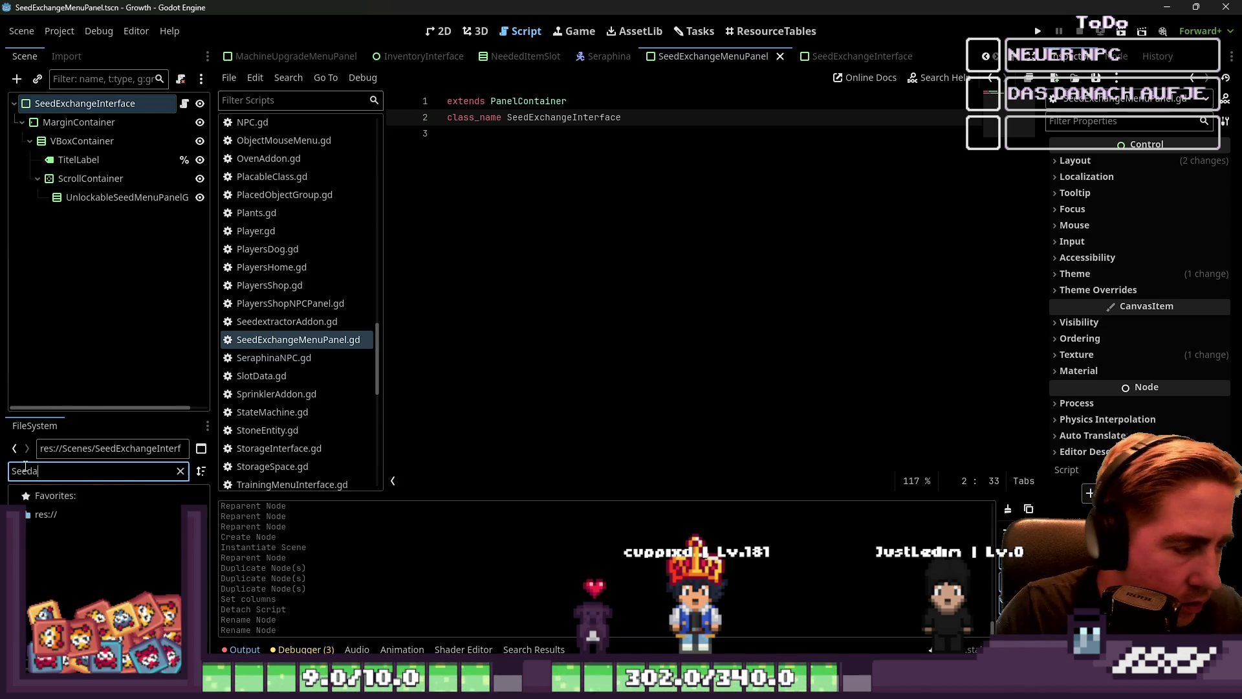
pyautogui.scroll(-1, 97, 556)
# Rename the panel's script file to SeedExchangeInterface.gd.
pyautogui.click(121, 574)
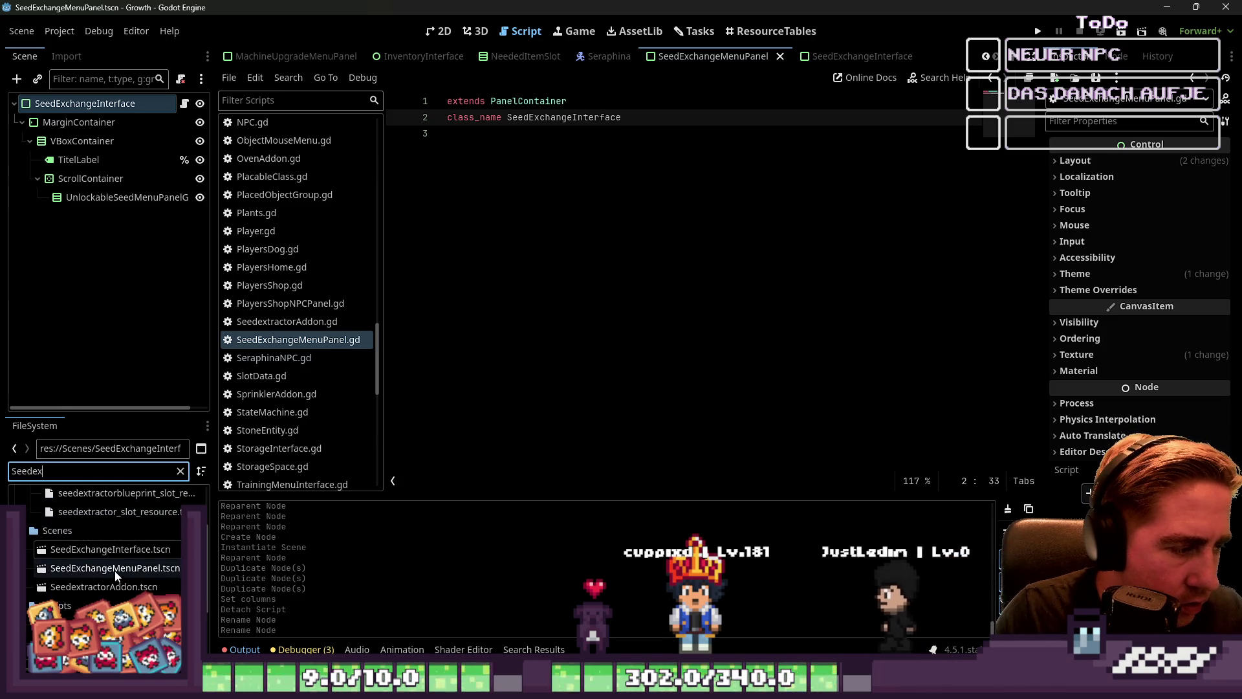
pyautogui.click(123, 583)
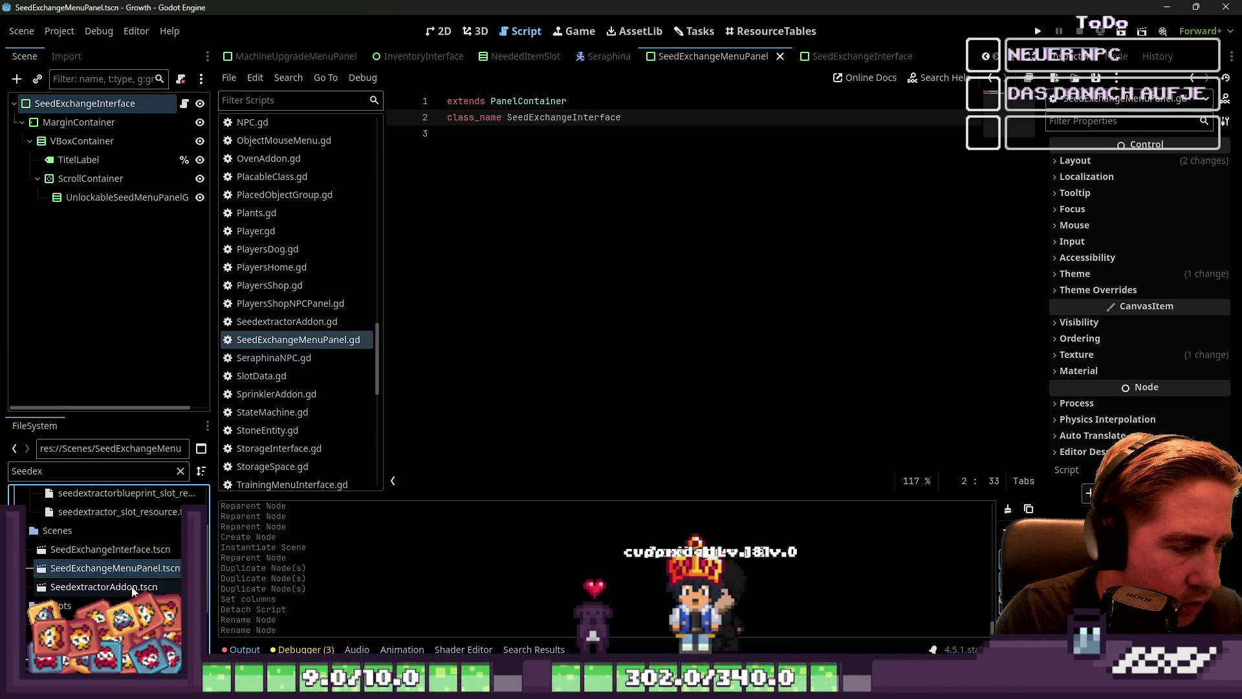
pyautogui.scroll(-3, 124, 563)
pyautogui.click(138, 536)
pyautogui.press('F2')
pyautogui.write('SeedExchangeInterface')
pyautogui.press('Escape')
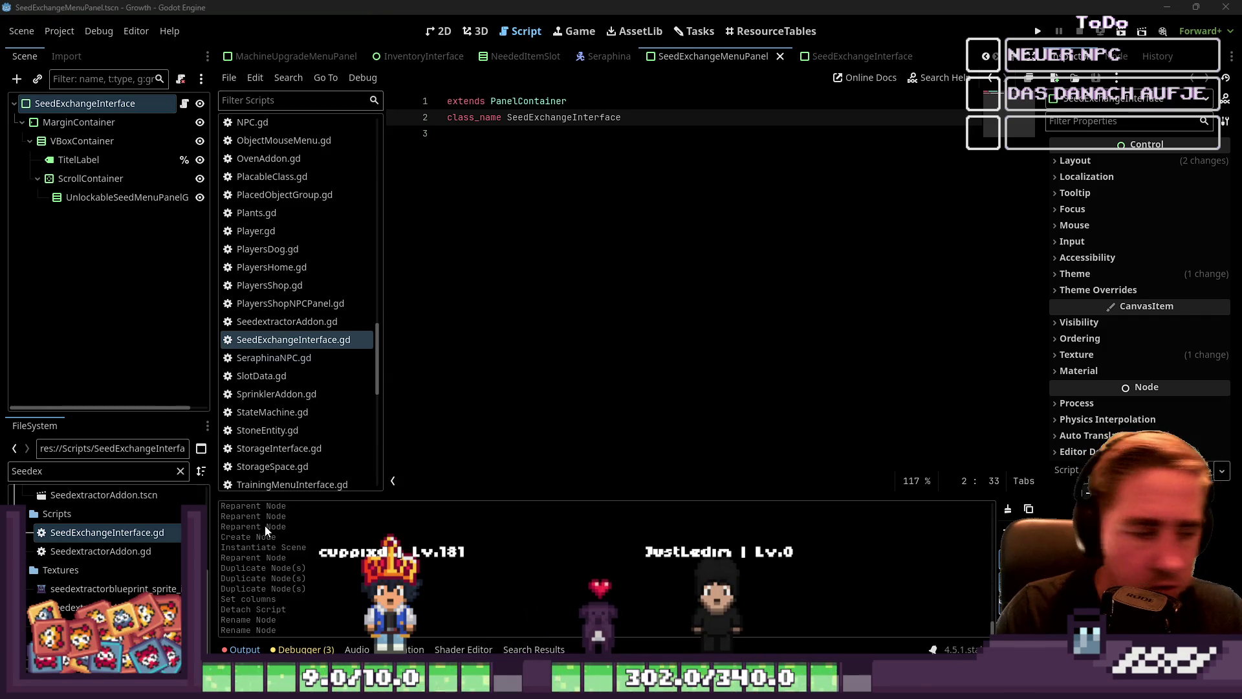
# Check the SeedExchangeInterface and SeedExchangeMenuPanel scenes in the 2D view.
pyautogui.click(691, 336)
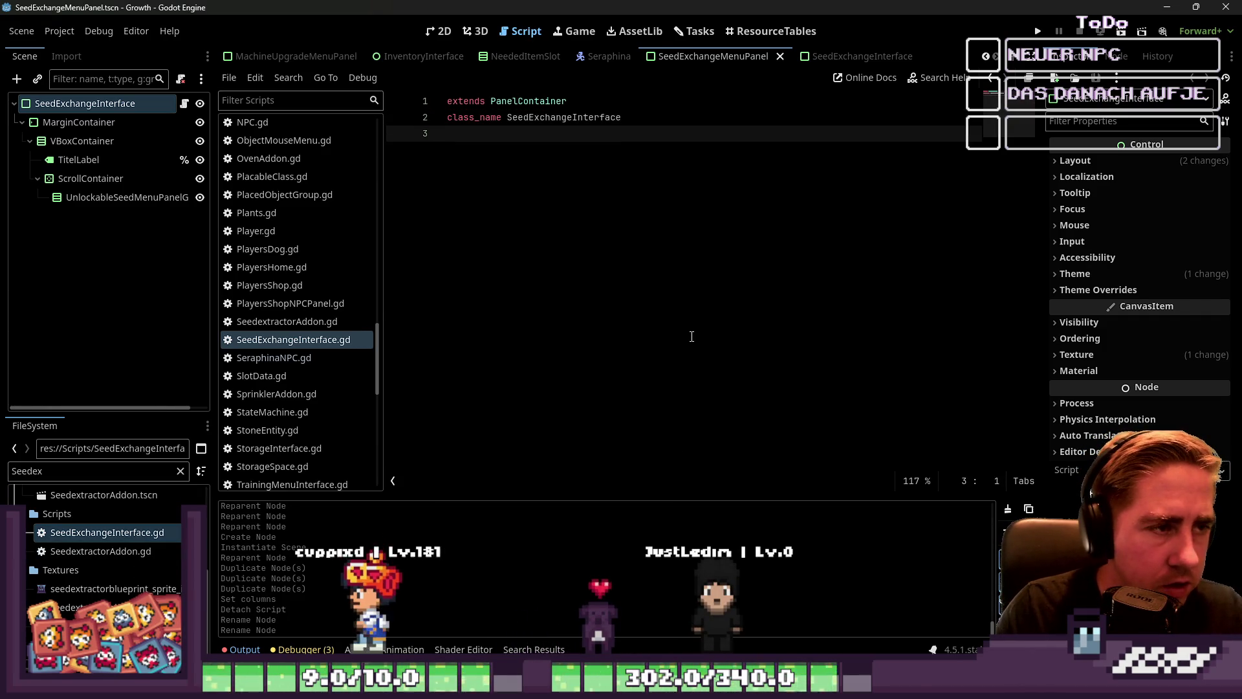
pyautogui.click(848, 57)
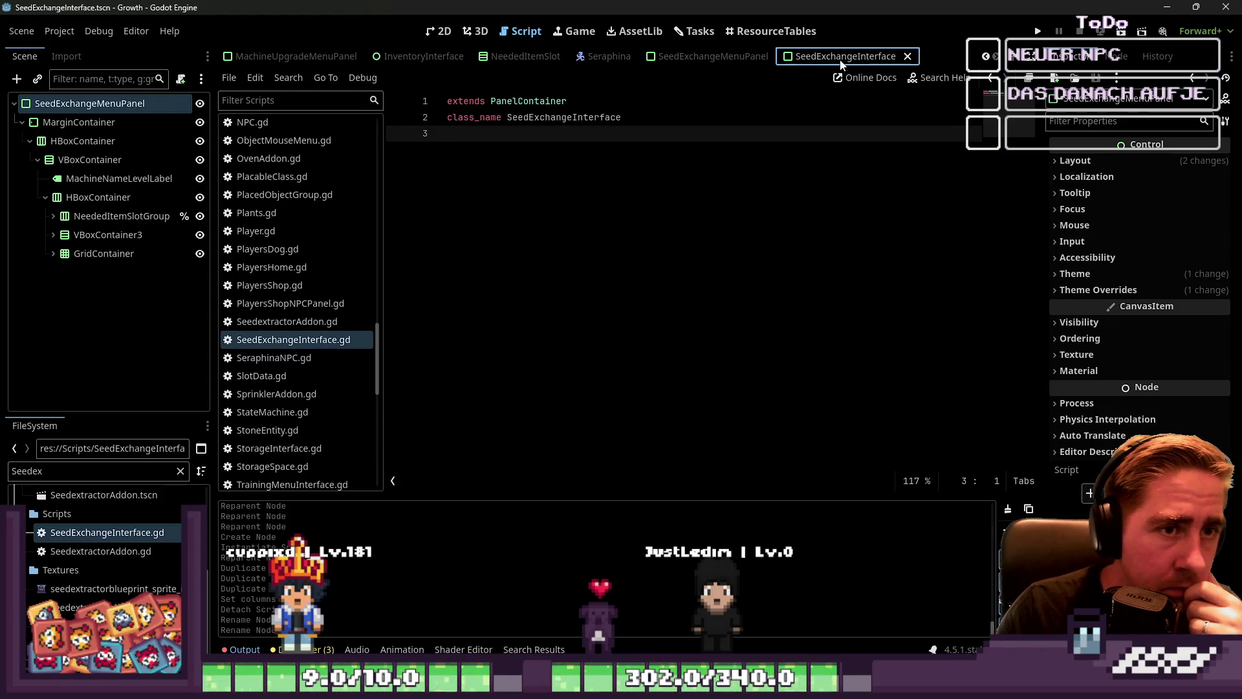
pyautogui.click(424, 34)
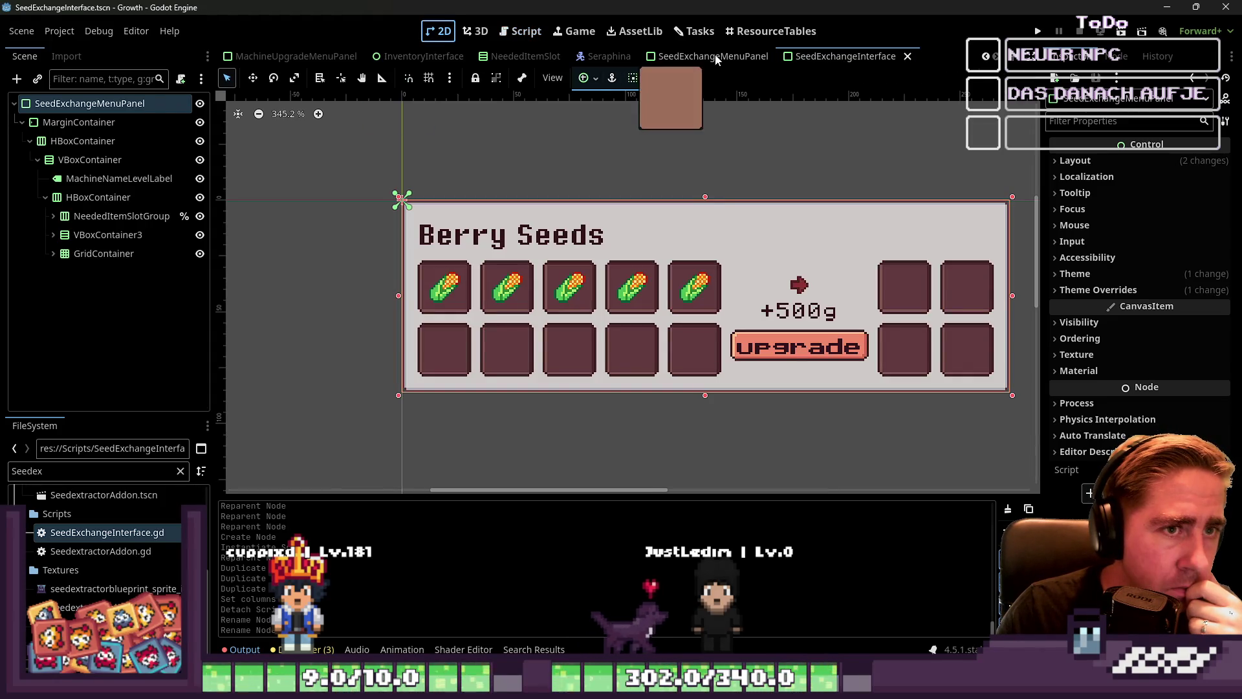
pyautogui.click(714, 57)
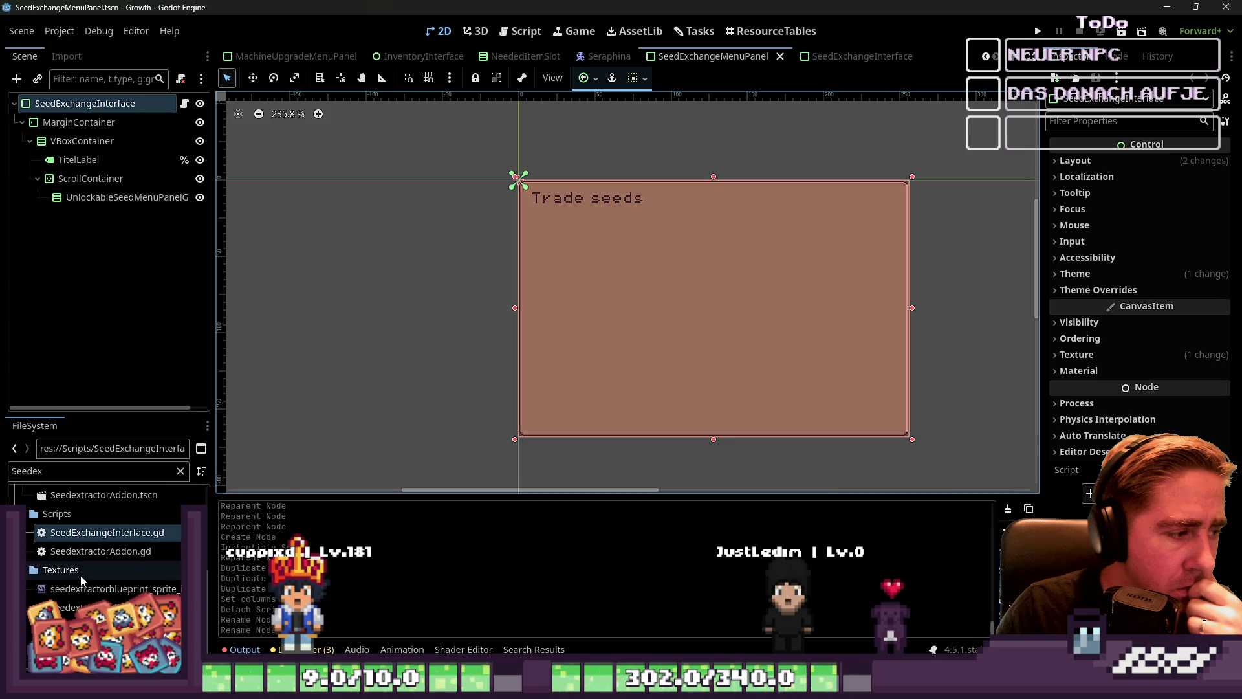
pyautogui.scroll(2, 81, 576)
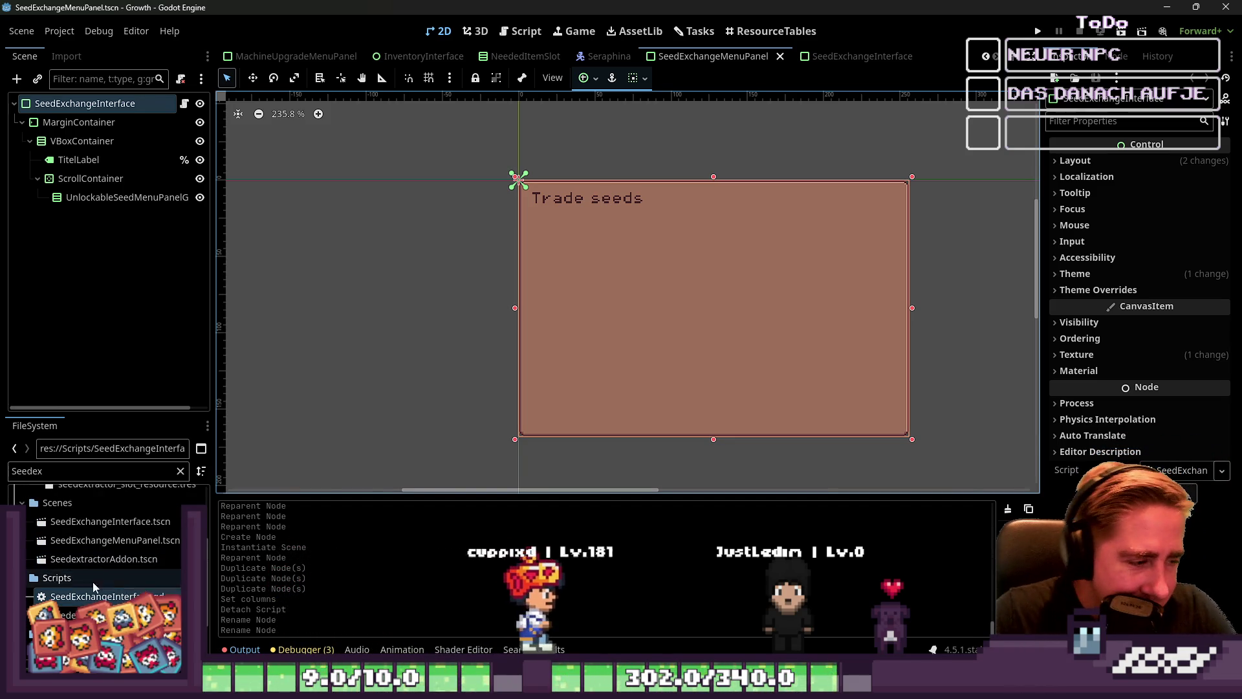
# Rename SeedExchangeInterface.tscn to SeedExchangeInterface2.tscn and SeedExchangeMenuPanel.tscn to SeedExchangeInterface.tscn.
pyautogui.click(119, 542)
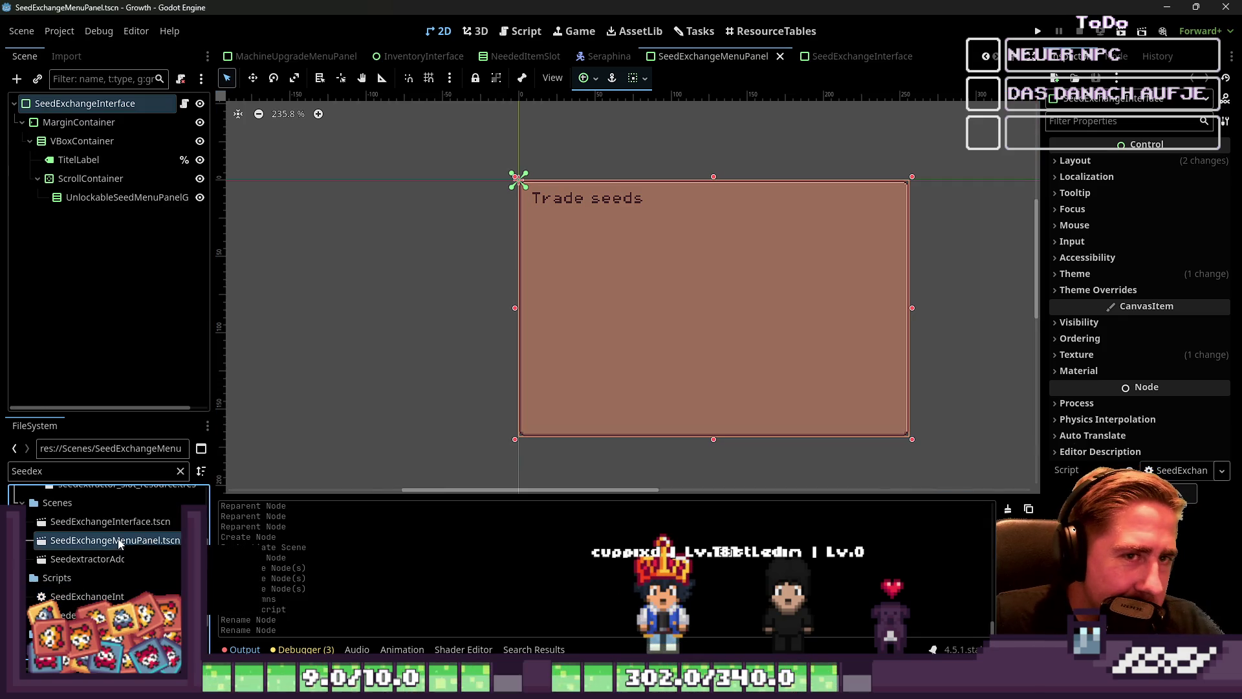
pyautogui.click(116, 522)
pyautogui.hotkey('ctrl', 'd')
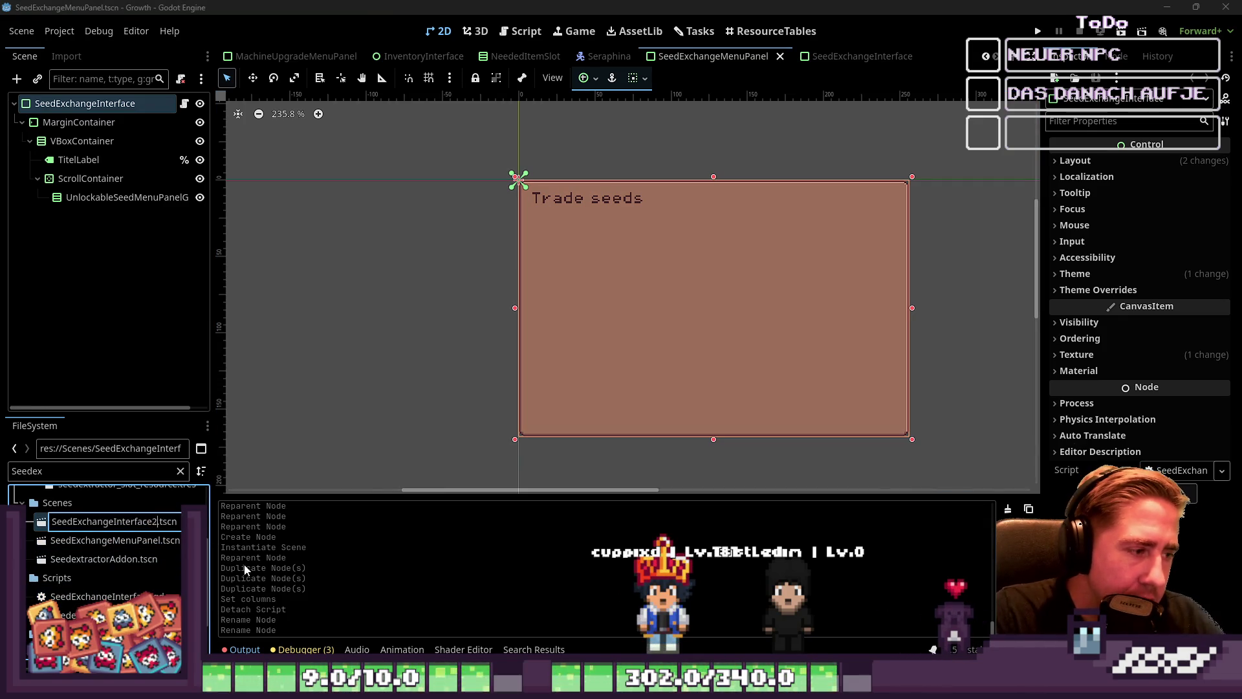
pyautogui.press('Return')
pyautogui.click(137, 540)
pyautogui.press('F2')
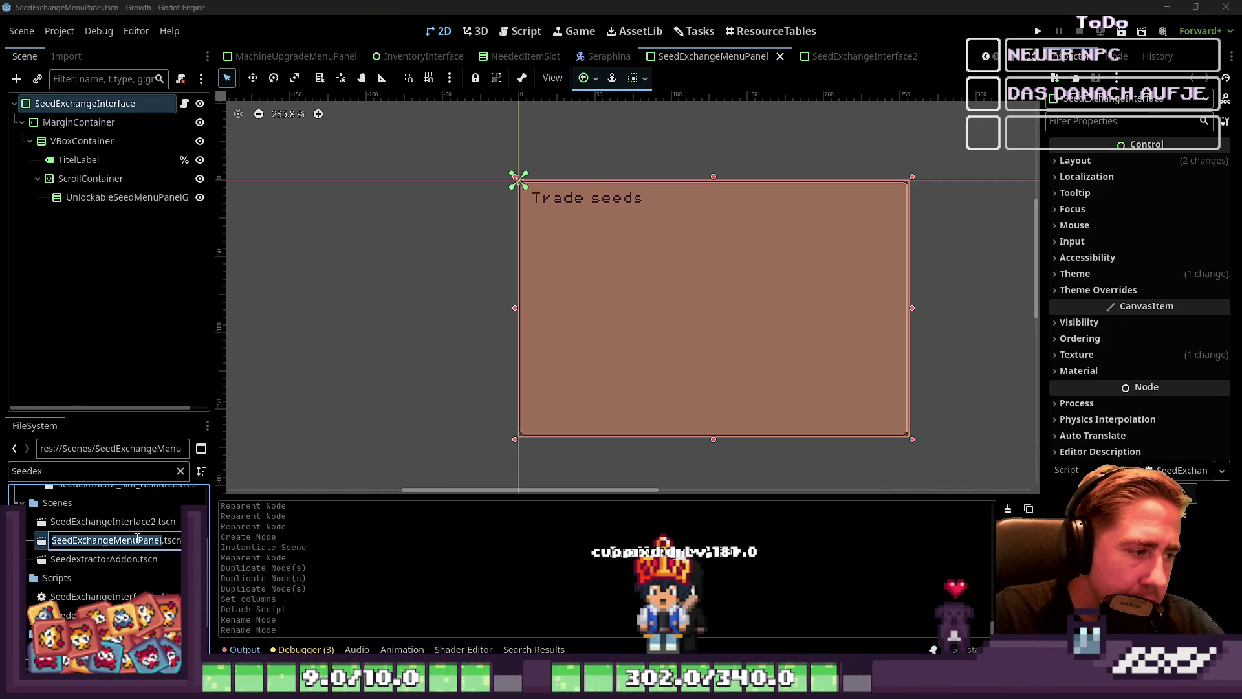
pyautogui.press('Return')
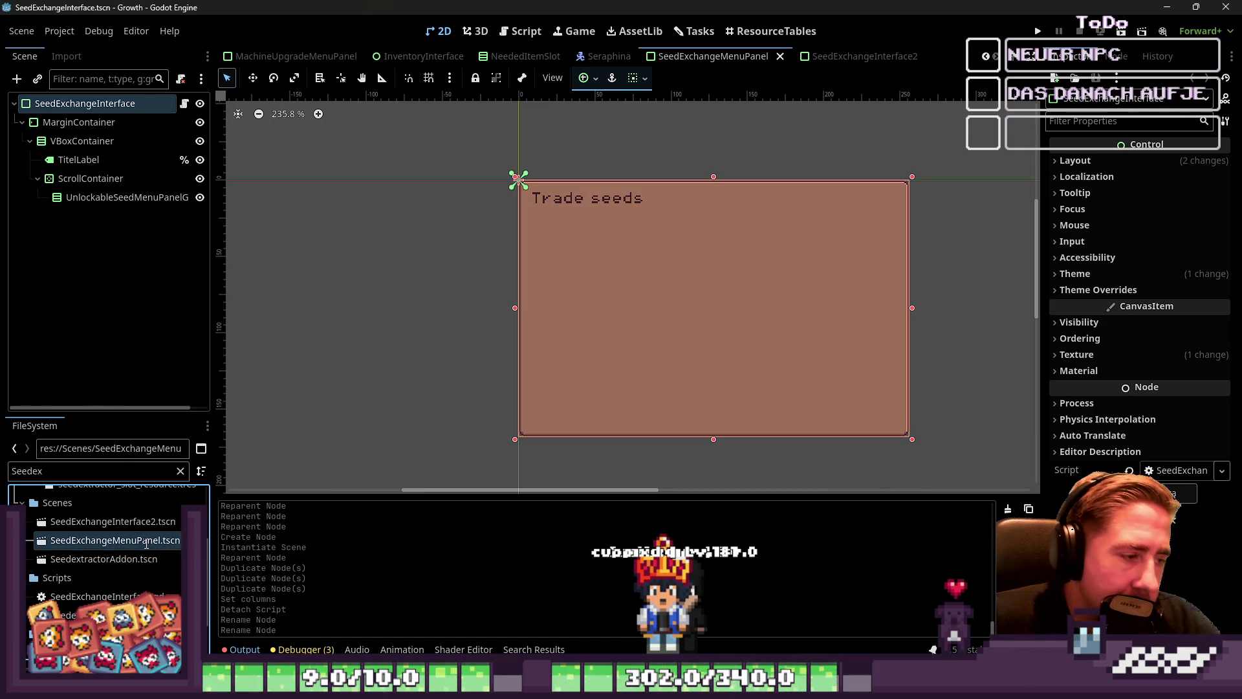
# Rename the temporary SeedExchangeInterface2.tscn back to SeedExchangeMenuPanel.tscn.
pyautogui.press('F2')
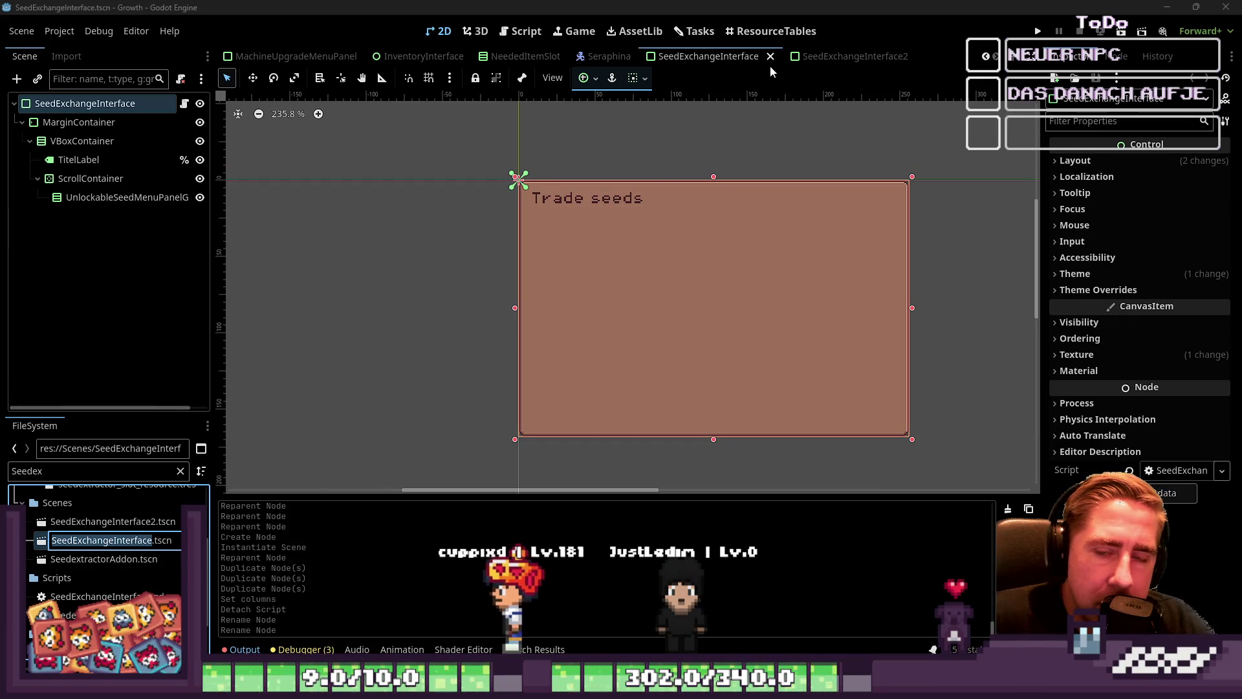
pyautogui.press('Escape')
pyautogui.click(115, 523)
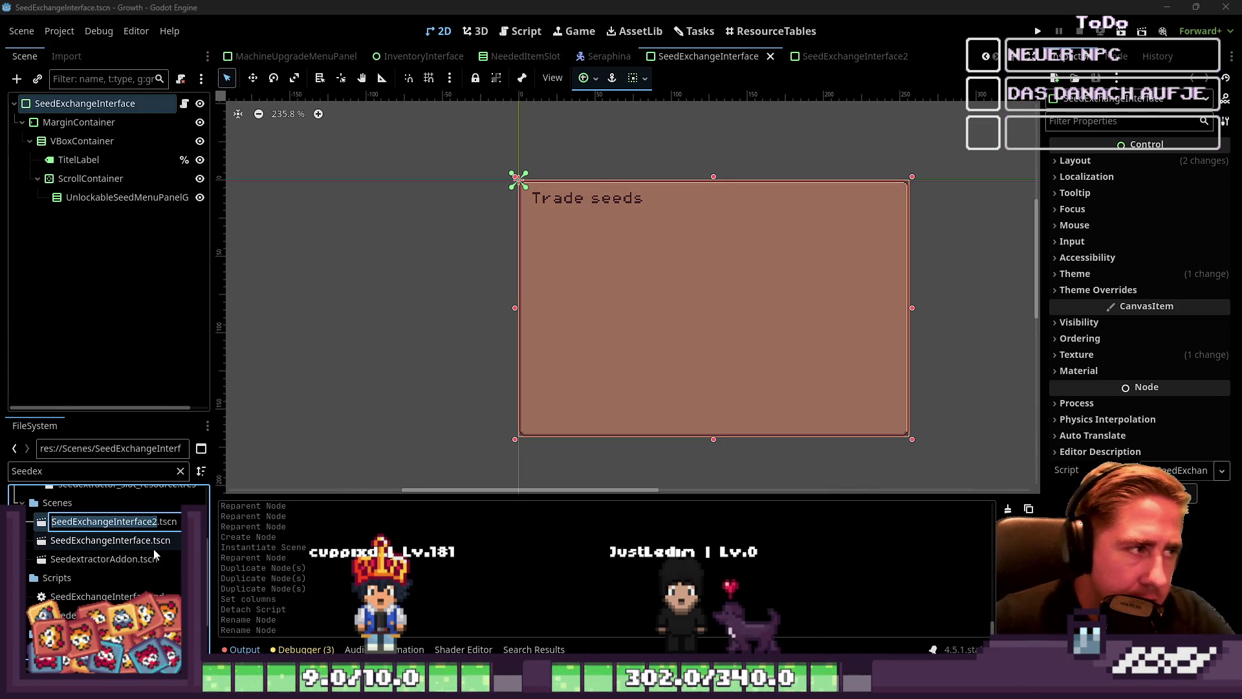
pyautogui.write('Seed')
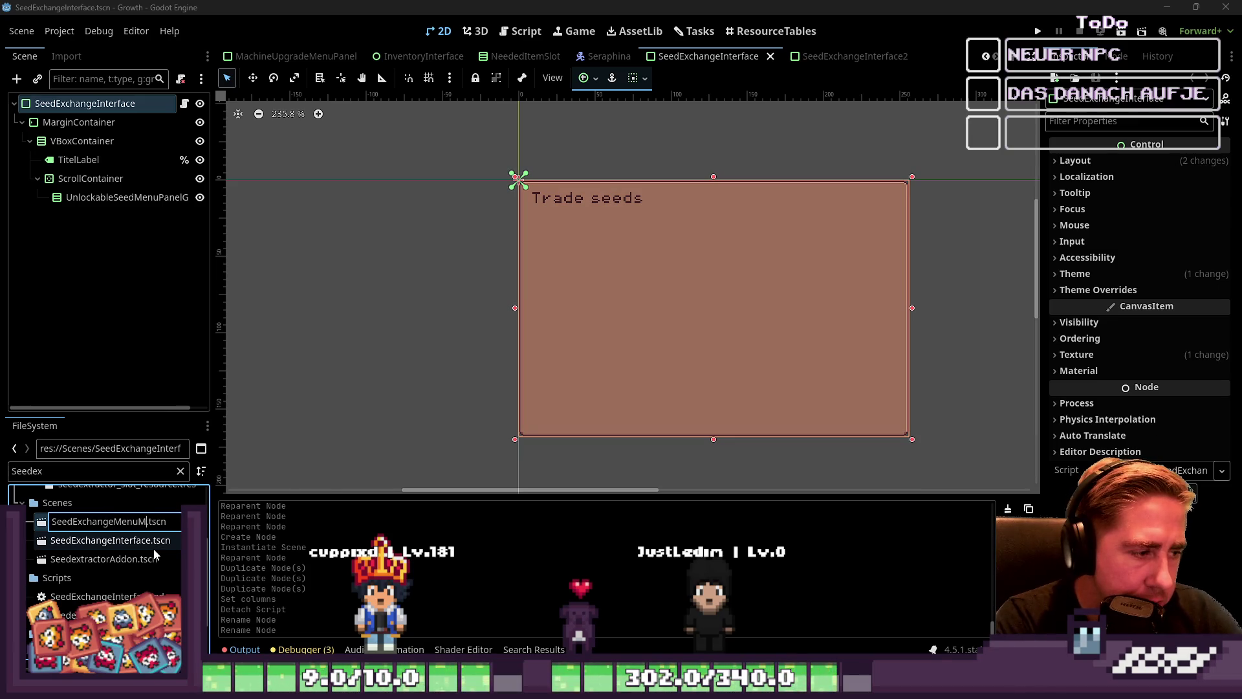
pyautogui.write('Panel')
pyautogui.press('Return')
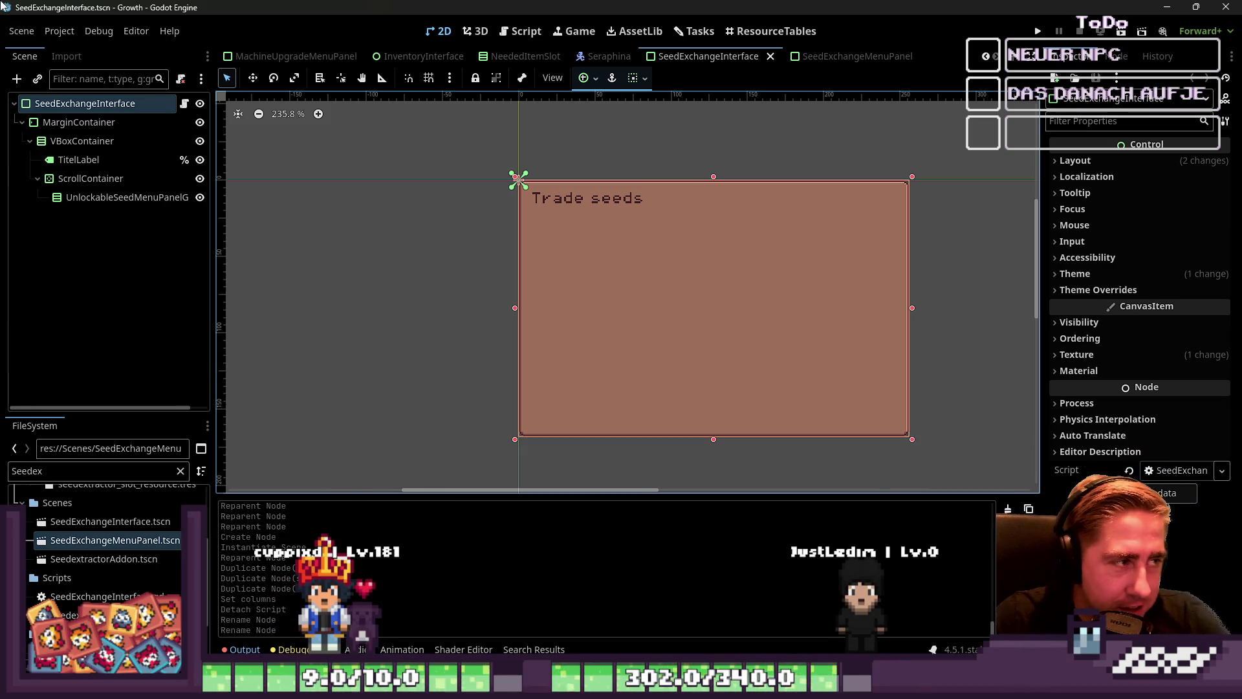
# Bring up the SeedExchangeMenuPanel scene showing the Berry Seeds panel with +500g.
pyautogui.click(820, 57)
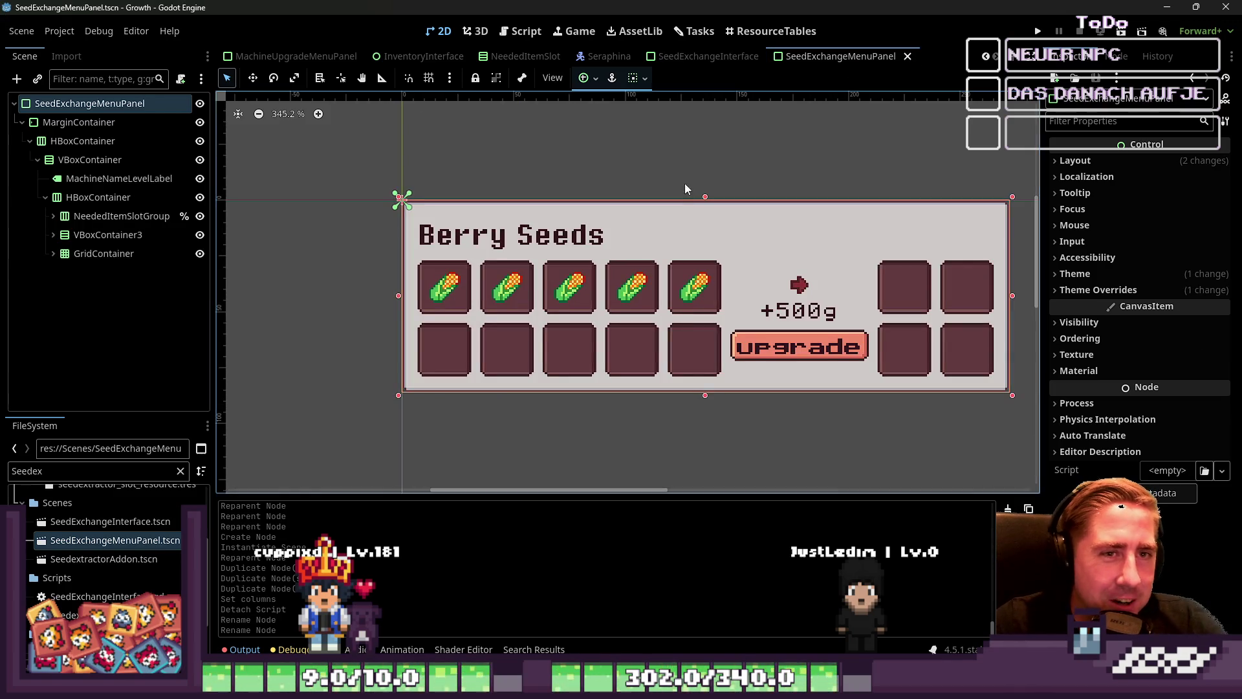
# Inspect the MarginContainer and the needed item slots in the Berry Seeds panel.
pyautogui.click(129, 123)
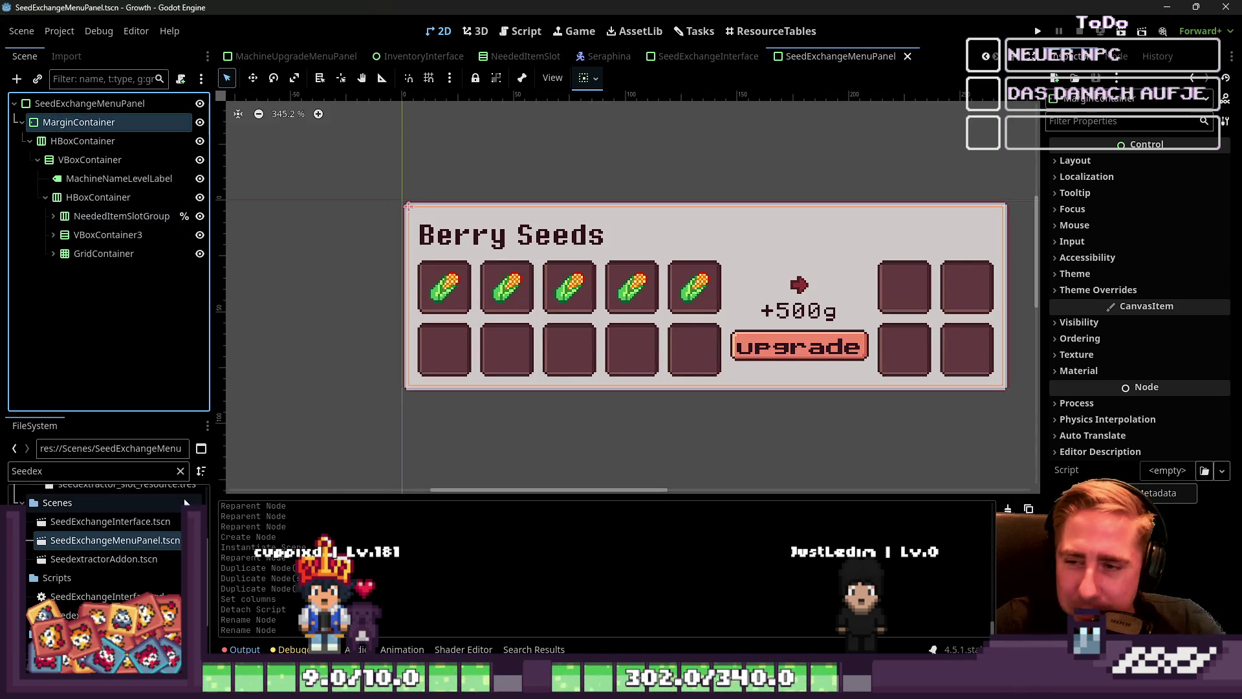
pyautogui.scroll(-3, 537, 369)
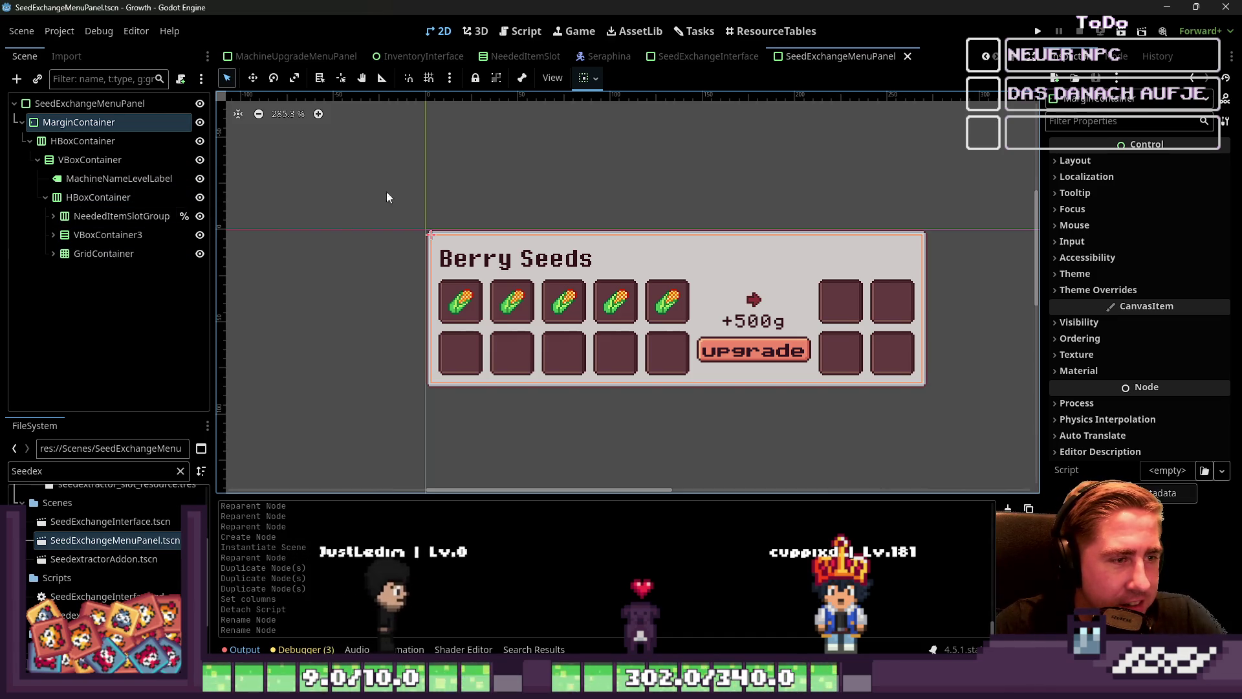
pyautogui.click(656, 319)
pyautogui.click(893, 354)
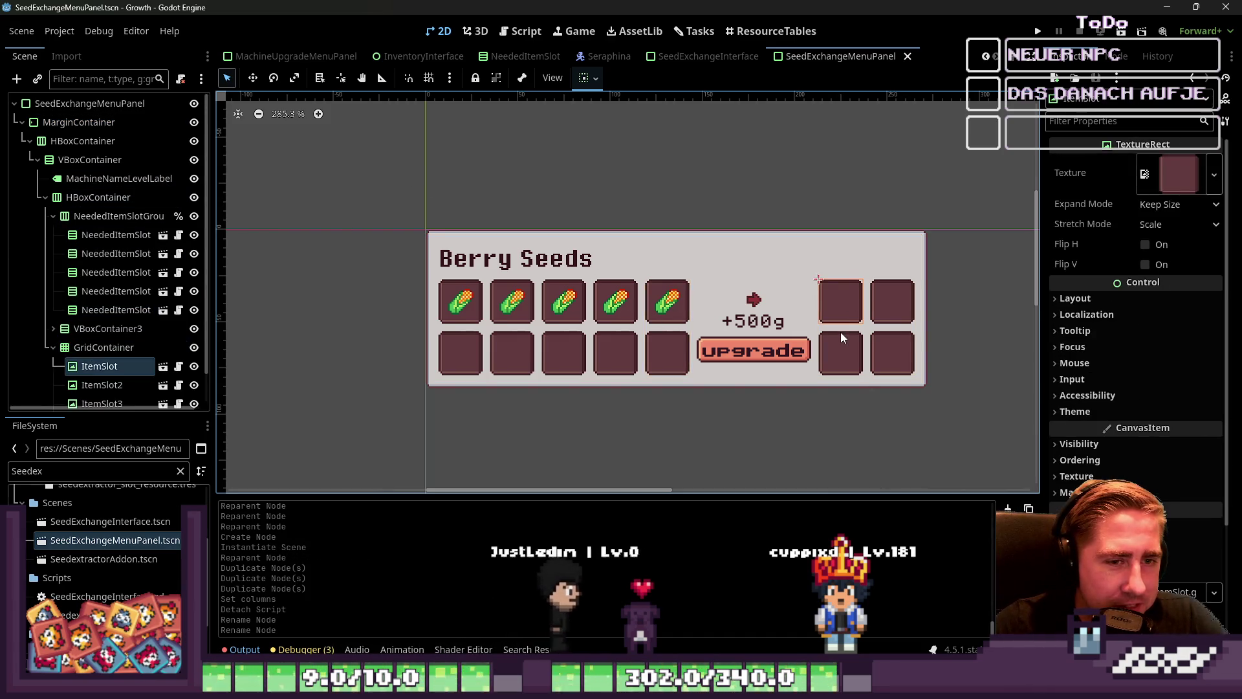
pyautogui.click(855, 366)
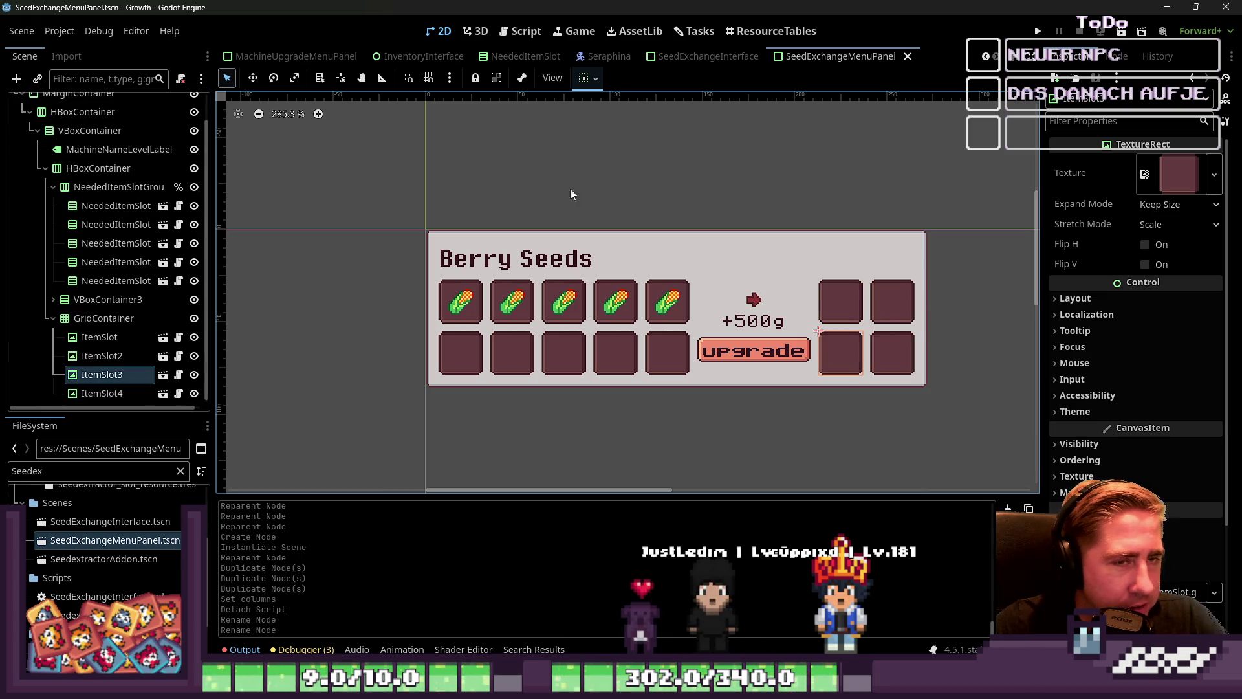
# Flip through the open scenes and settle on SeedExchangeInterface.
pyautogui.click(709, 56)
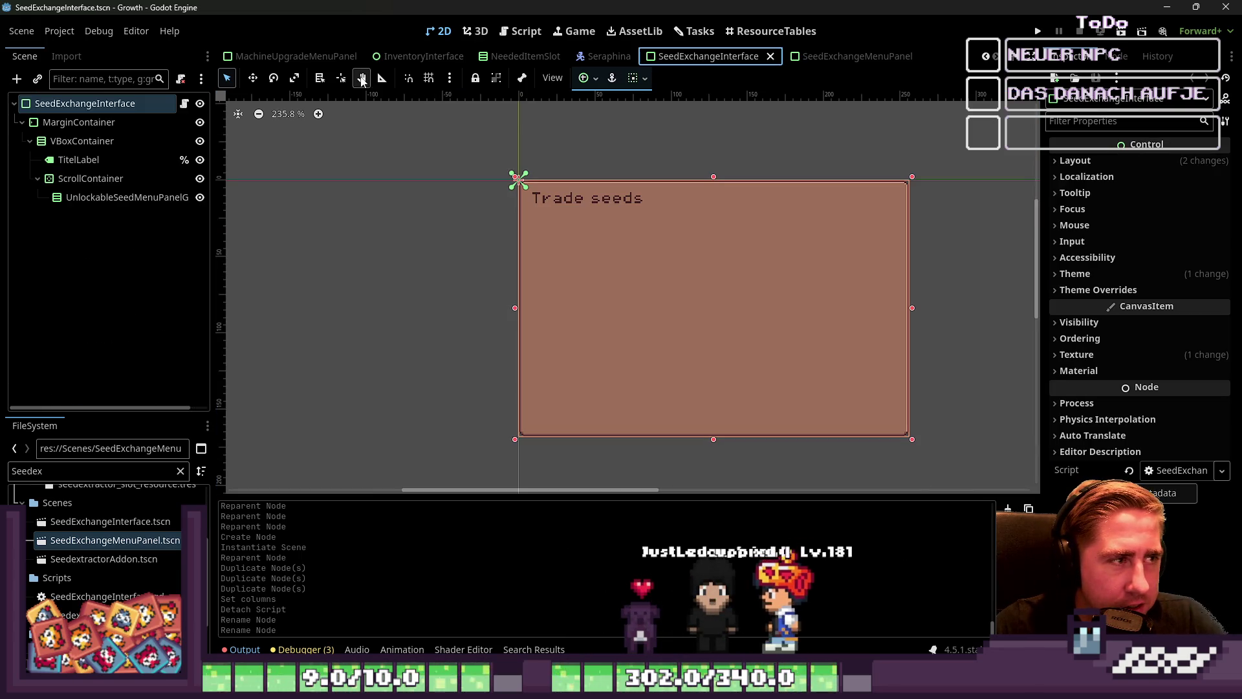
pyautogui.click(318, 62)
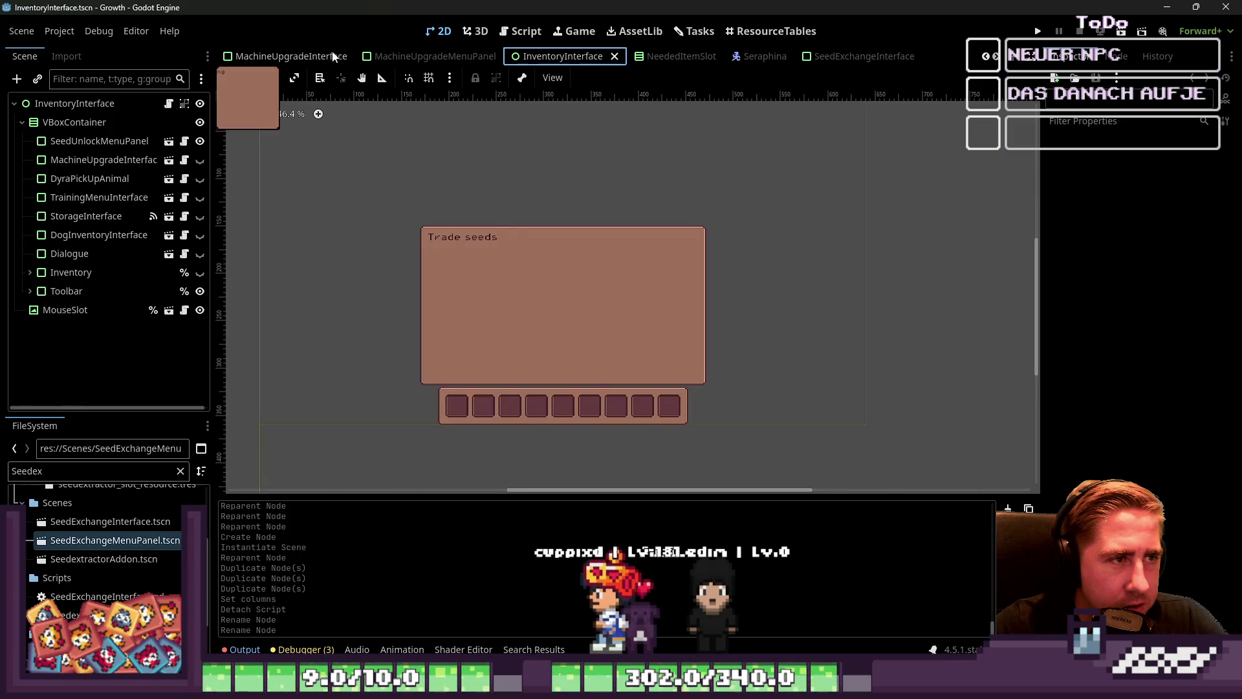
pyautogui.click(452, 56)
pyautogui.click(763, 56)
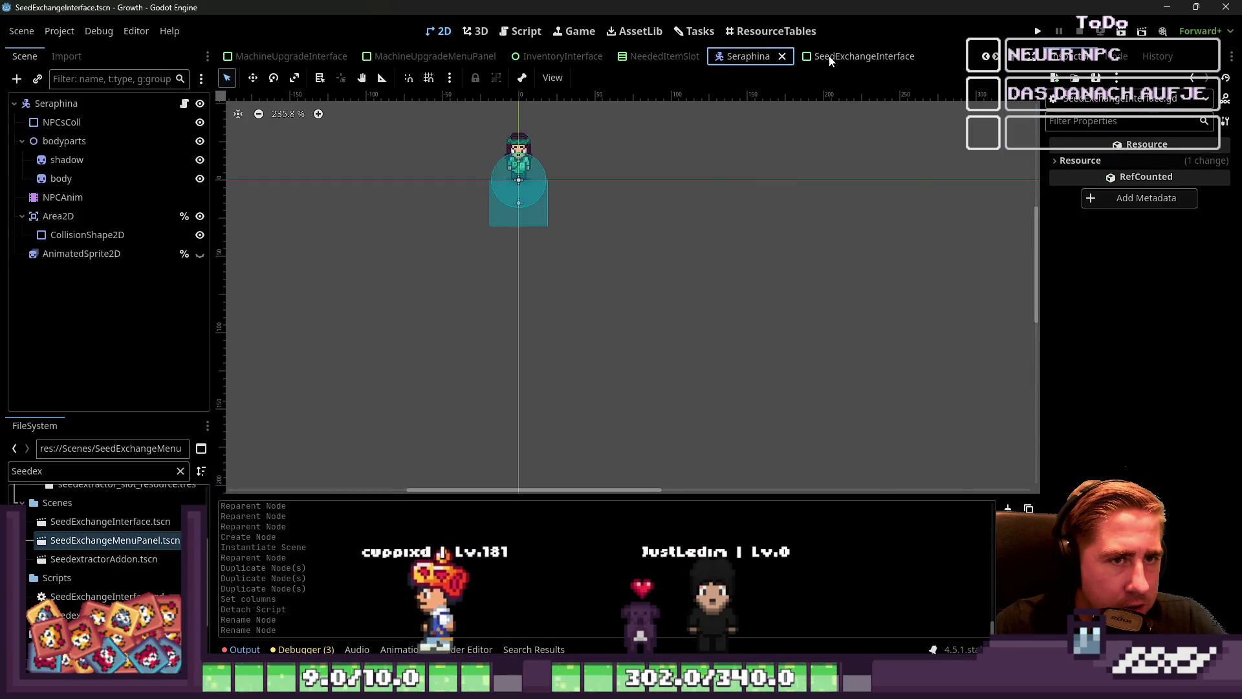
pyautogui.click(847, 56)
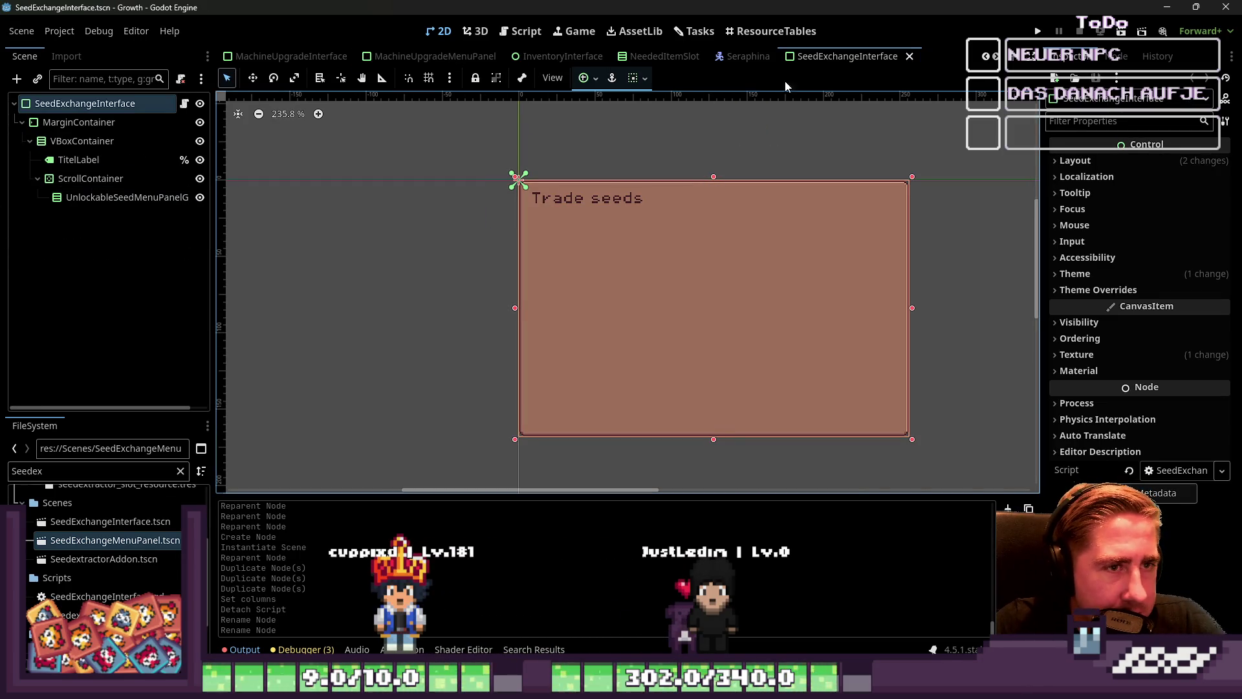
# Drag SeedExchangeMenuPanel.tscn into the Trade seeds interface and duplicate the new instance.
pyautogui.scroll(-1, 875, 67)
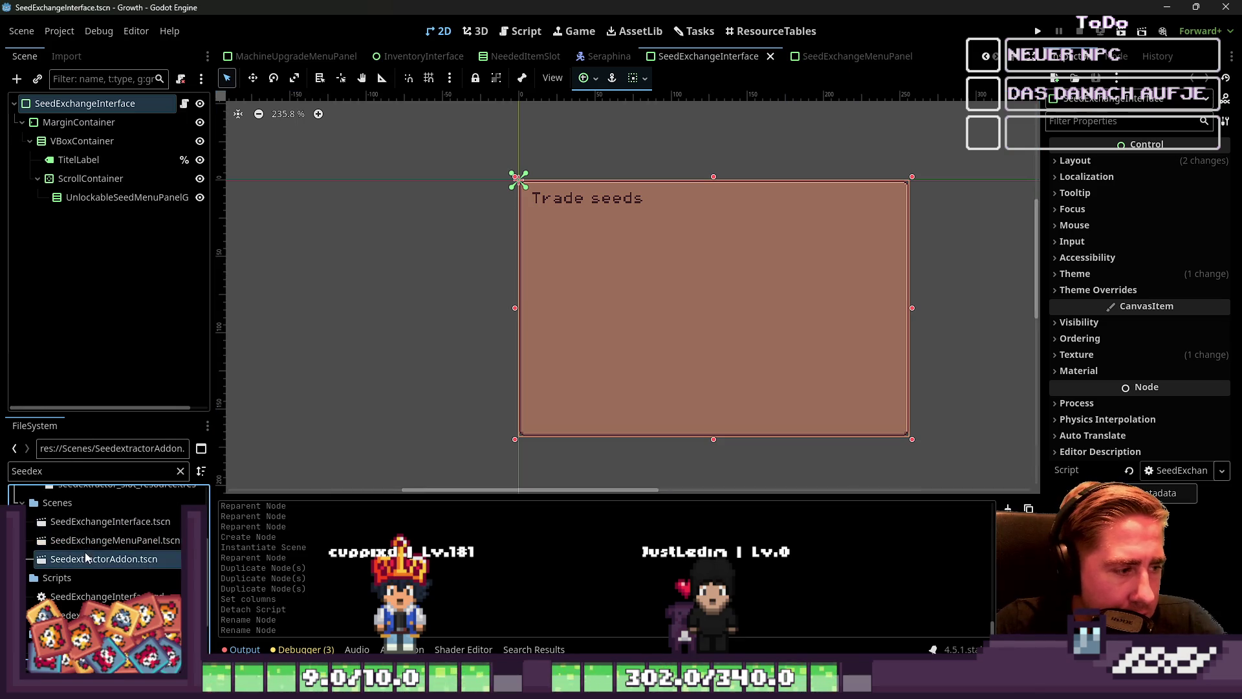
pyautogui.moveTo(171, 543)
pyautogui.mouseDown()
pyautogui.moveTo(95, 201)
pyautogui.moveTo(67, 204)
pyautogui.mouseUp()
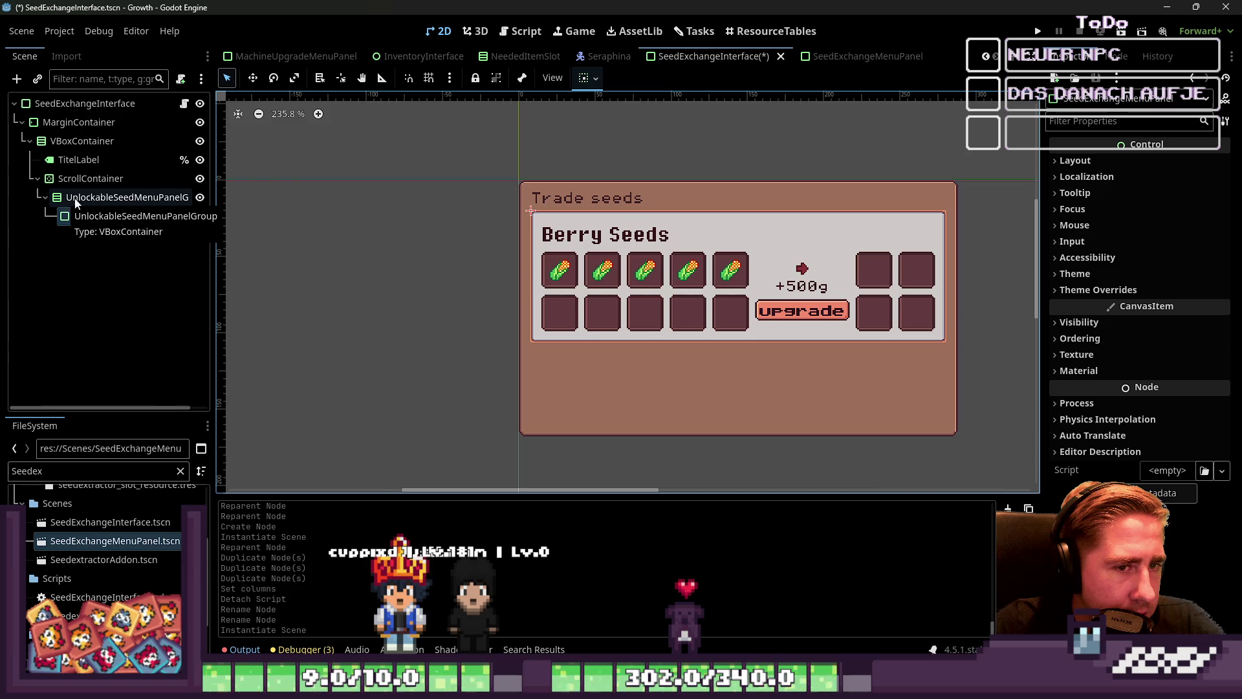
pyautogui.click(80, 202)
pyautogui.click(81, 216)
pyautogui.hotkey('ctrl', 'd')
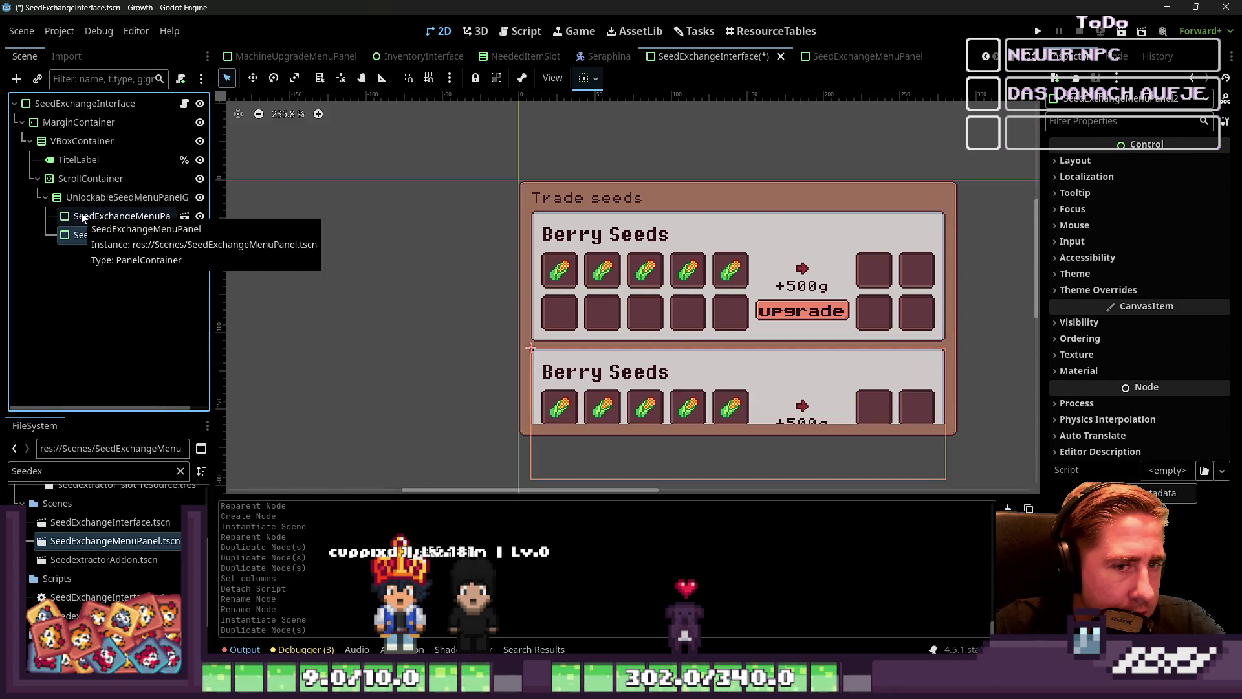
# Undo the extra panels, instance SeedExchangeMenuPanel once into the seed list, and save.
pyautogui.scroll(-4, 575, 252)
pyautogui.scroll(3, 575, 252)
pyautogui.scroll(1, 574, 253)
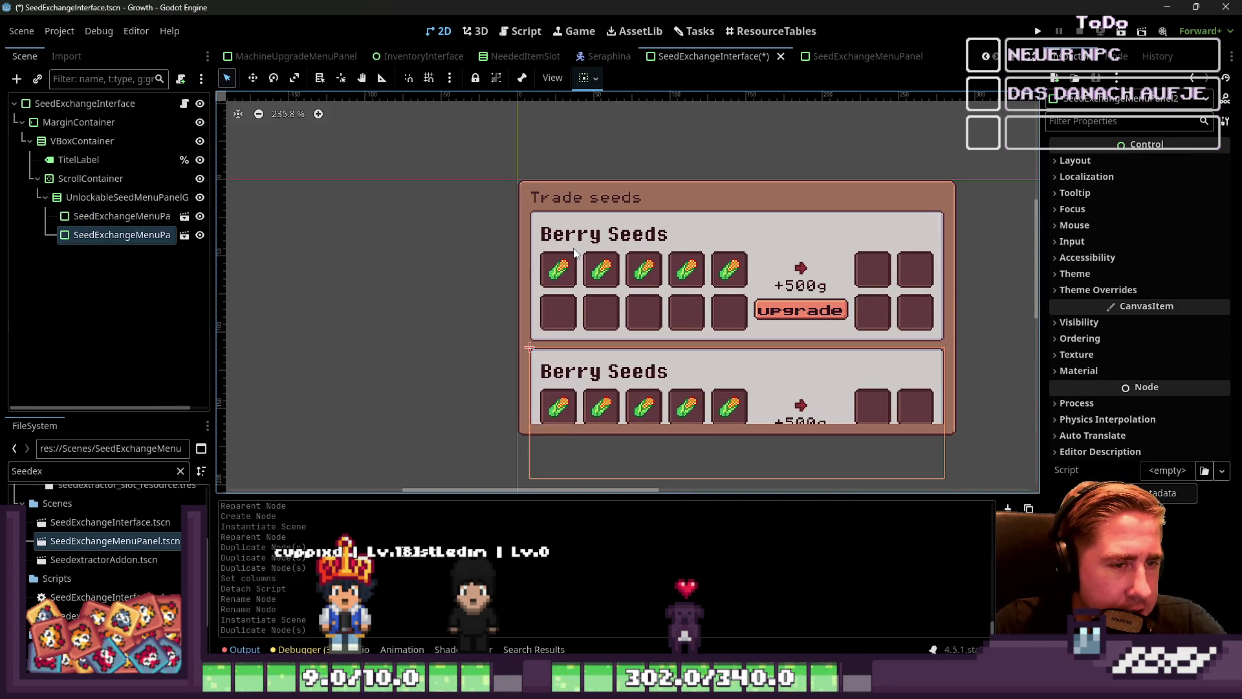
pyautogui.hotkey('ctrl', 'z')
pyautogui.hotkey('ctrl', 'z')
pyautogui.scroll(-2, 573, 253)
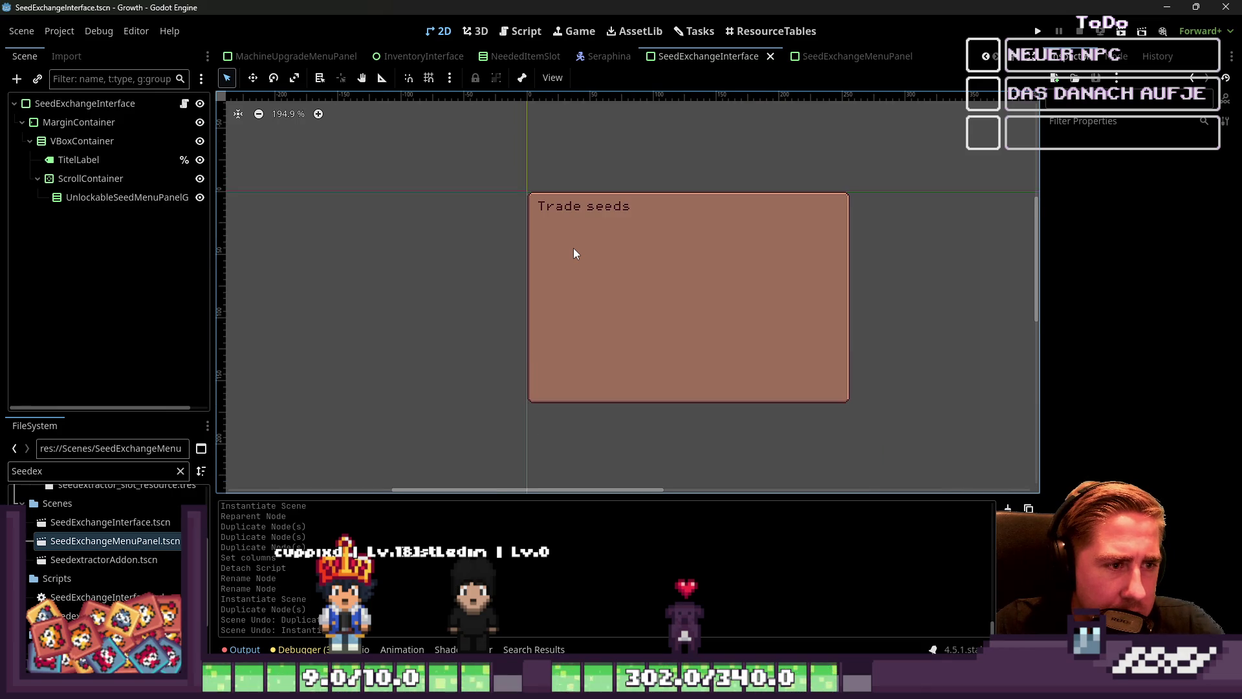
pyautogui.moveTo(110, 541)
pyautogui.mouseDown()
pyautogui.moveTo(97, 530)
pyautogui.moveTo(100, 200)
pyautogui.moveTo(123, 198)
pyautogui.mouseUp()
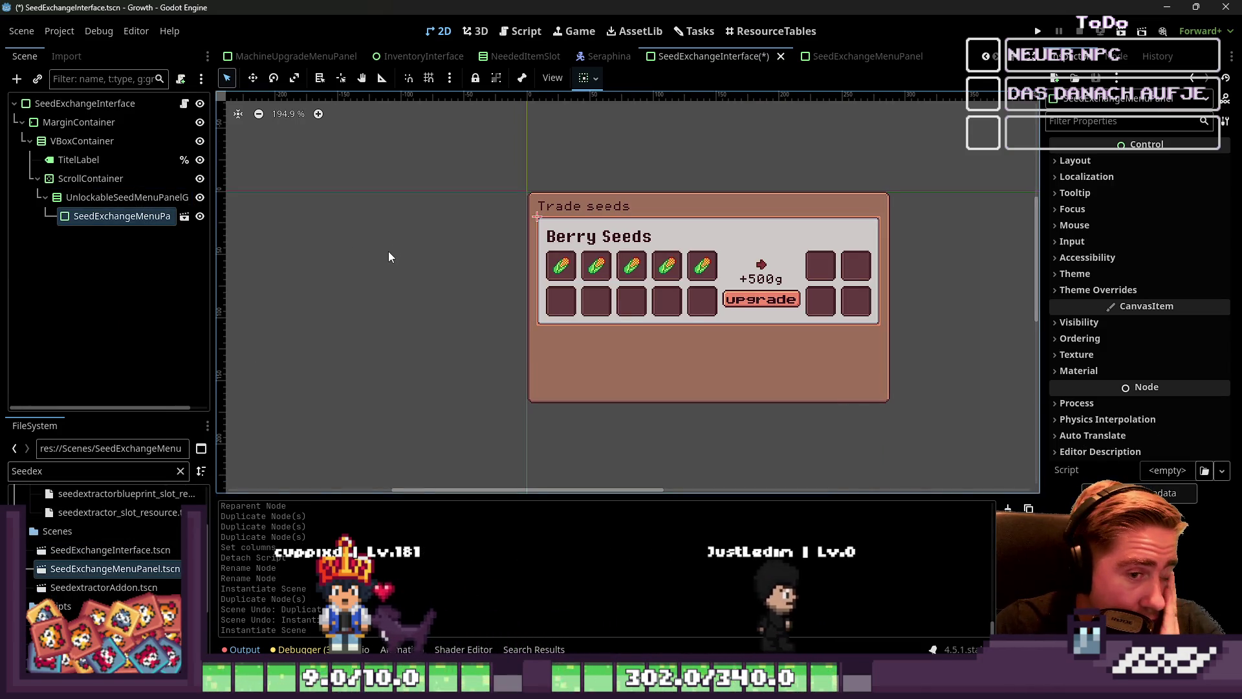
pyautogui.hotkey('ctrl', 's')
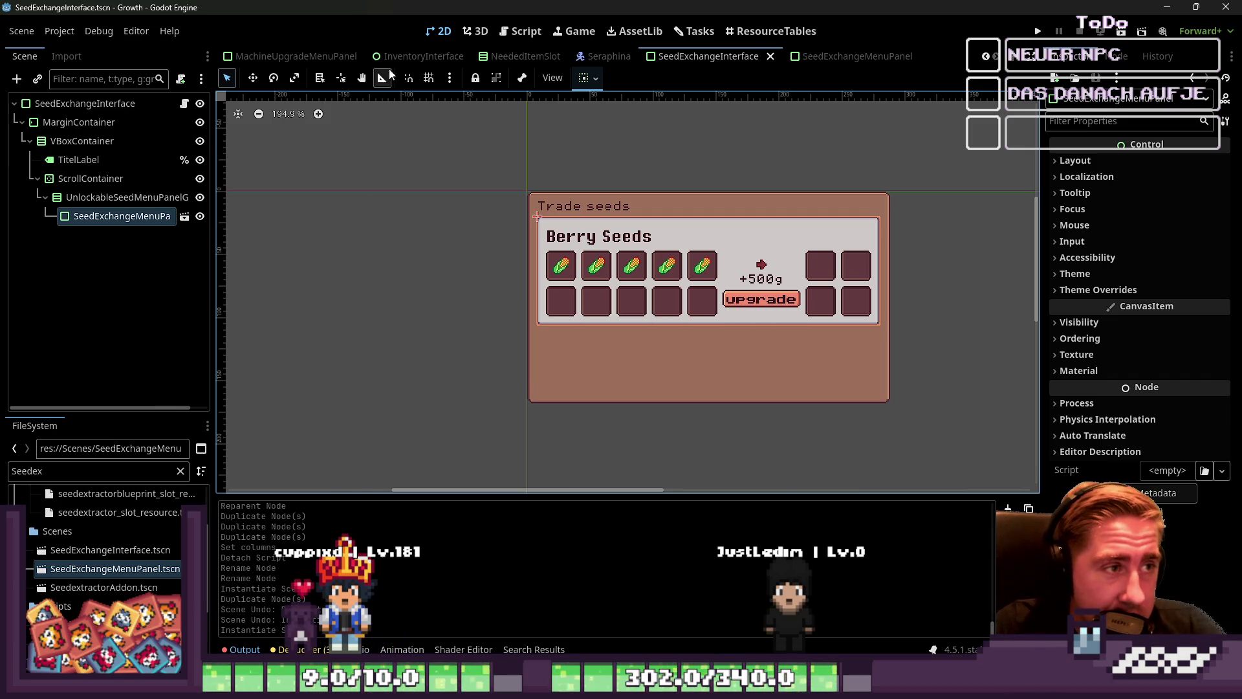
# In InventoryInterface, toggle MachineUpgradeInterface and TrainingMenuInterface visibility on and off.
pyautogui.click(417, 56)
pyautogui.scroll(2, 438, 414)
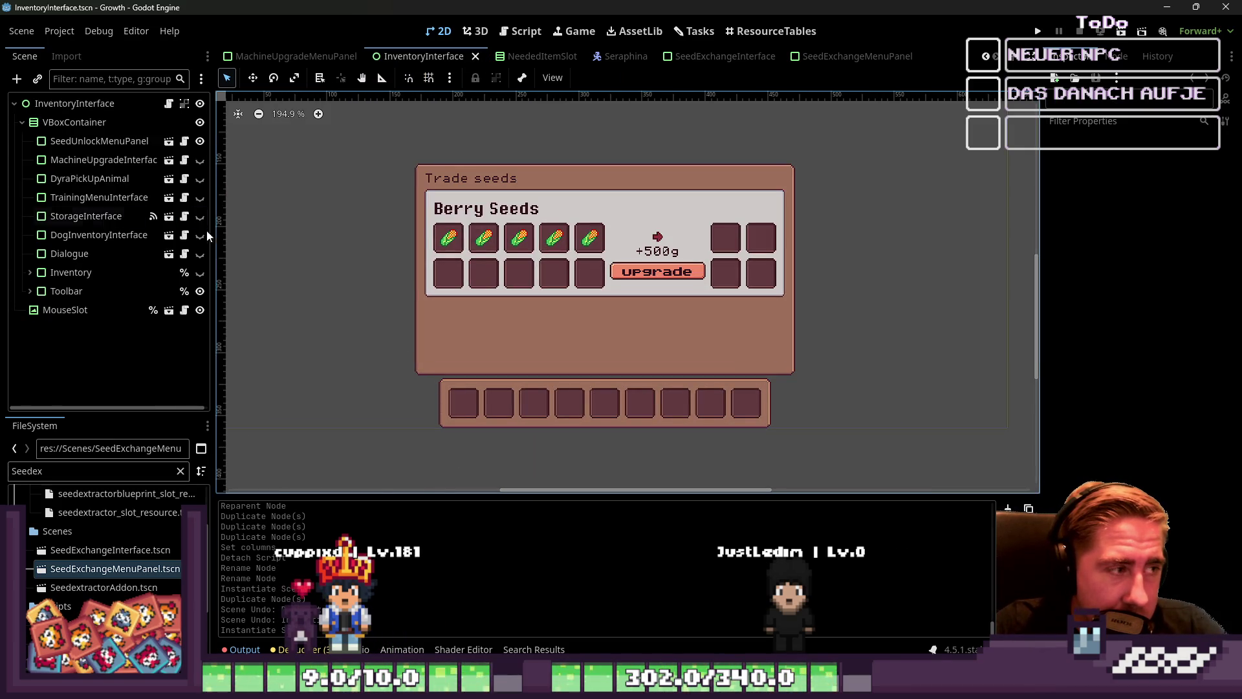
pyautogui.click(199, 161)
pyautogui.click(198, 160)
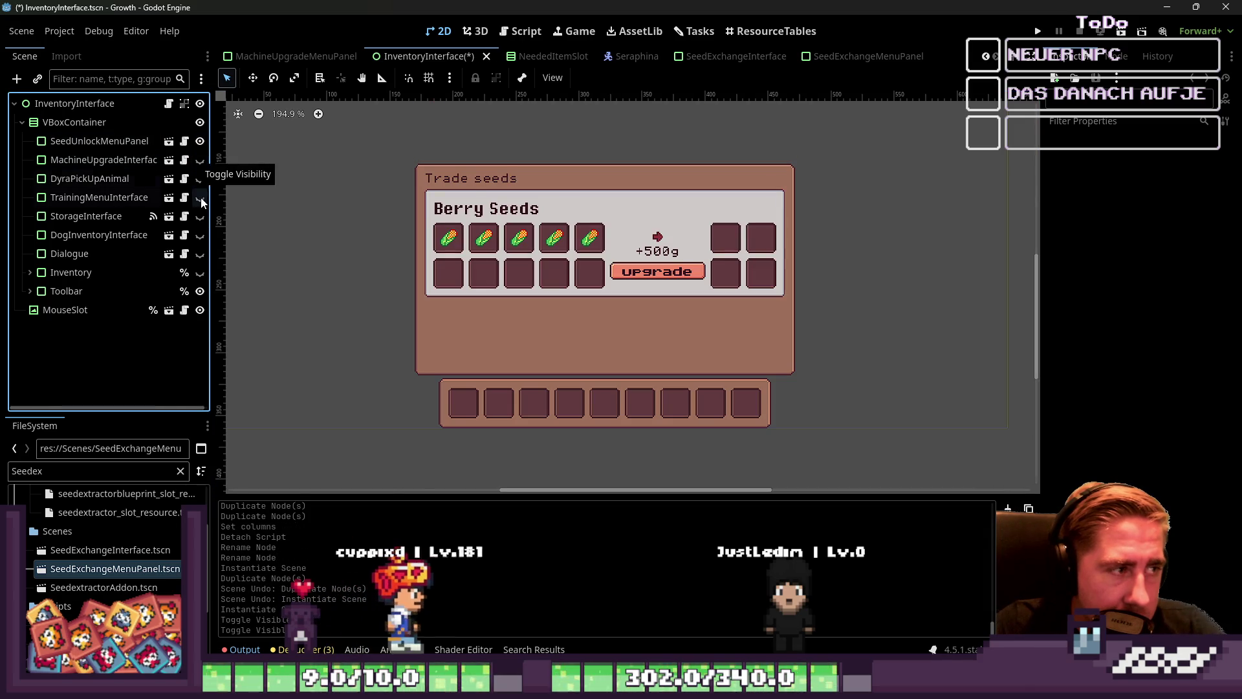
pyautogui.click(200, 198)
pyautogui.click(200, 198)
# Toggle the Dialogue and Inventory panels on and off, then return to SeedExchangeMenuPanel.
pyautogui.click(200, 254)
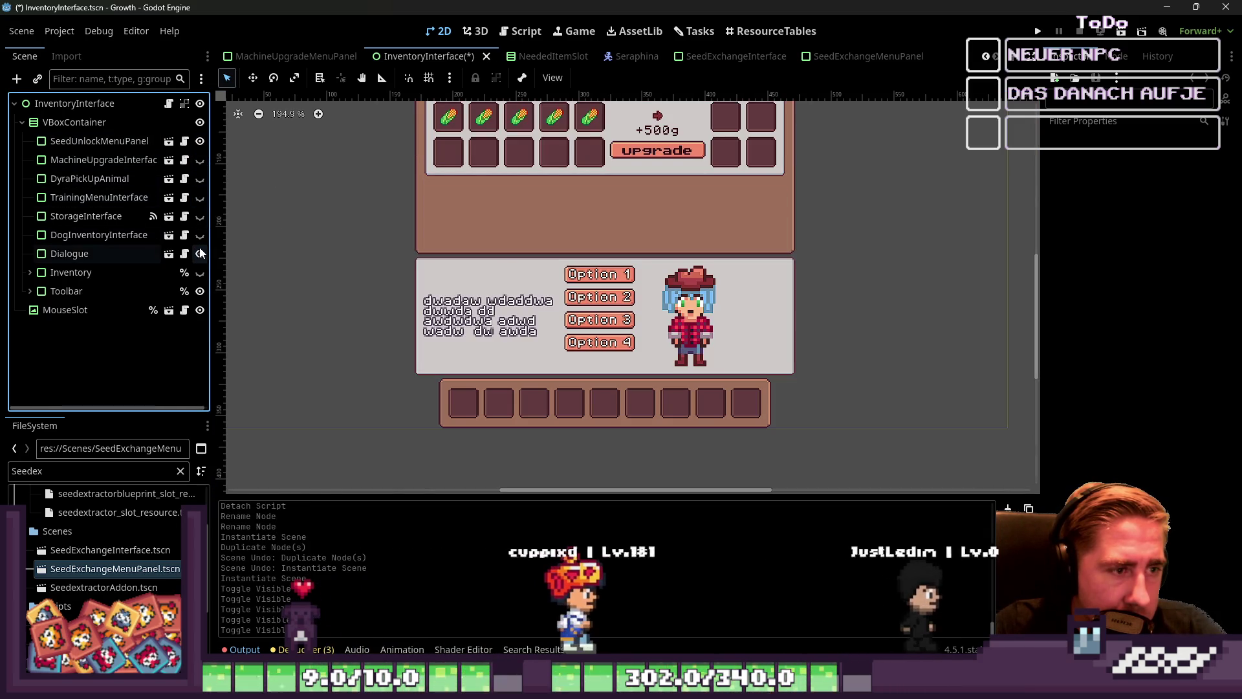
pyautogui.click(200, 254)
pyautogui.click(201, 273)
pyautogui.click(200, 273)
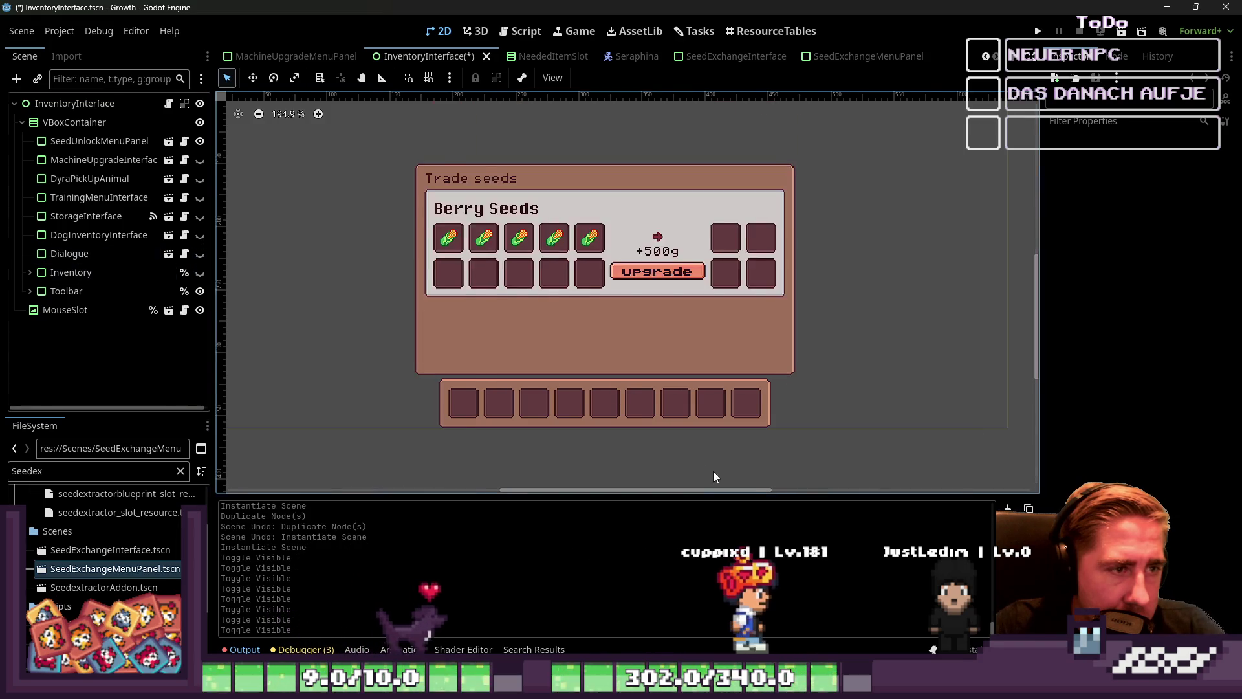
pyautogui.scroll(2, 573, 309)
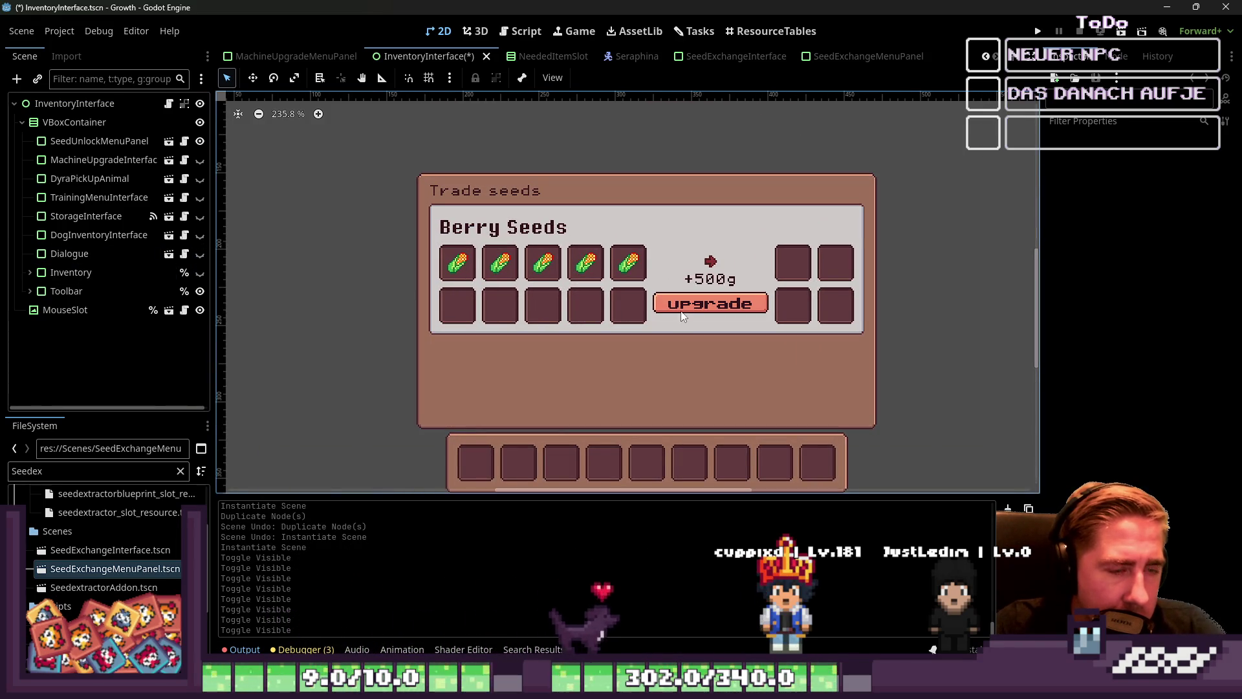
pyautogui.click(864, 57)
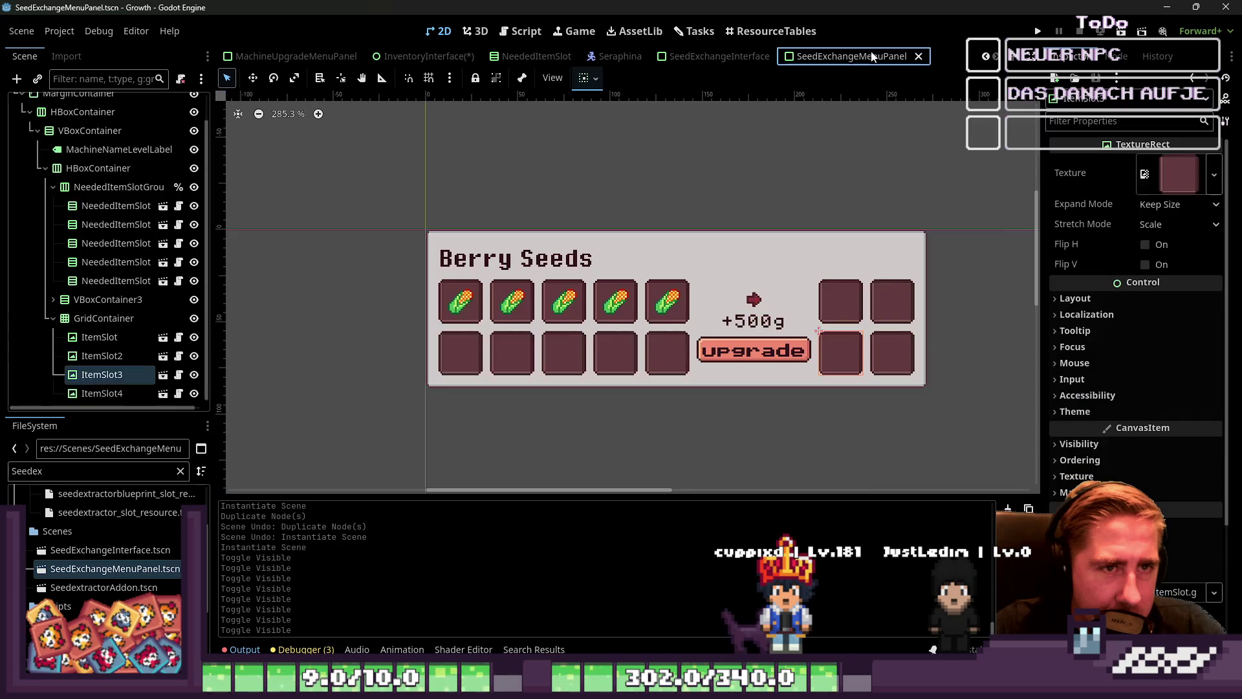
# Inspect the GridContainer, NeededItemSlotGroup, HBoxContainer and NeededItemSlot scene.
pyautogui.click(100, 318)
pyautogui.click(116, 187)
pyautogui.click(122, 163)
pyautogui.click(162, 244)
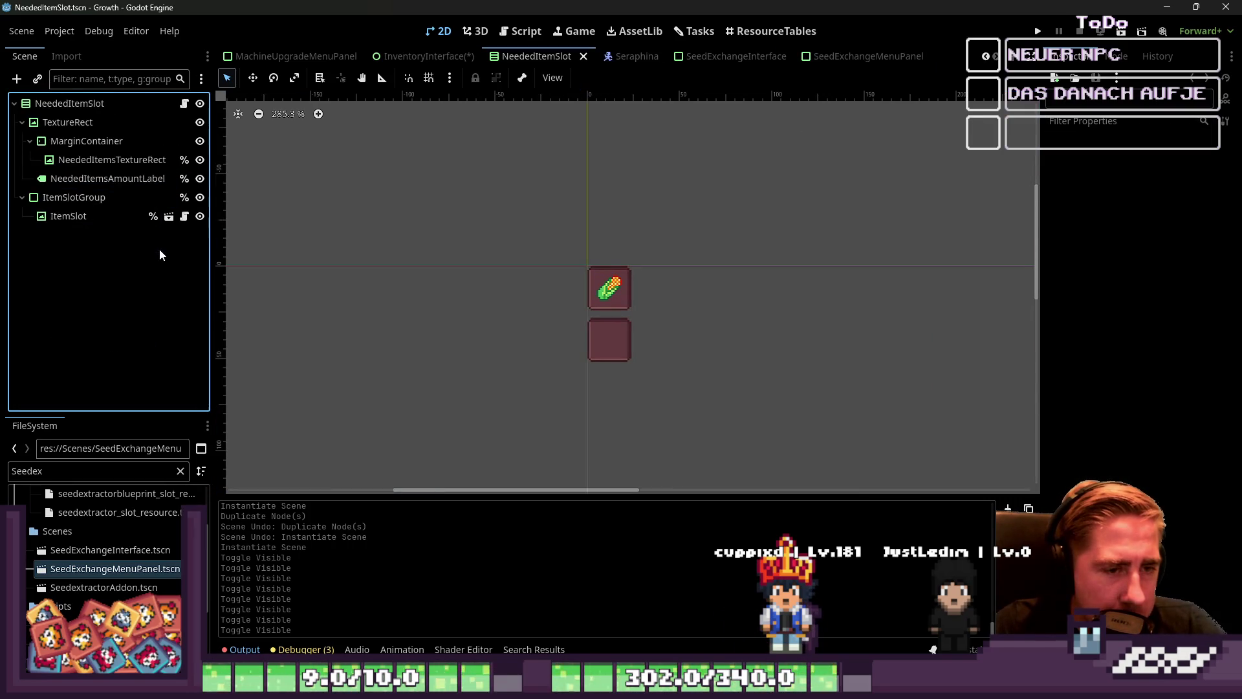
pyautogui.click(867, 56)
# Inspect the MachineNameLevelLabel and the needed item slots ItemSlot1 through ItemSlot4.
pyautogui.click(117, 149)
pyautogui.click(116, 262)
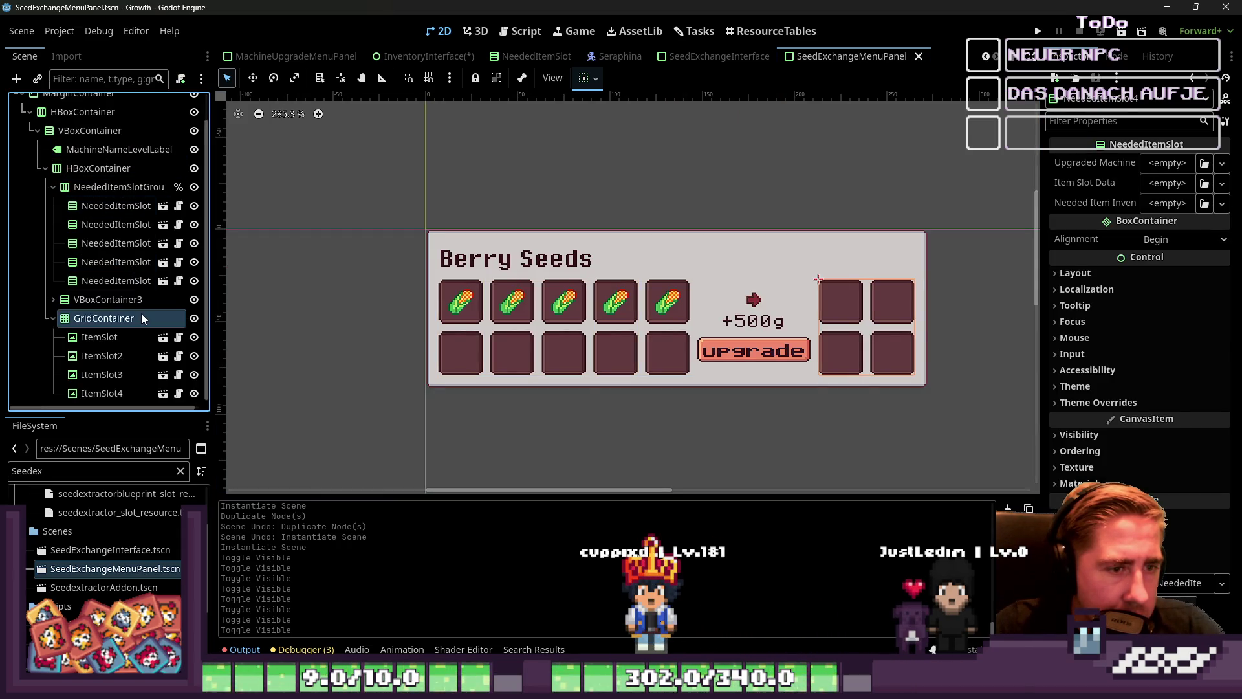
pyautogui.click(129, 335)
pyautogui.click(127, 356)
pyautogui.click(115, 394)
pyautogui.click(103, 262)
pyautogui.click(89, 208)
# Change the upgrade button's text to 'trade', then 'unlock', then clear it.
pyautogui.click(733, 358)
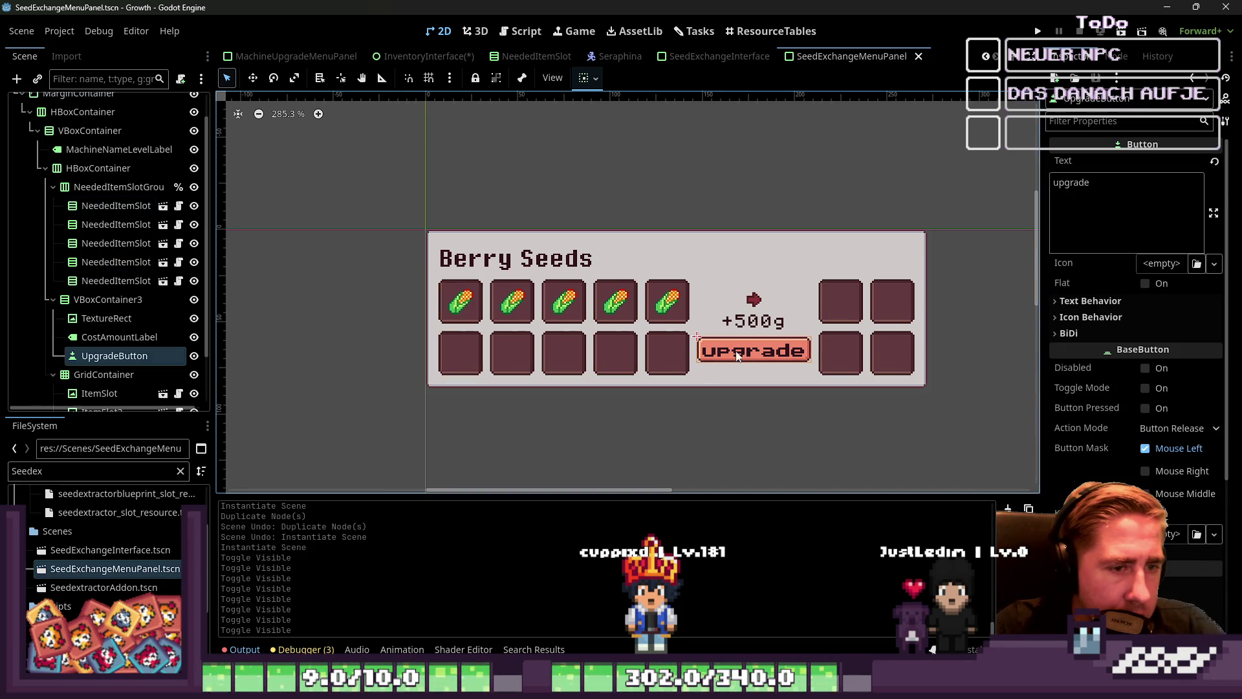
pyautogui.doubleClick(1107, 185)
pyautogui.write('trade')
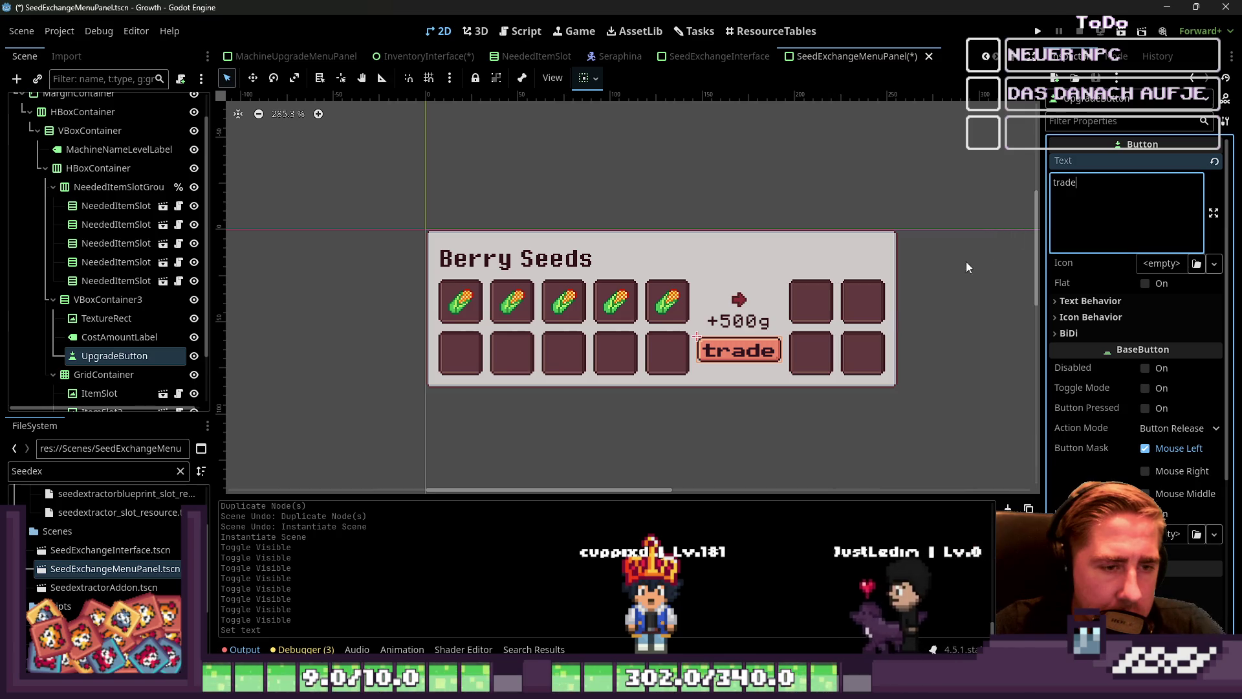
pyautogui.doubleClick(1061, 183)
pyautogui.moveTo(1060, 182); pyautogui.dragTo(1018, 184)
pyautogui.write('unl')
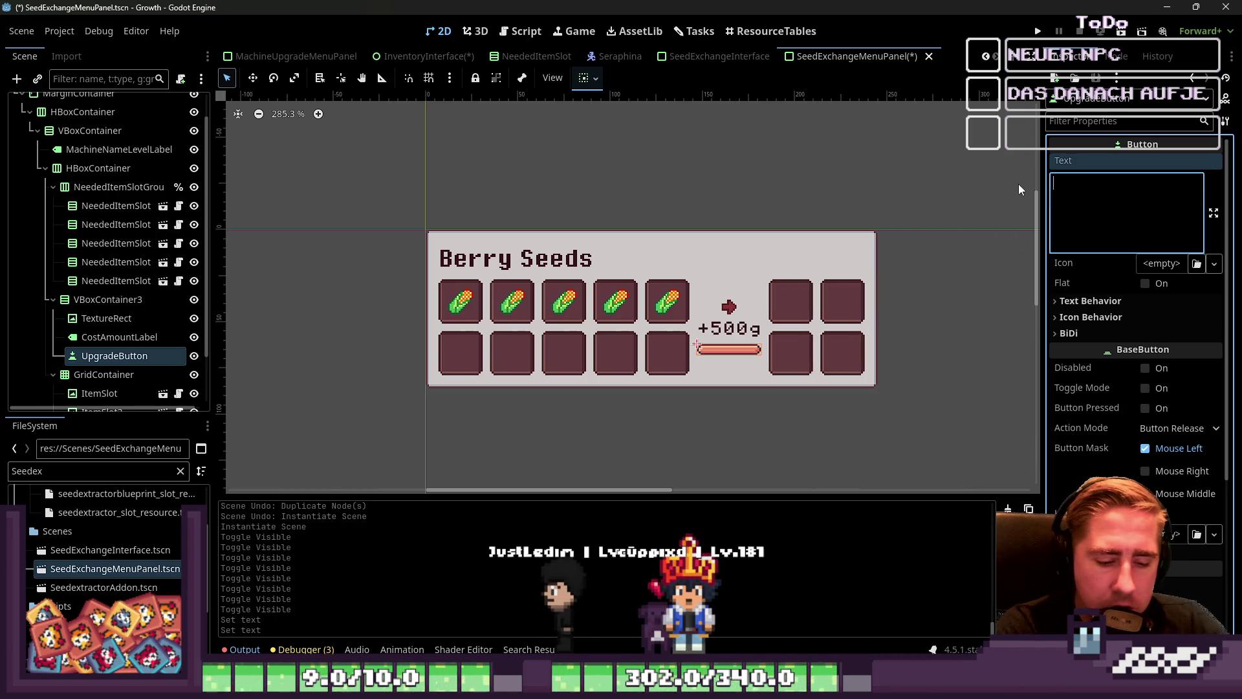
pyautogui.write('ock')
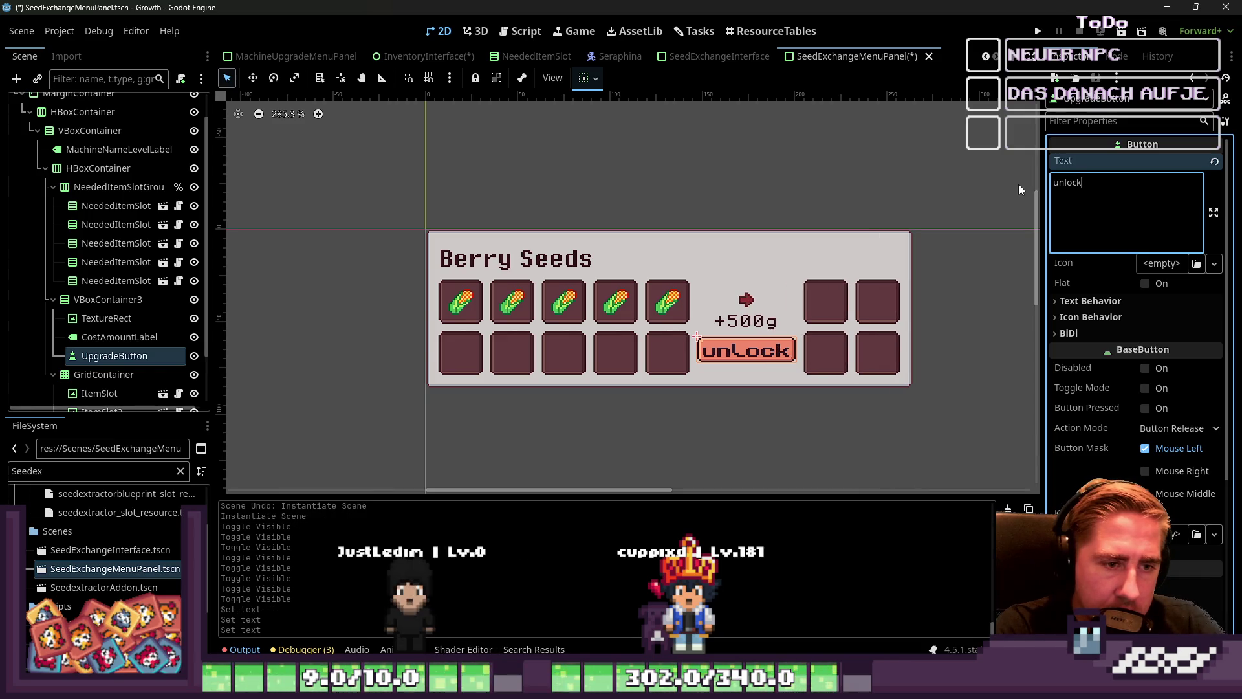
pyautogui.press('BackSpace')
pyautogui.press('BackSpace')
pyautogui.press('BackSpace')
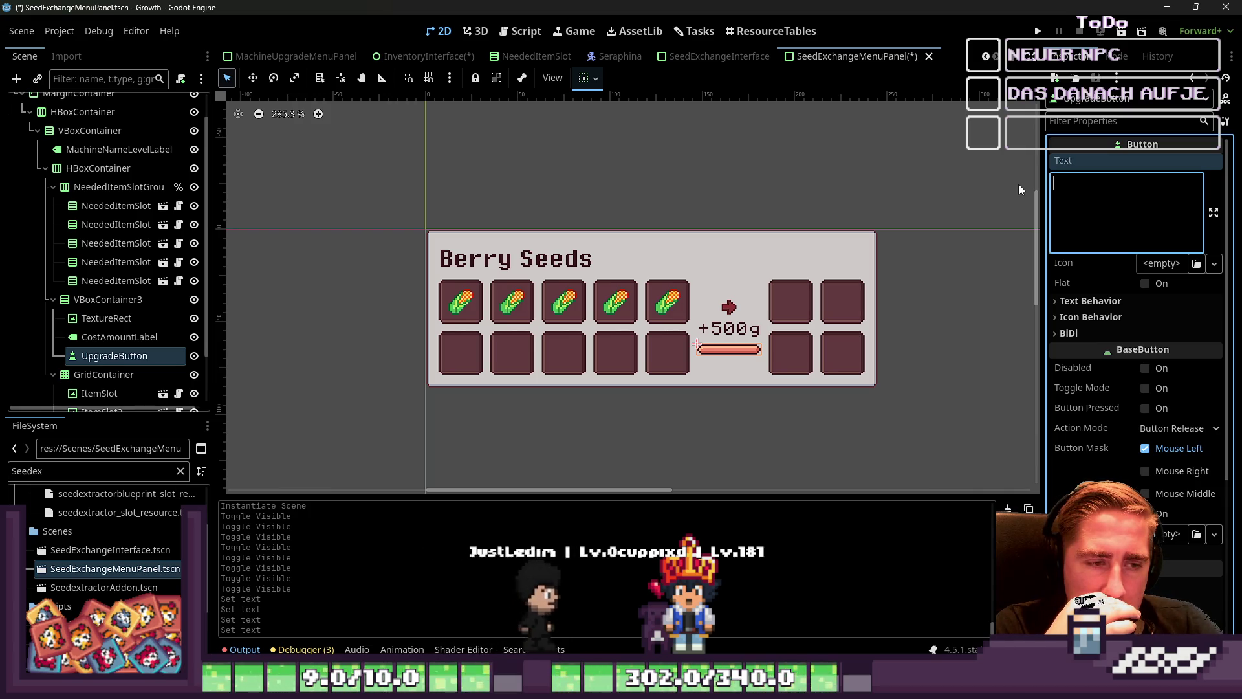
# Try arrow labels '>', '->' and '-->' on the button, then erase them.
pyautogui.write('>')
pyautogui.press('BackSpace')
pyautogui.write('-')
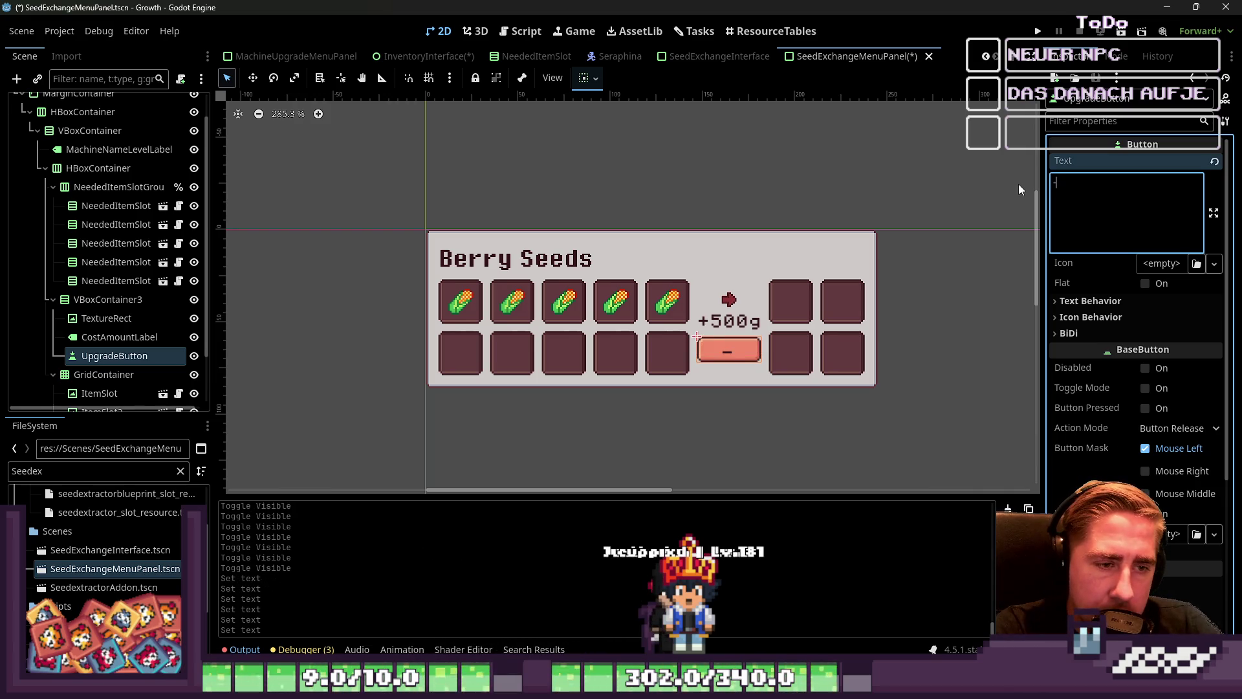
pyautogui.write('--')
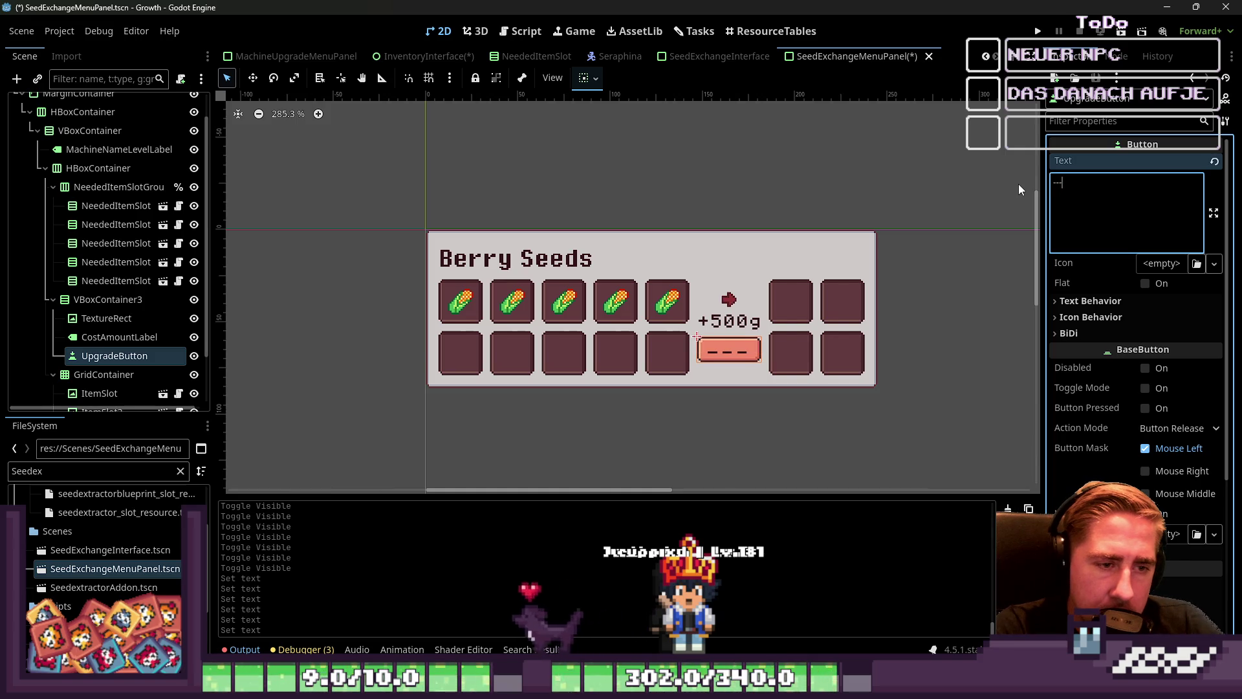
pyautogui.press('BackSpace')
pyautogui.write('>')
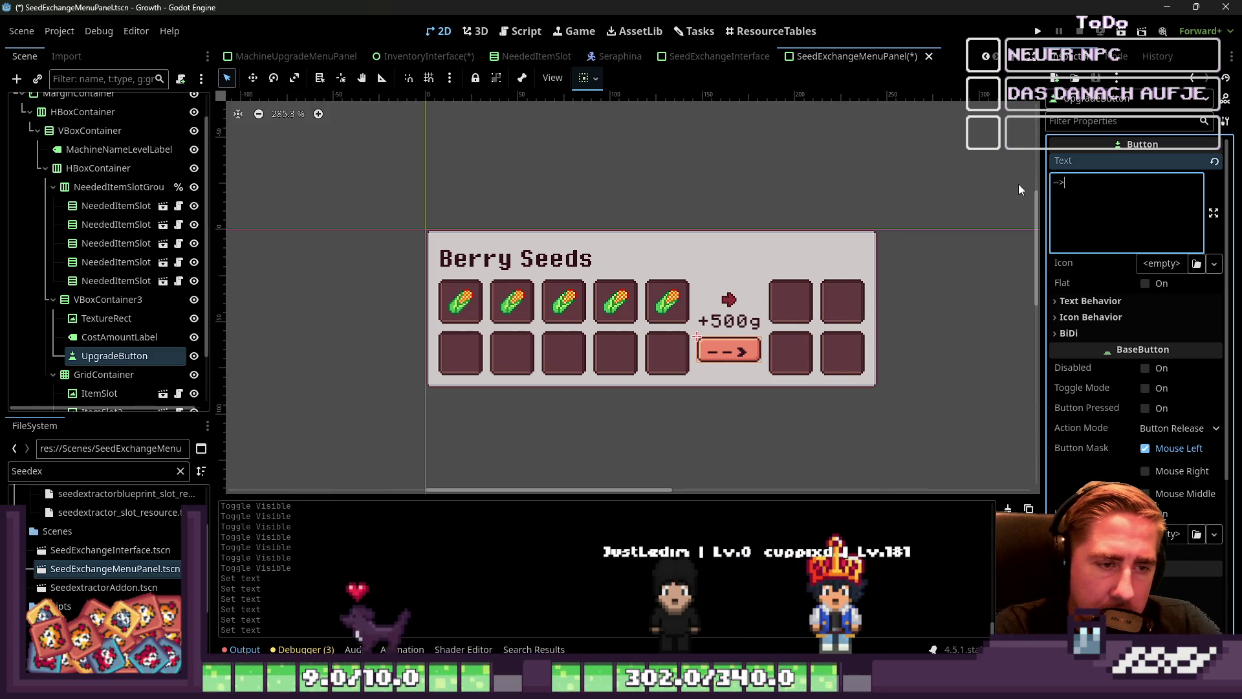
pyautogui.press('BackSpace')
pyautogui.press('BackSpace')
pyautogui.press('BackSpace')
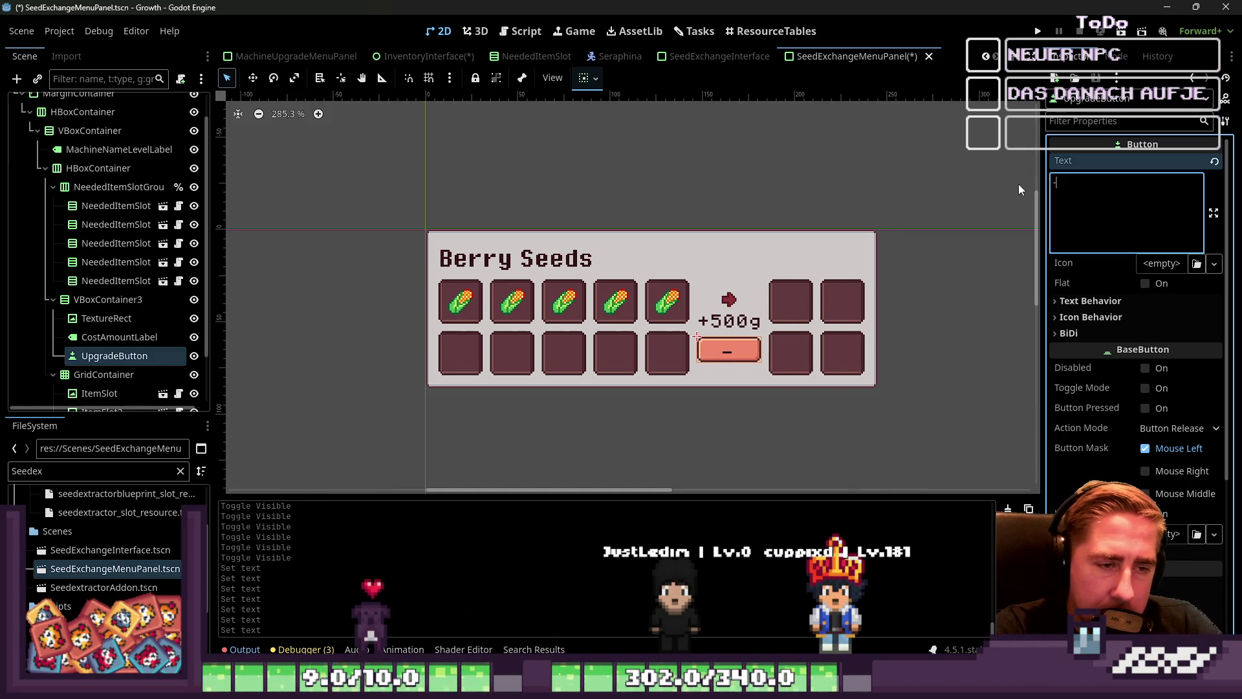
# Try 'press' and 'exchange' as the button label, then leave the text empty.
pyautogui.write('press')
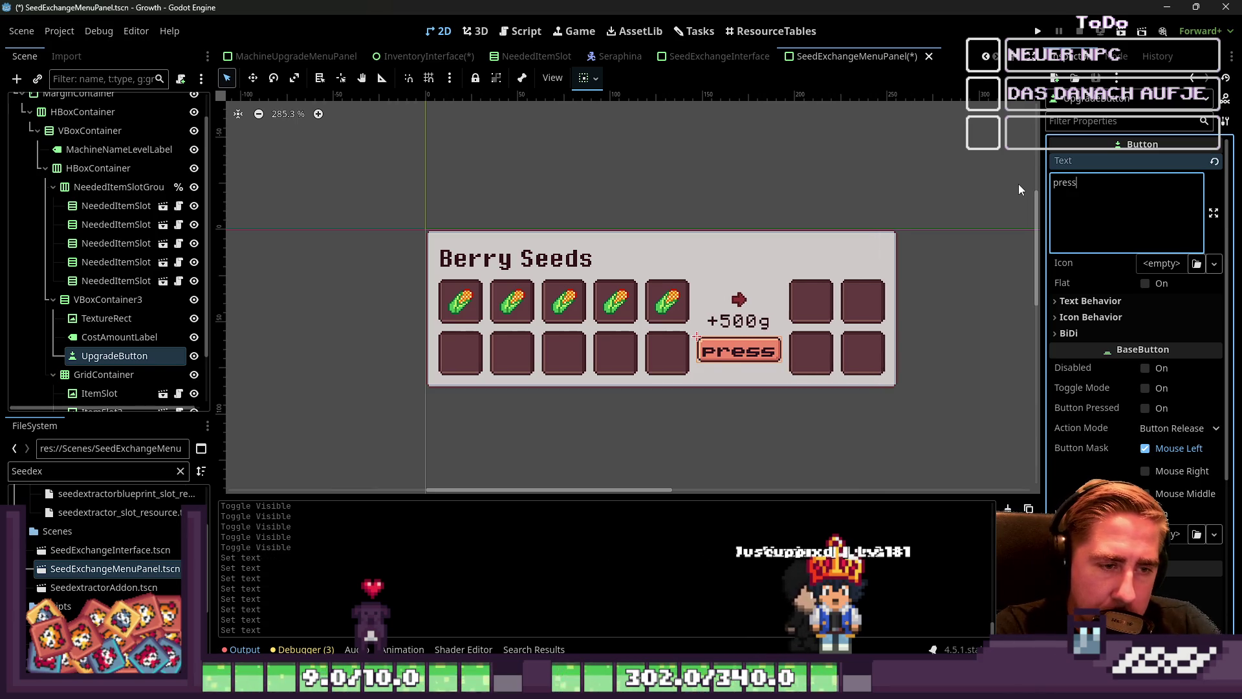
pyautogui.press('BackSpace')
pyautogui.press('BackSpace')
pyautogui.press('BackSpace')
pyautogui.press('BackSpace')
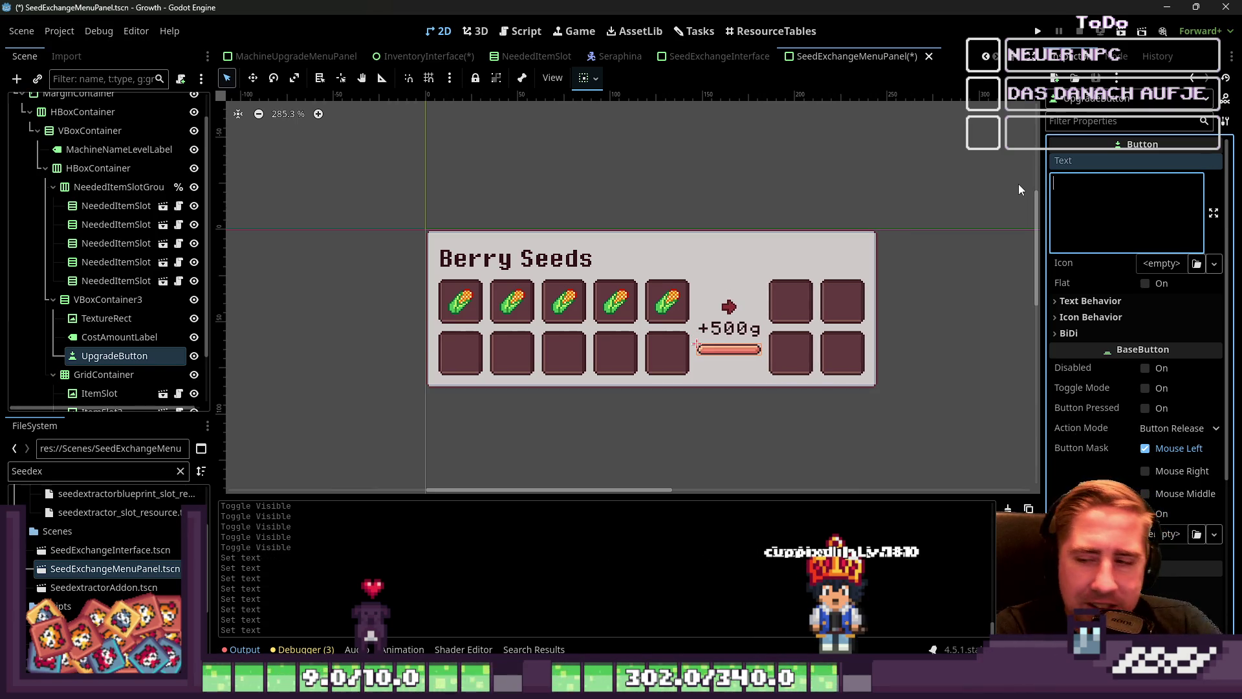
pyautogui.write('exch')
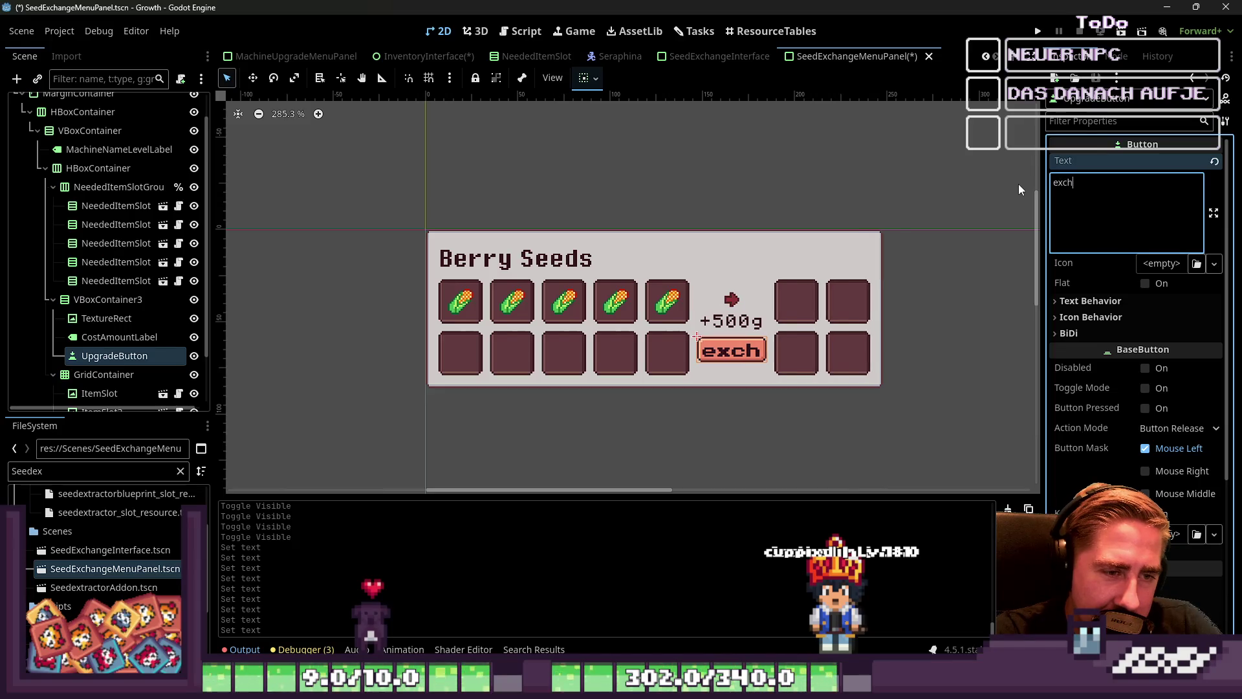
pyautogui.write('angen')
pyautogui.press('BackSpace')
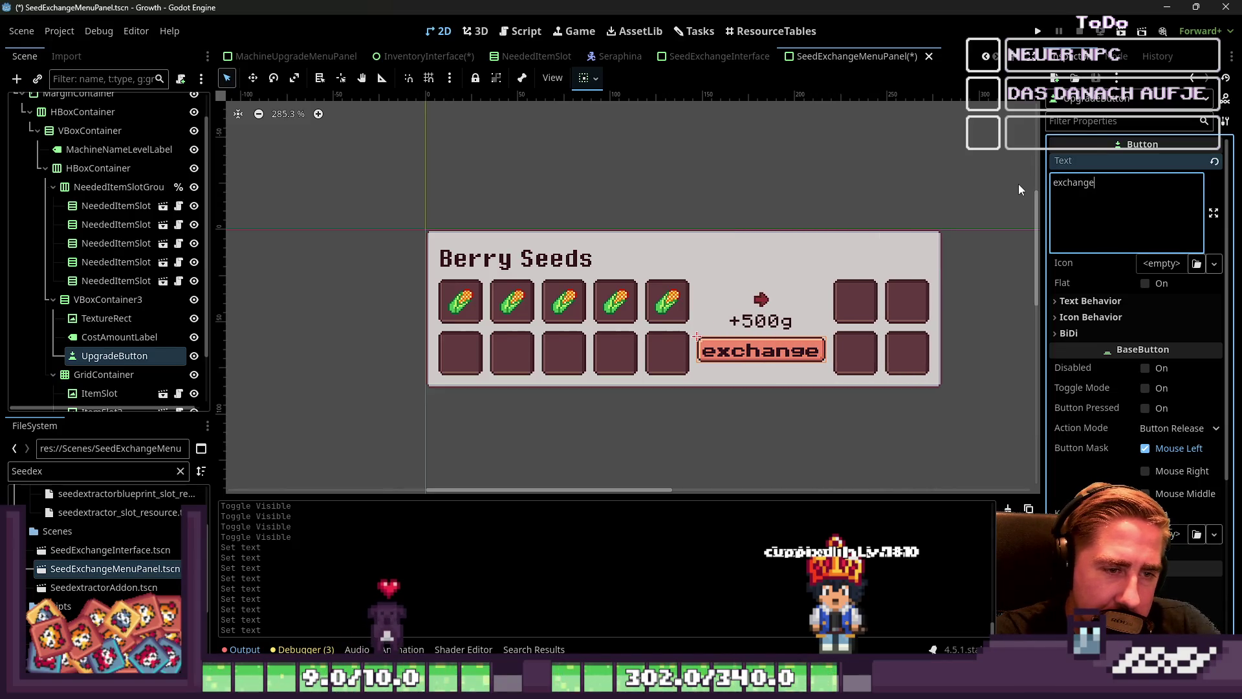
pyautogui.press('BackSpace')
pyautogui.press('BackSpace')
pyautogui.press('BackSpace')
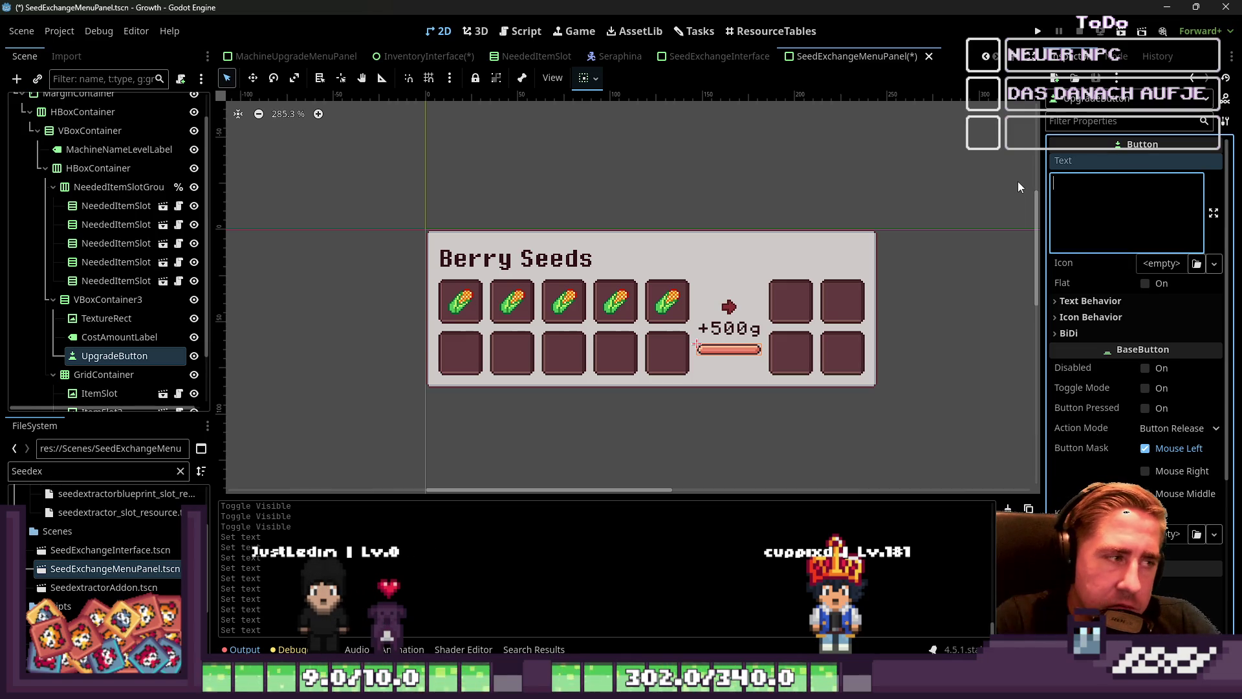
# Nudge the button, then compare the SeedExchangeInterface, NeededItemSlot, InventoryInterface and MachineUpgradeMenuPanel scenes.
pyautogui.moveTo(706, 351); pyautogui.dragTo(700, 280)
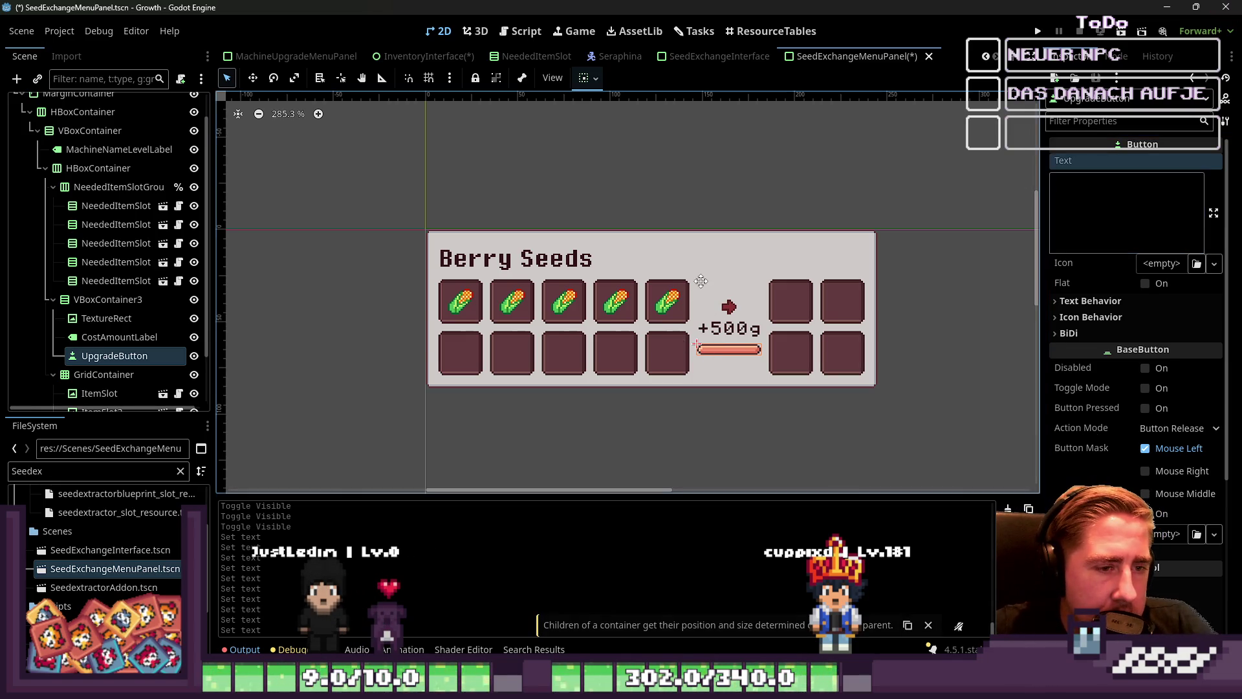
pyautogui.click(101, 150)
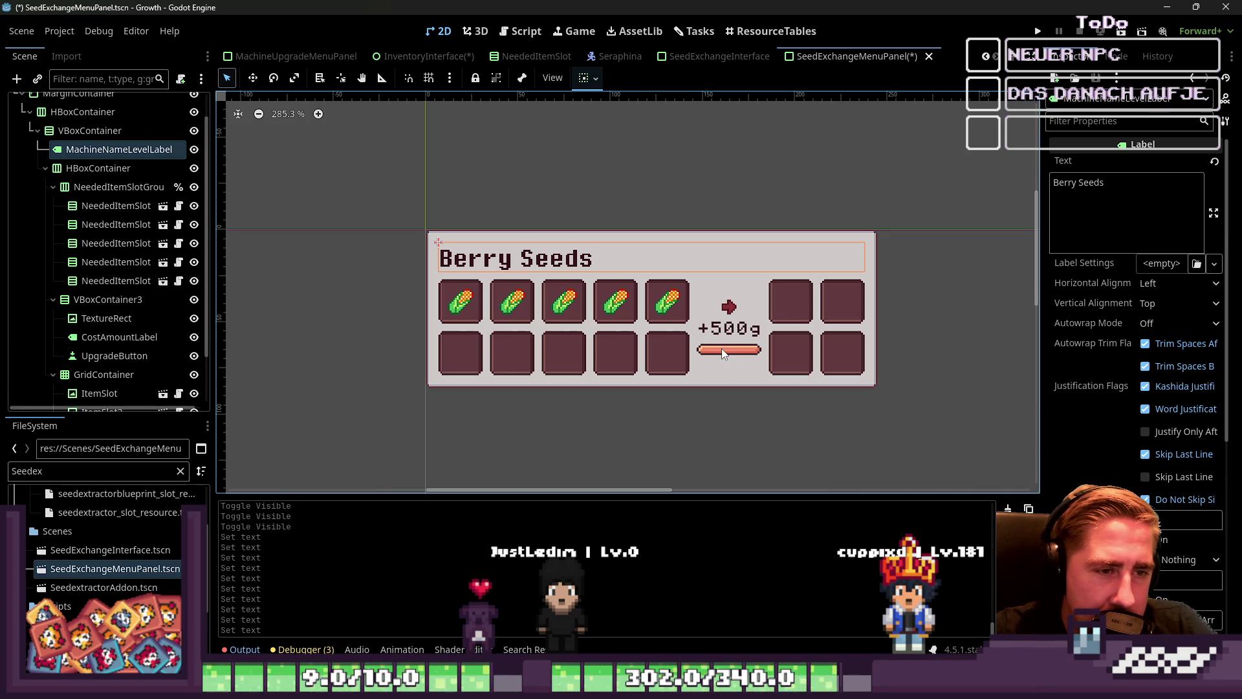
pyautogui.click(116, 187)
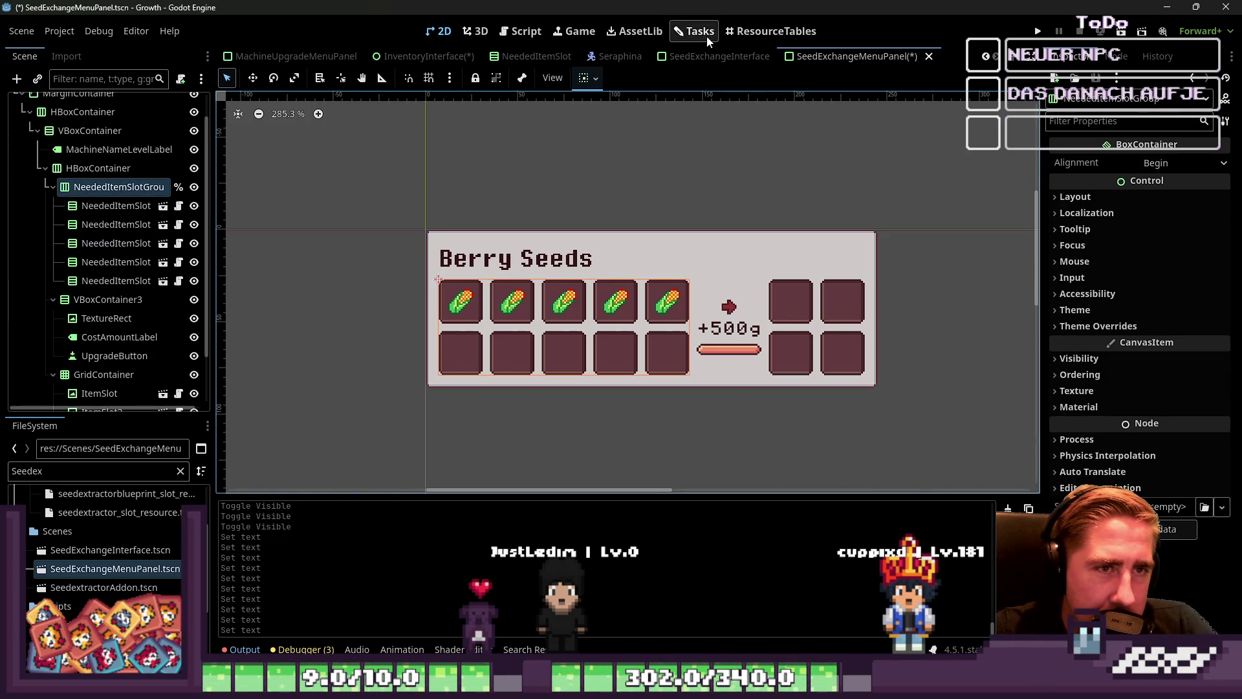
pyautogui.click(718, 56)
pyautogui.click(528, 56)
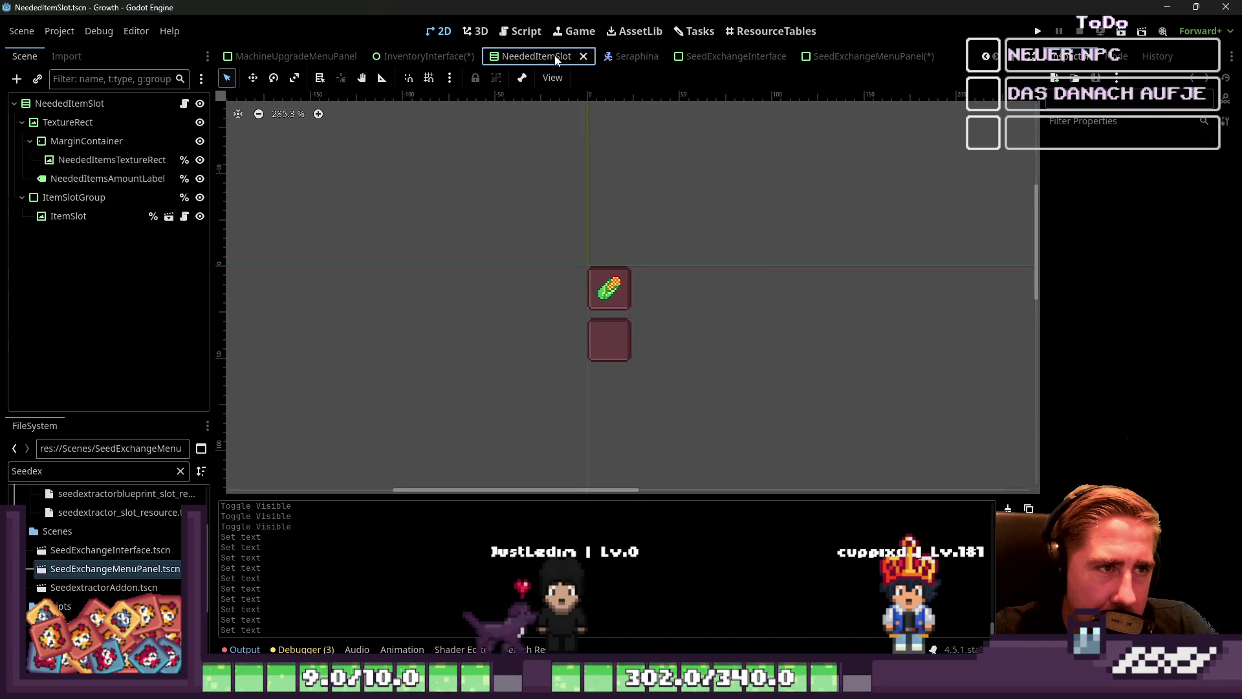
pyautogui.click(427, 57)
pyautogui.scroll(2, 657, 331)
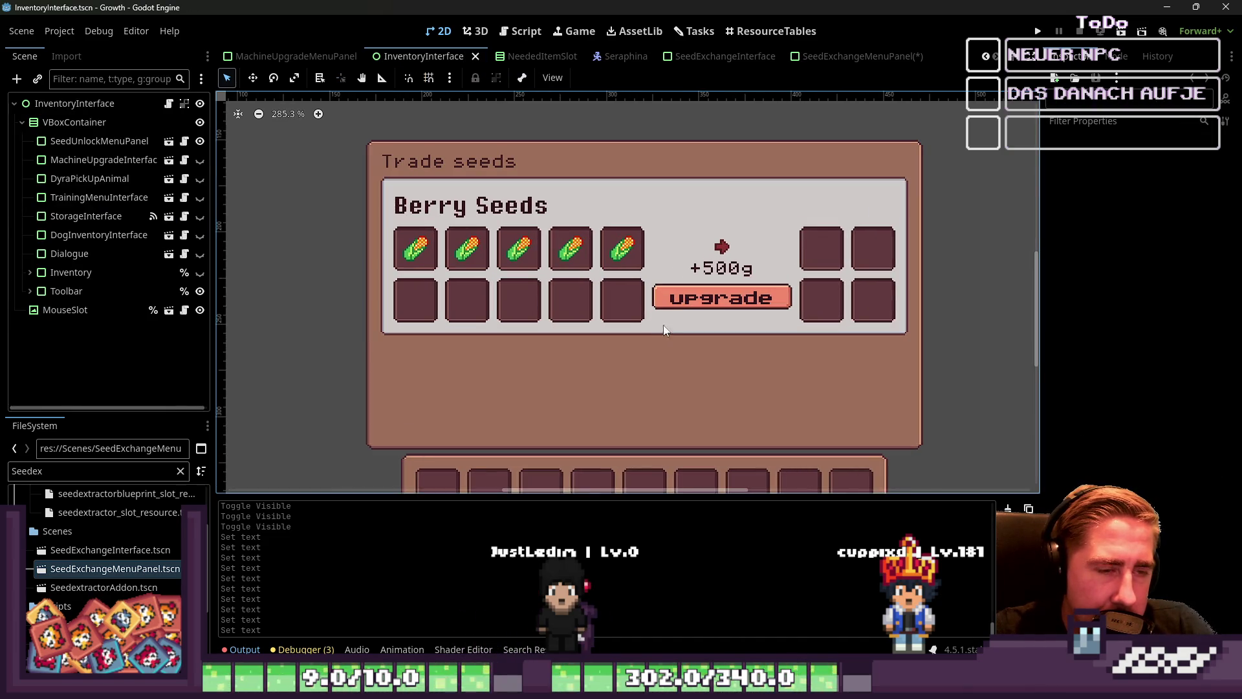
pyautogui.click(309, 58)
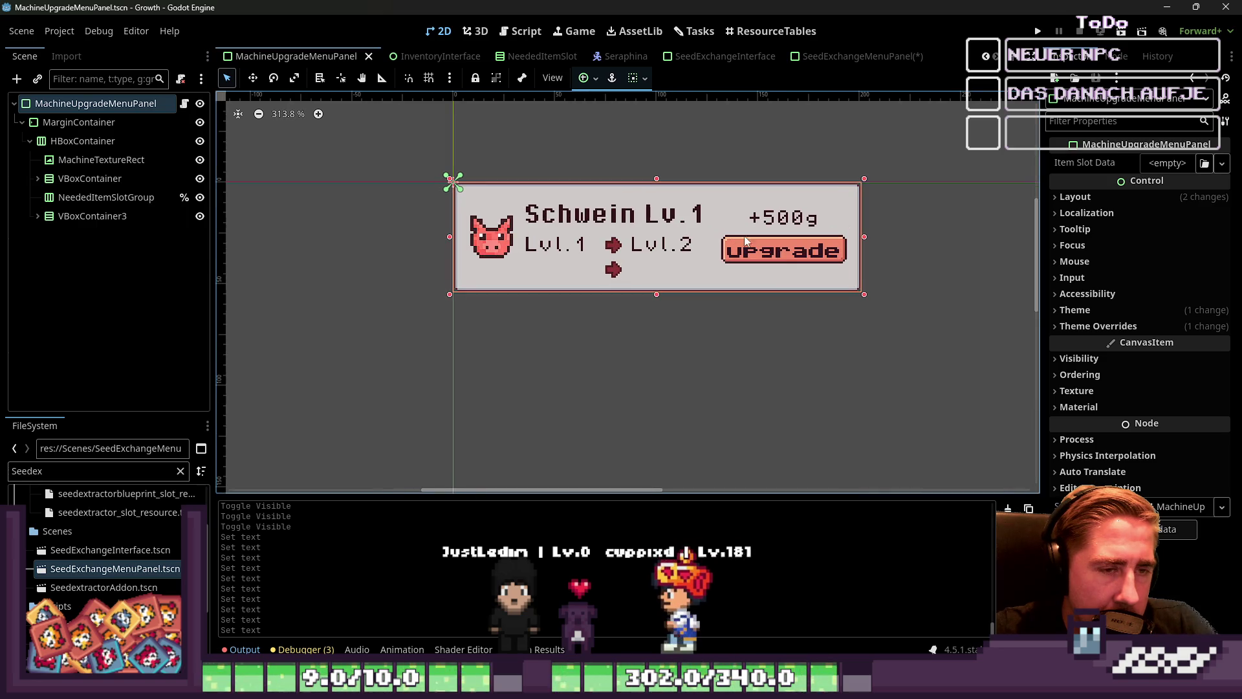
pyautogui.click(868, 63)
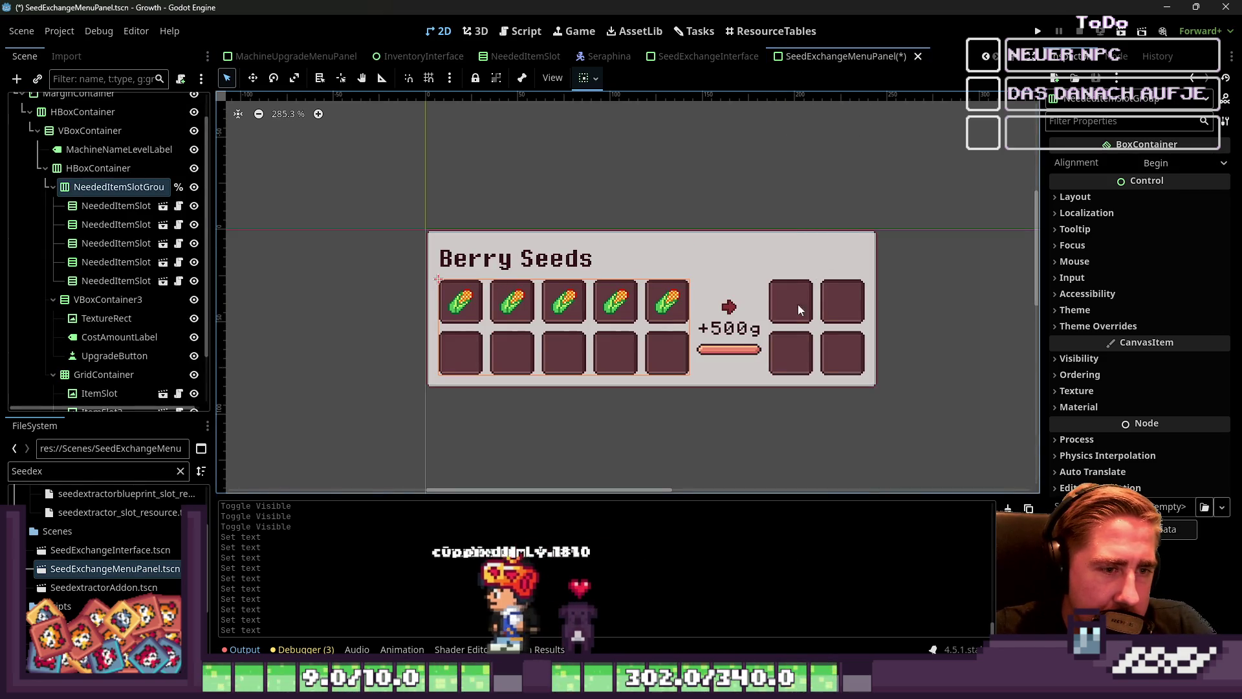
# Set UpgradeButton's Text to 'exchange' and save the scene.
pyautogui.click(704, 353)
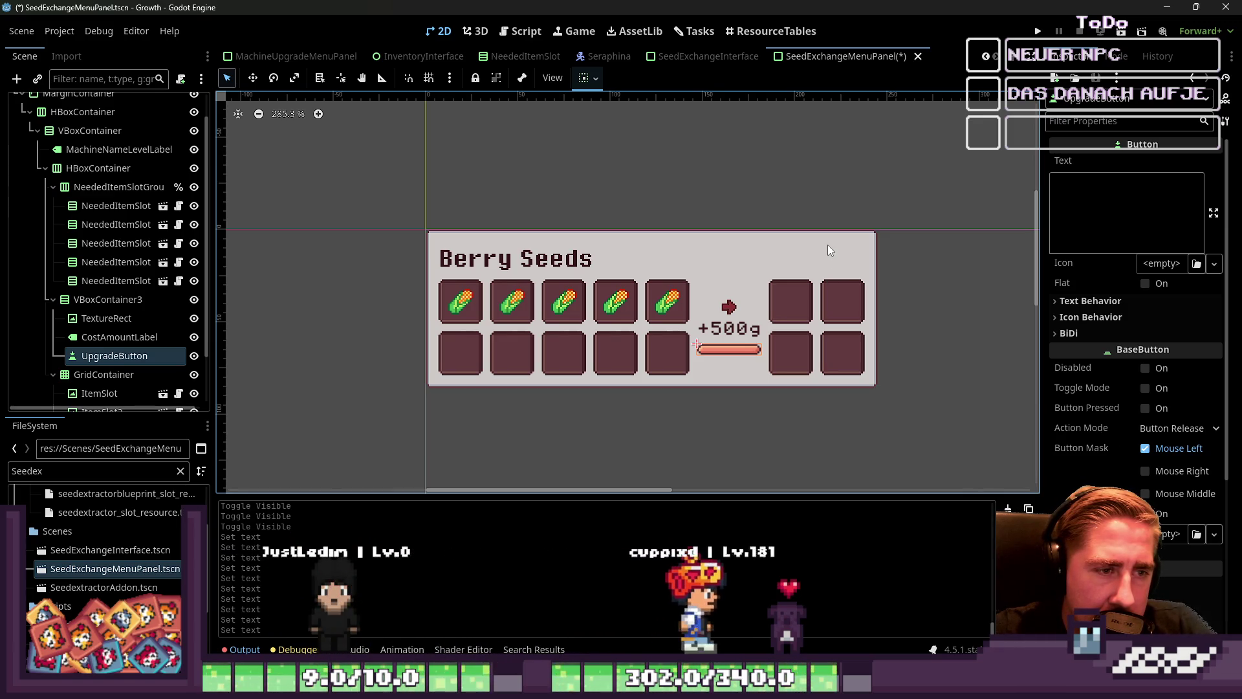
pyautogui.click(1079, 210)
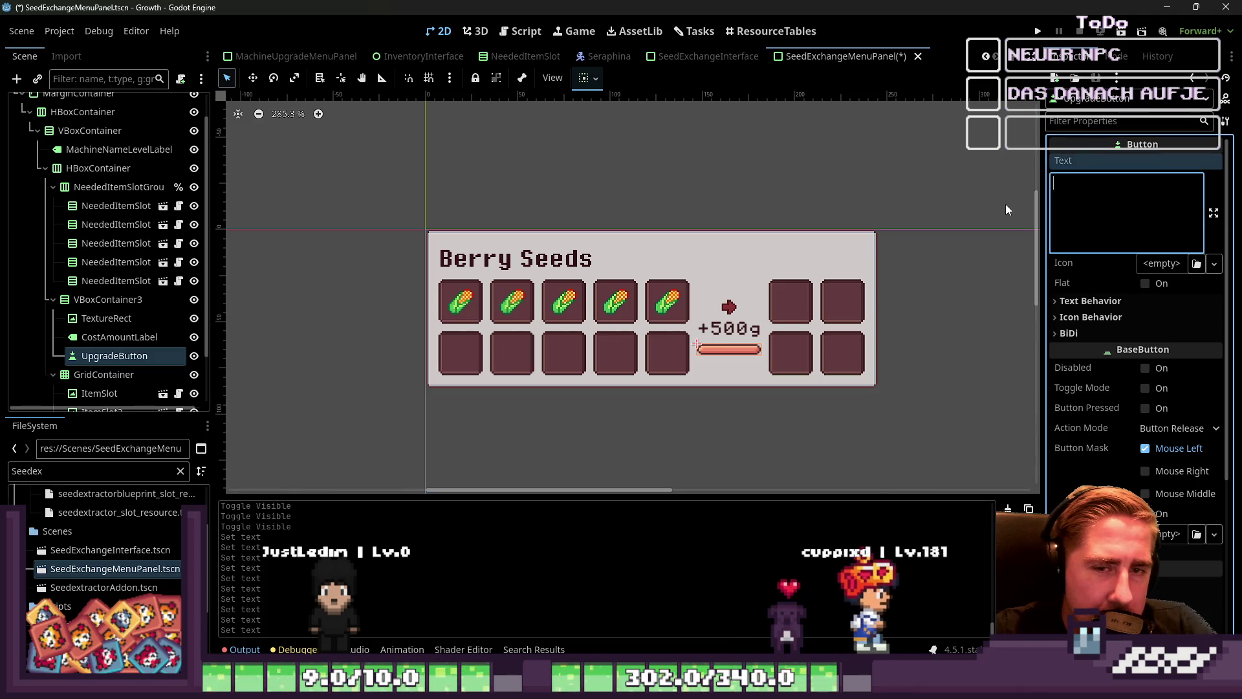
pyautogui.write('exchangew')
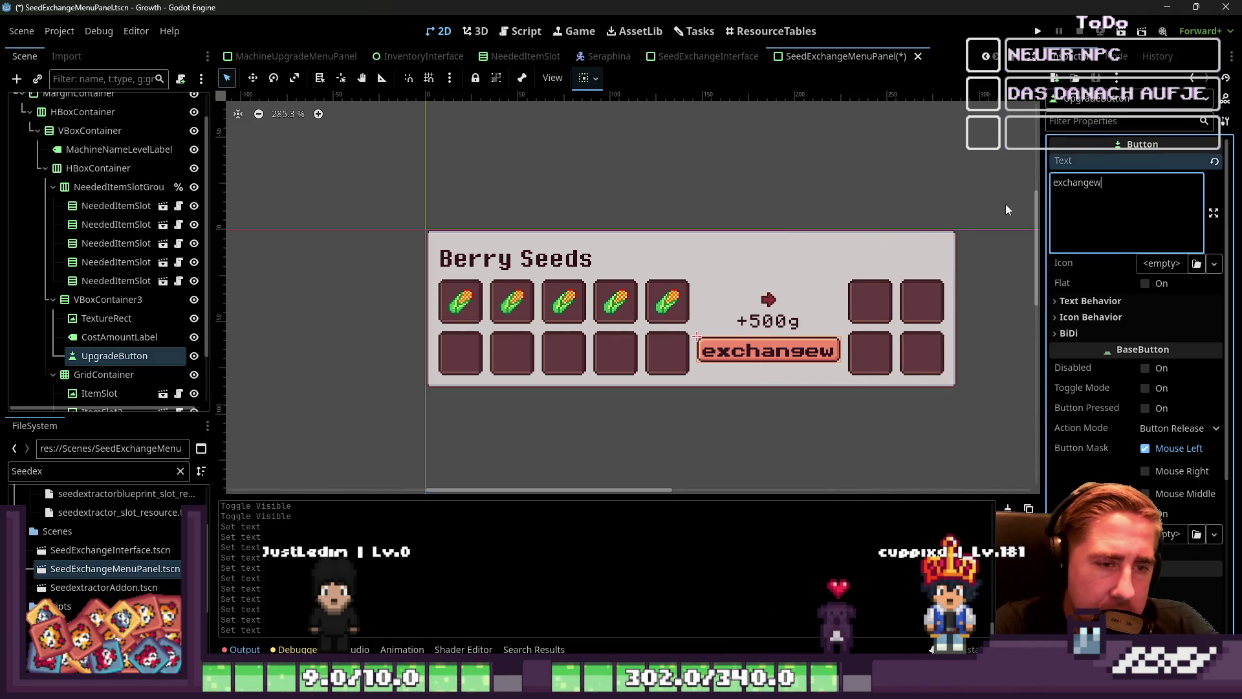
pyautogui.press('BackSpace')
pyautogui.hotkey('ctrl', 's')
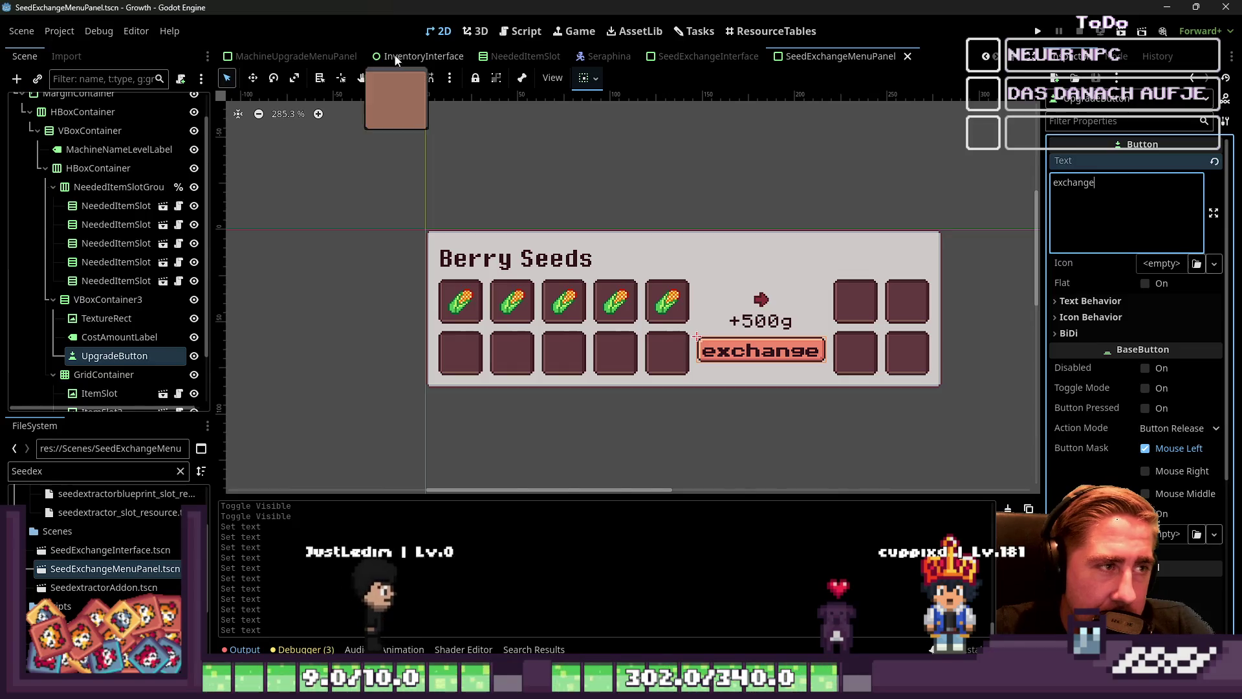
# Check the panel in InventoryInterface, then move UpgradeButton above the item slots in the tree.
pyautogui.click(415, 56)
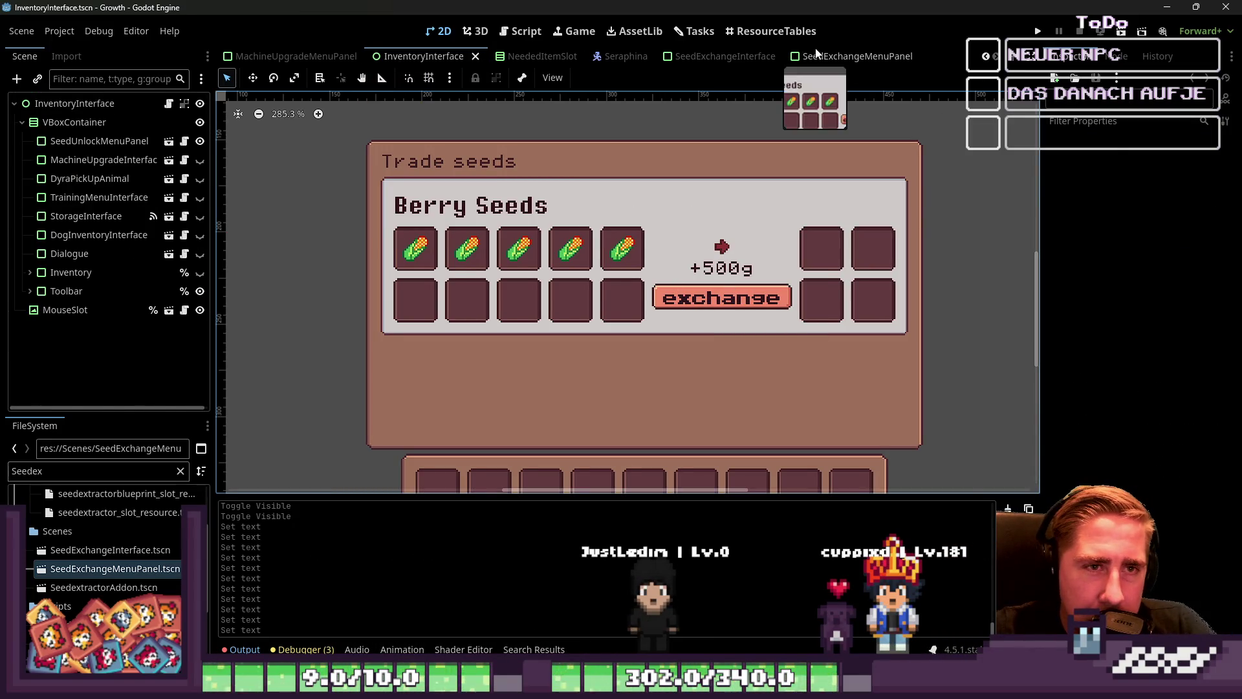
pyautogui.click(841, 56)
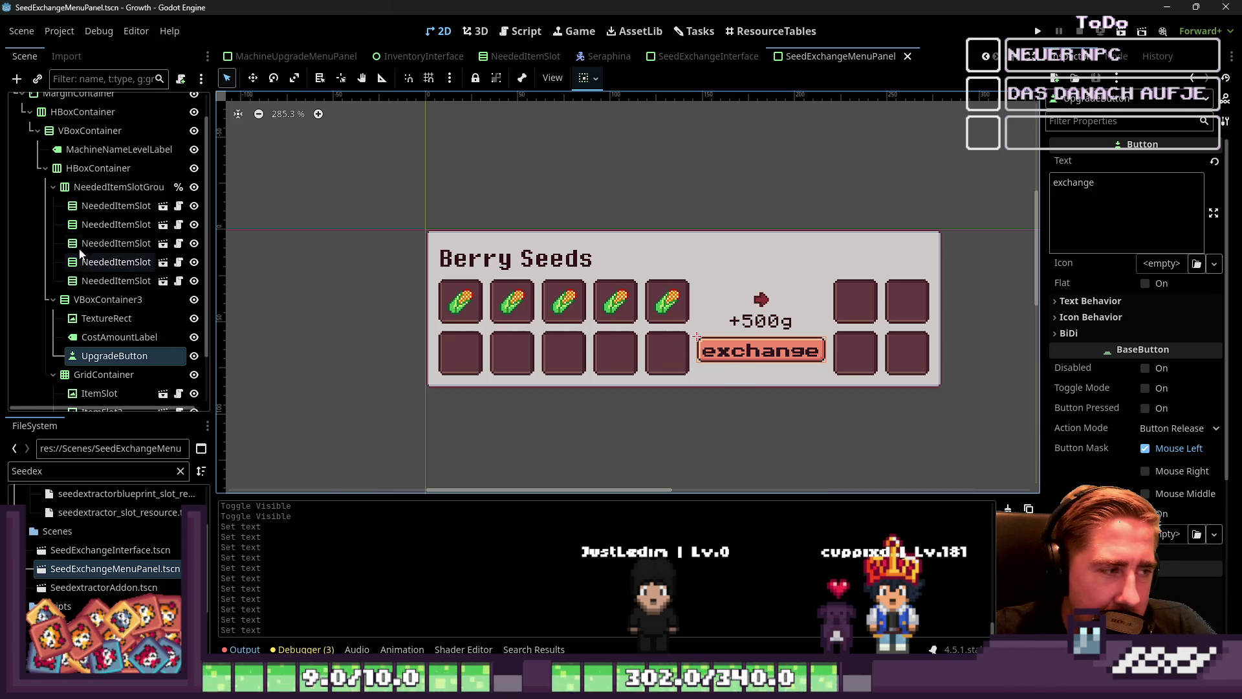
pyautogui.click(65, 167)
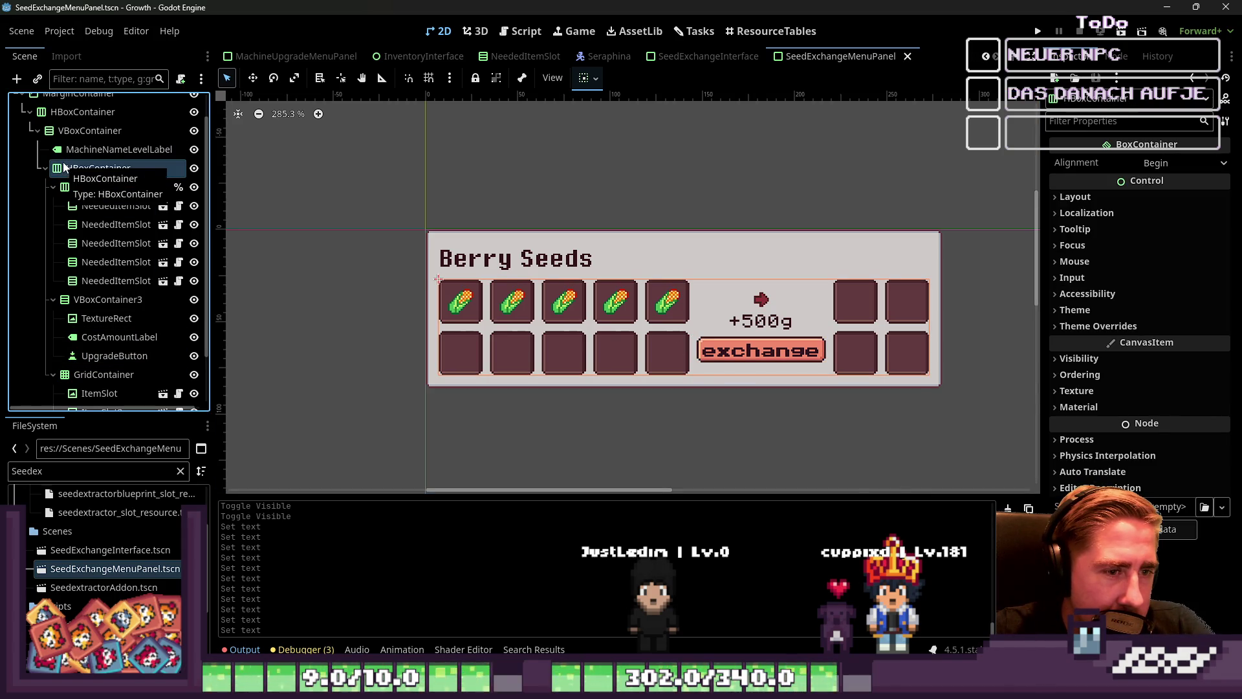
pyautogui.scroll(-2, 106, 374)
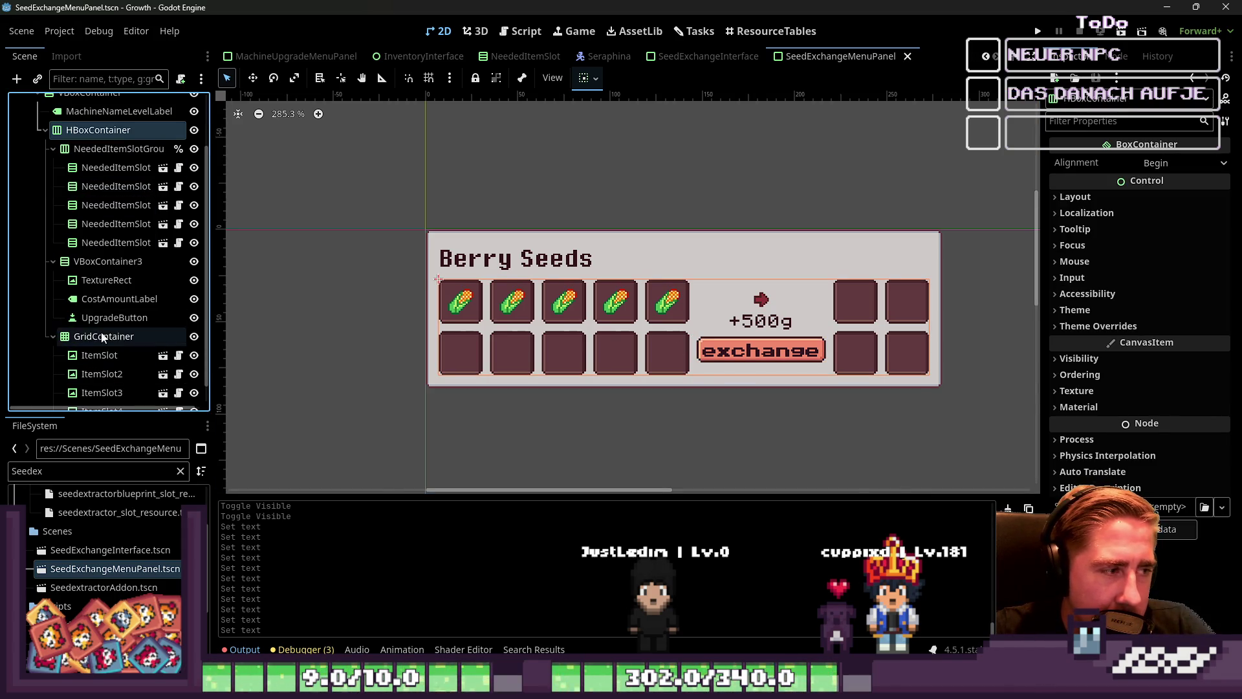
pyautogui.click(140, 319)
pyautogui.moveTo(141, 321); pyautogui.dragTo(104, 193)
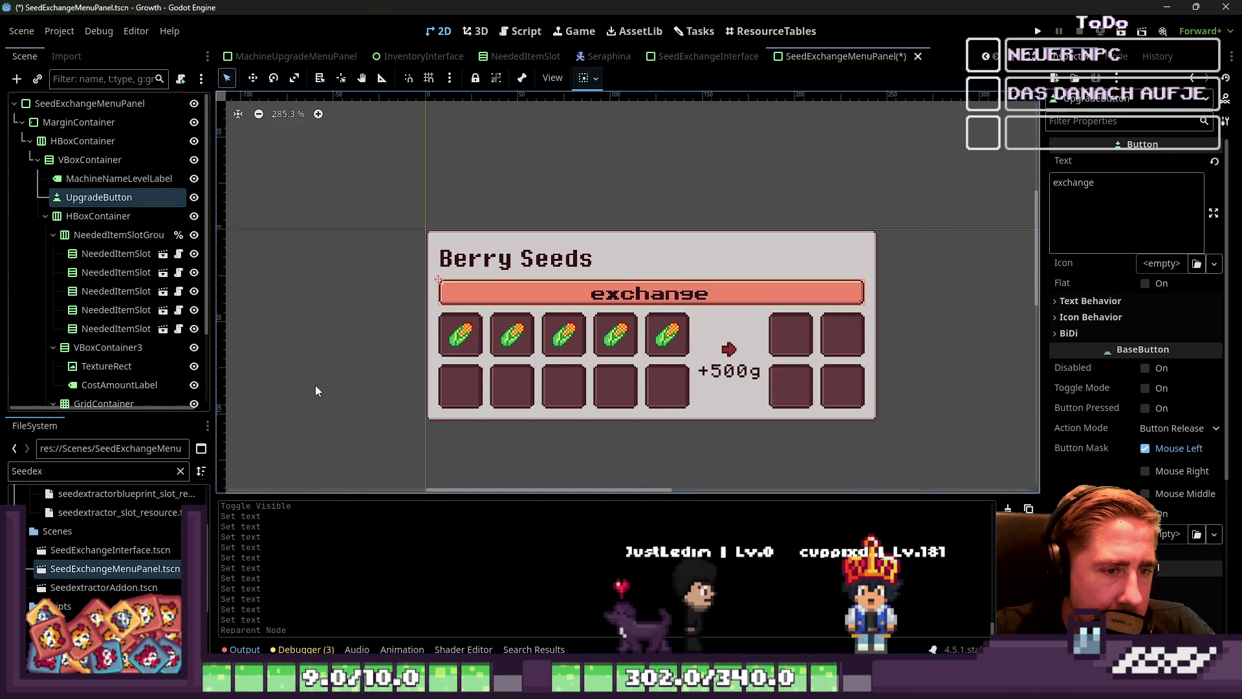
pyautogui.hotkey('ctrl', 's')
pyautogui.click(424, 57)
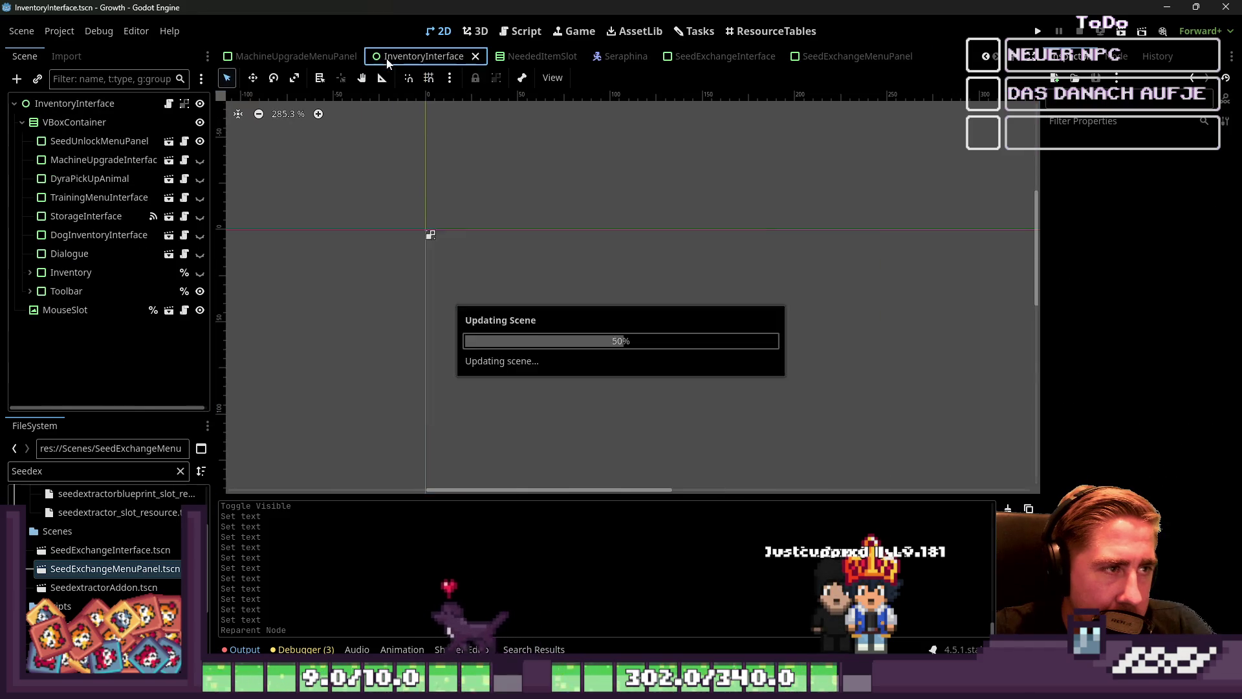
pyautogui.scroll(-2, 549, 134)
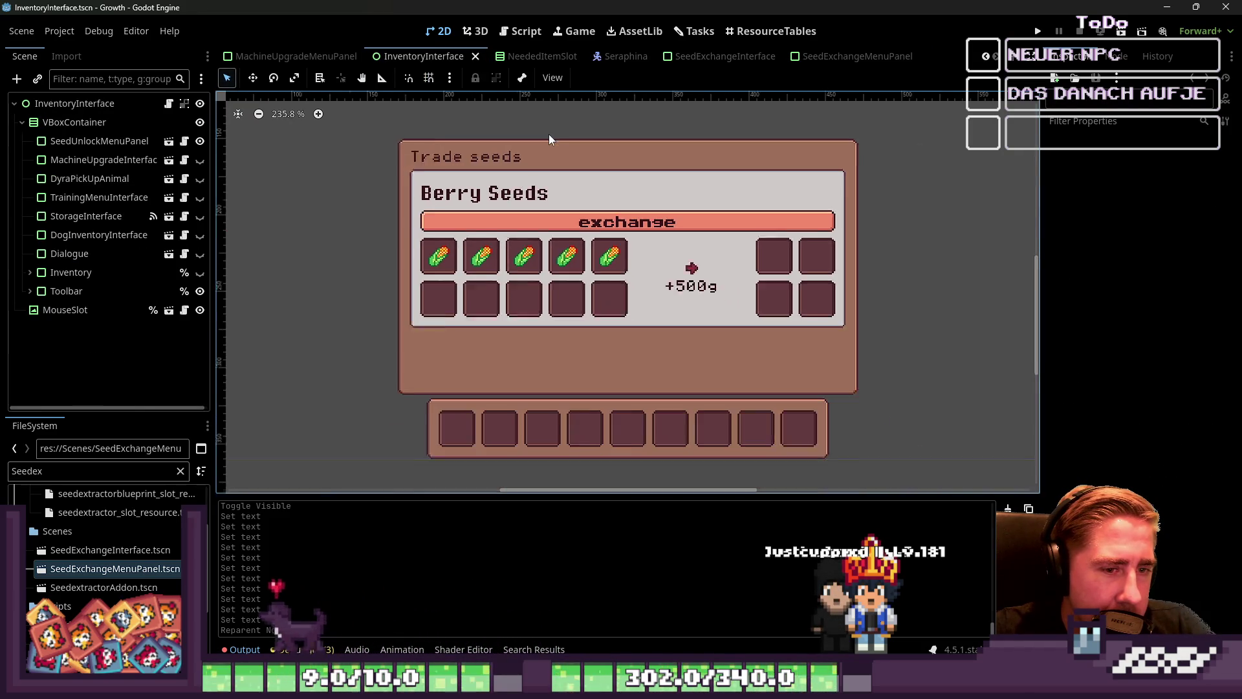
pyautogui.click(858, 56)
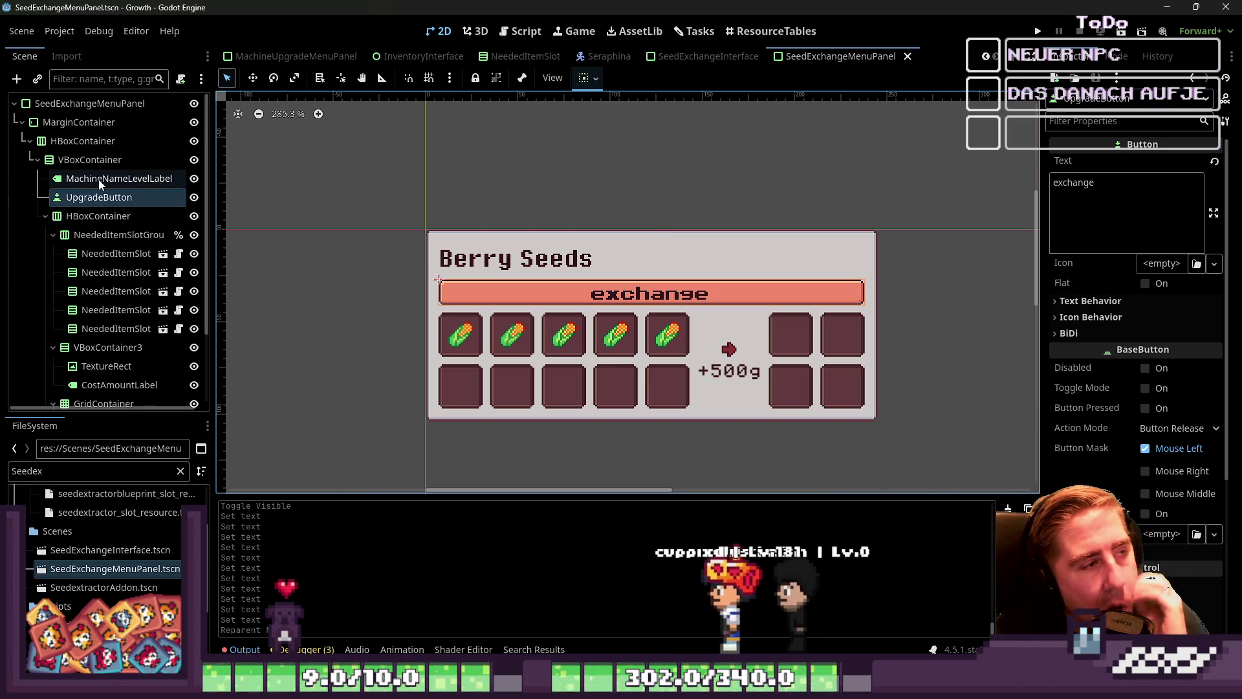
pyautogui.click(96, 159)
# Add an HBoxContainer2 row as VBoxContainer's first child.
pyautogui.hotkey('ctrl', 'a')
pyautogui.write('H')
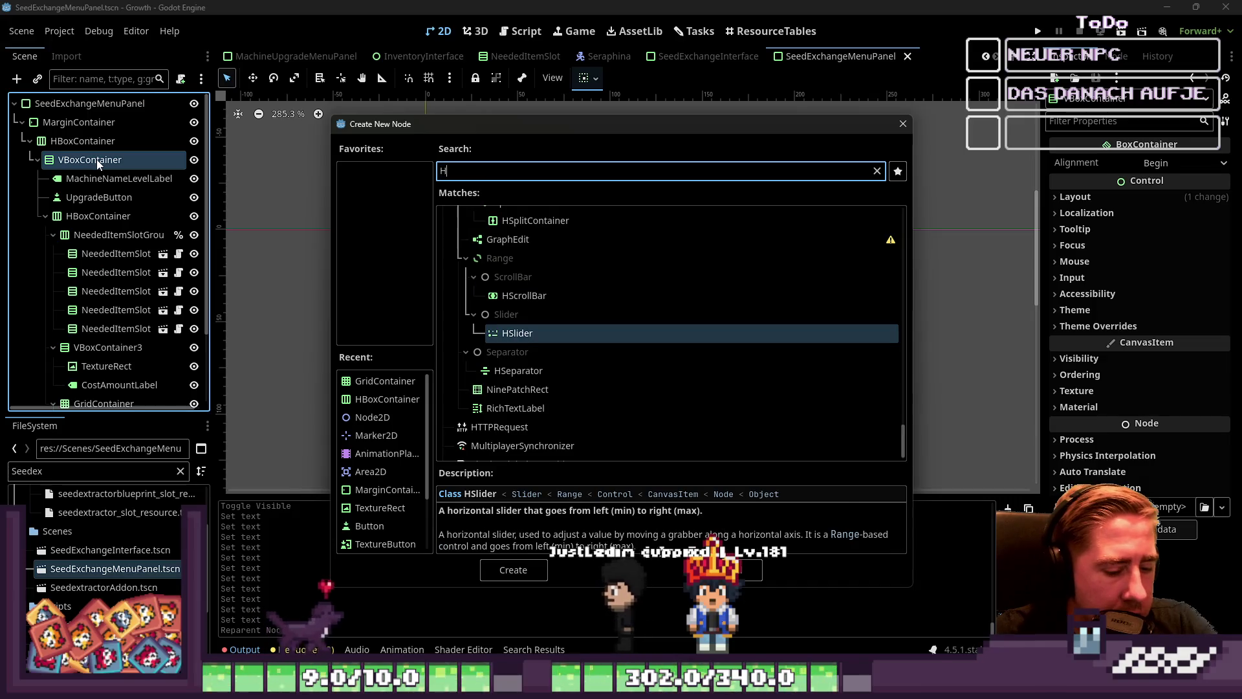
pyautogui.write('B')
pyautogui.doubleClick(467, 319)
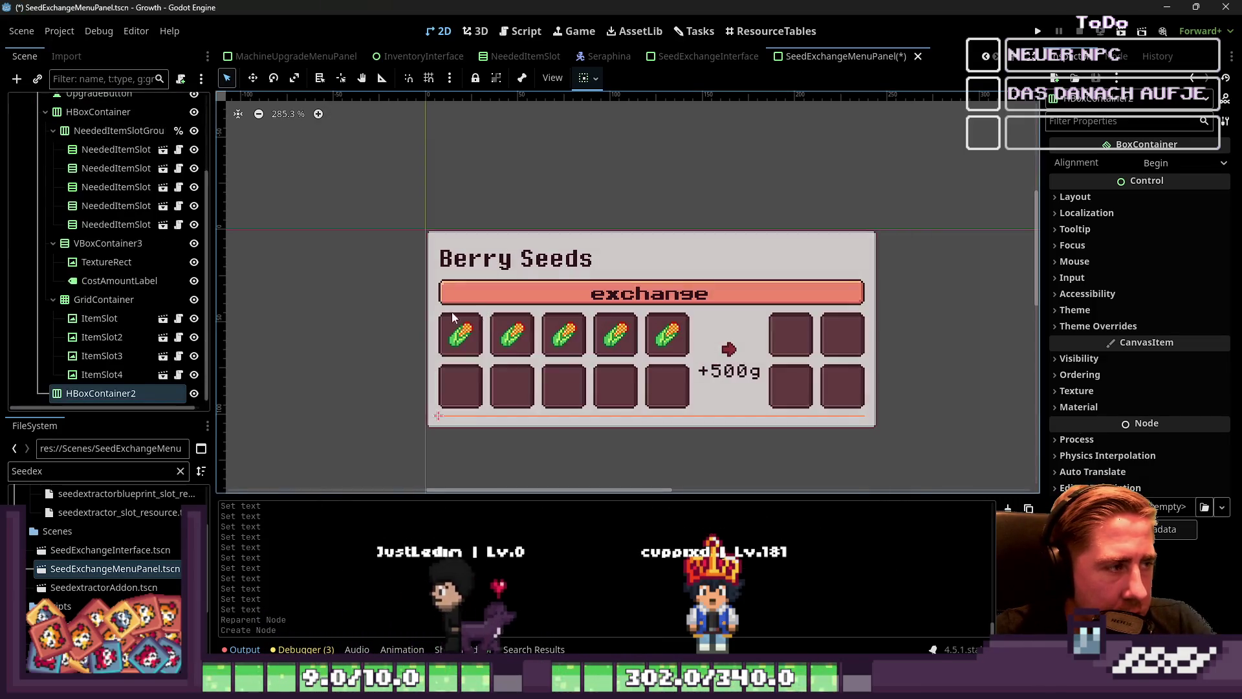
pyautogui.moveTo(100, 393); pyautogui.dragTo(129, 262)
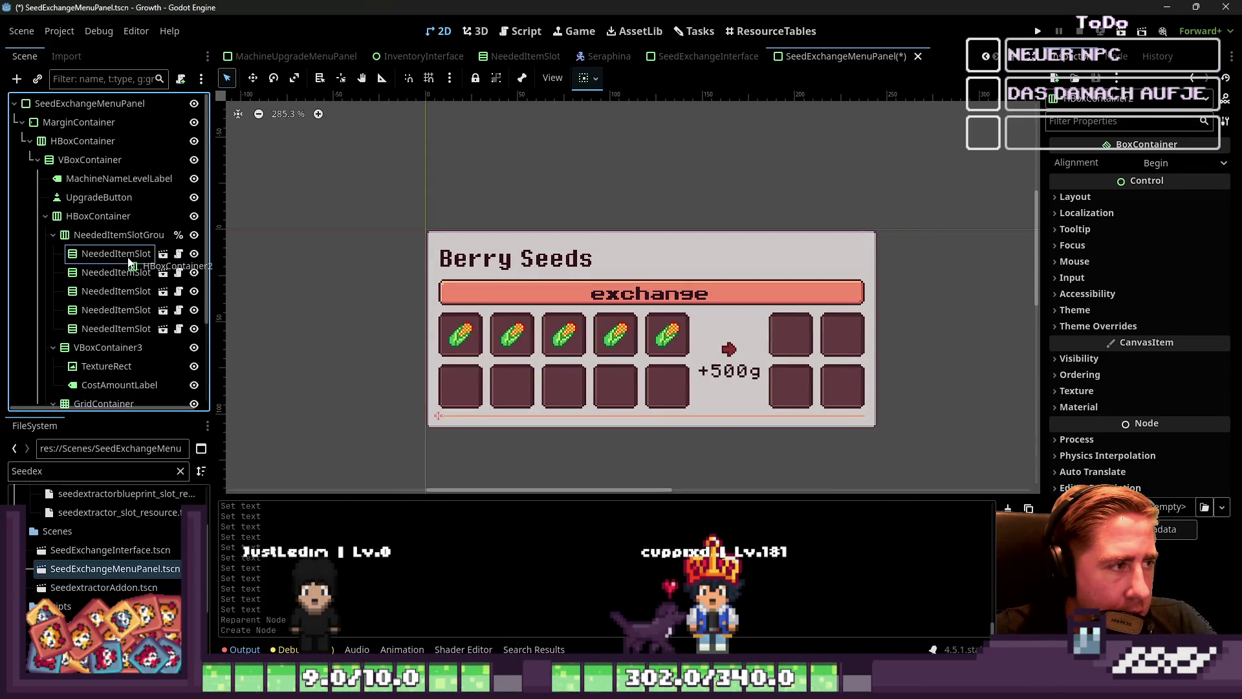
pyautogui.moveTo(120, 209); pyautogui.dragTo(86, 162)
pyautogui.moveTo(145, 200)
pyautogui.mouseDown()
pyautogui.moveTo(121, 186)
pyautogui.moveTo(99, 193)
pyautogui.moveTo(98, 181)
pyautogui.mouseUp()
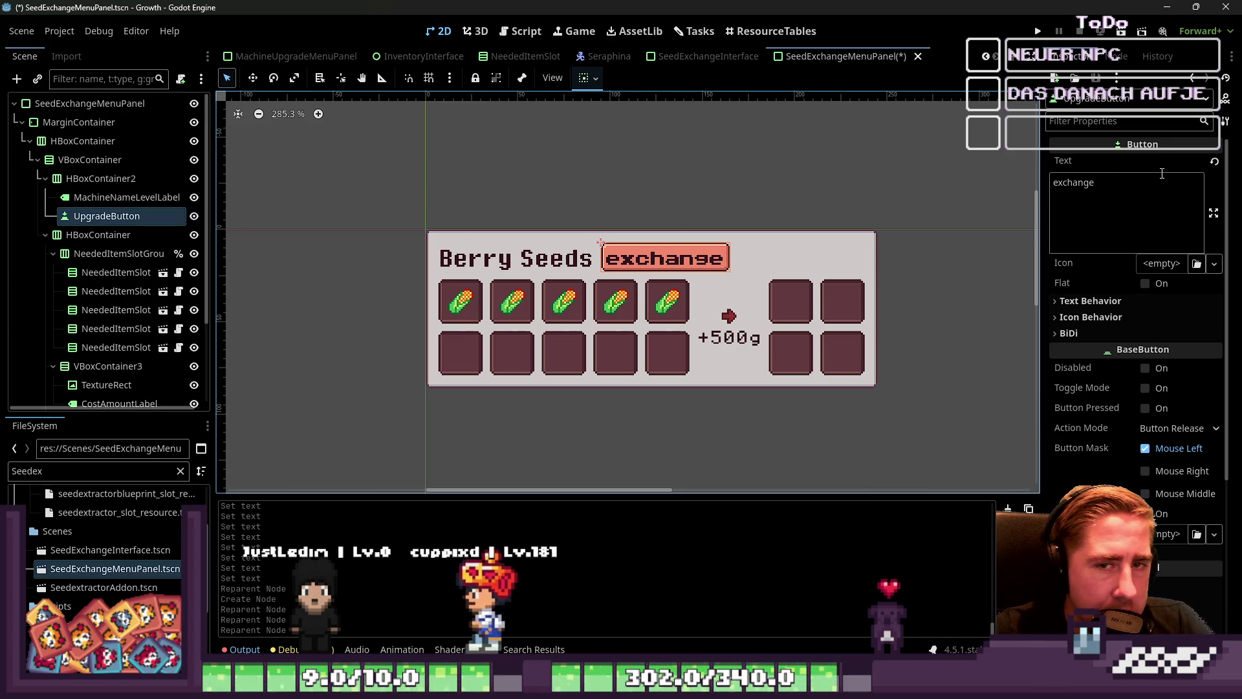
# Adjust HBoxContainer2's horizontal container sizing.
pyautogui.click(100, 178)
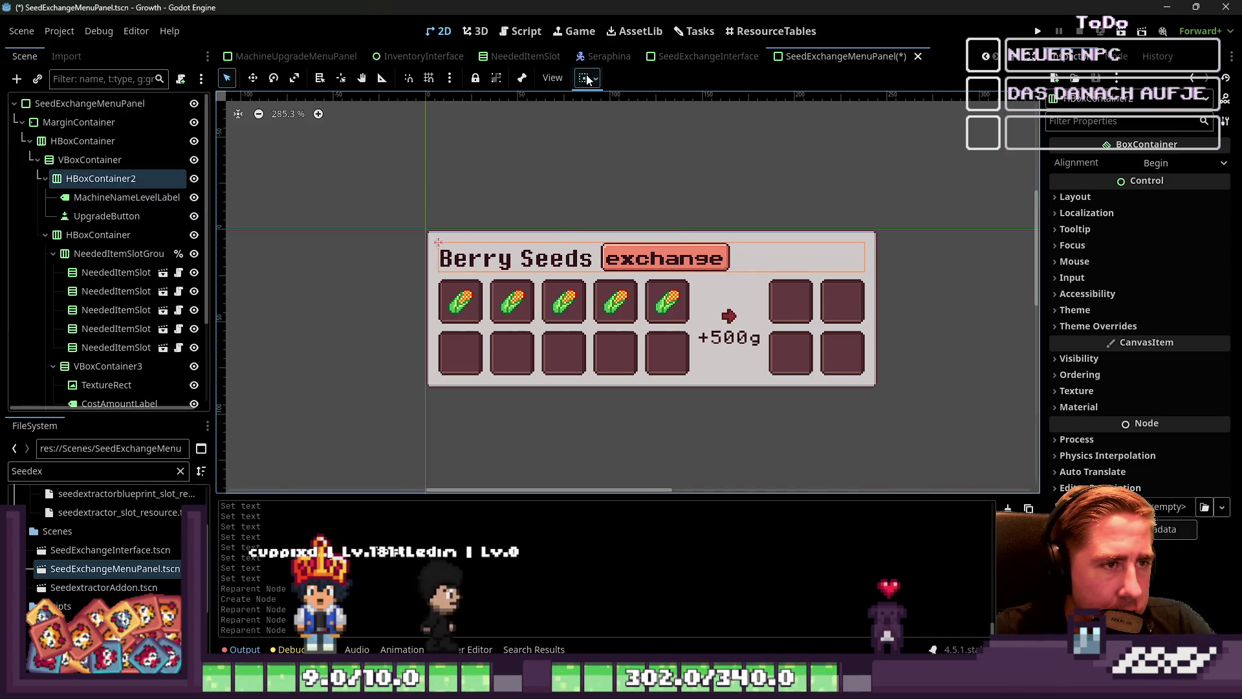
pyautogui.click(588, 79)
pyautogui.click(658, 152)
pyautogui.click(663, 127)
# Align UpgradeButton to the row's end, leaving its horizontal Expand off.
pyautogui.click(126, 197)
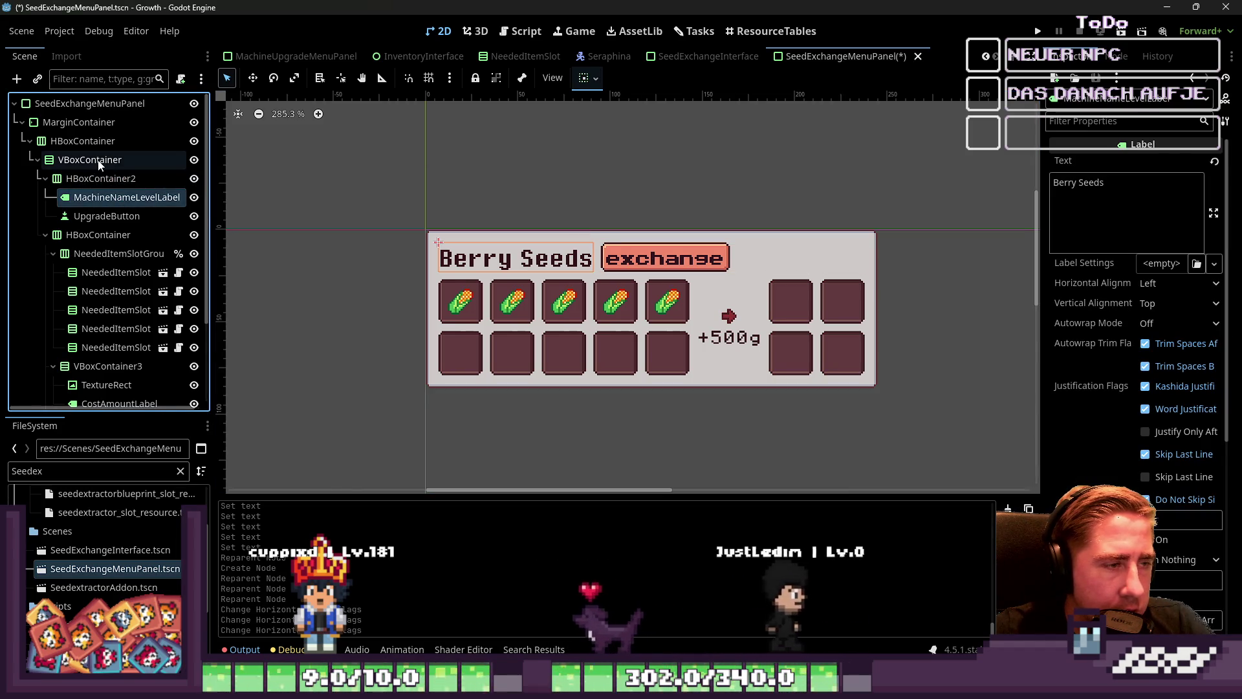
pyautogui.click(106, 216)
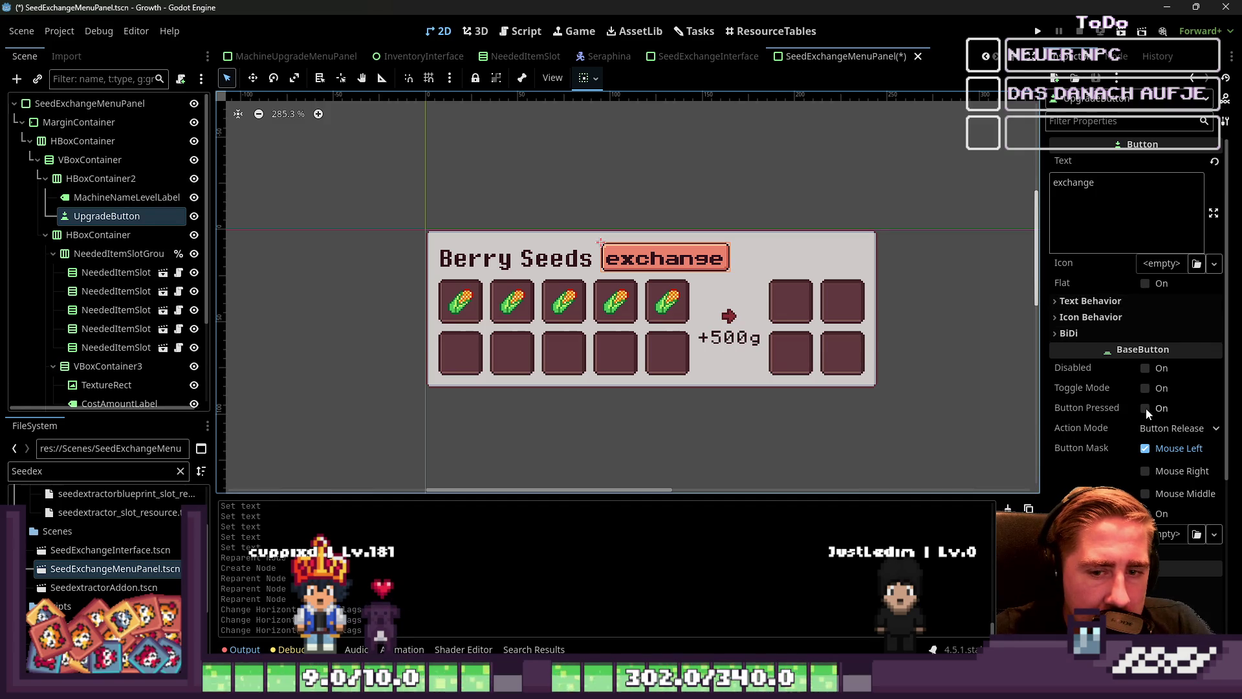
pyautogui.click(594, 79)
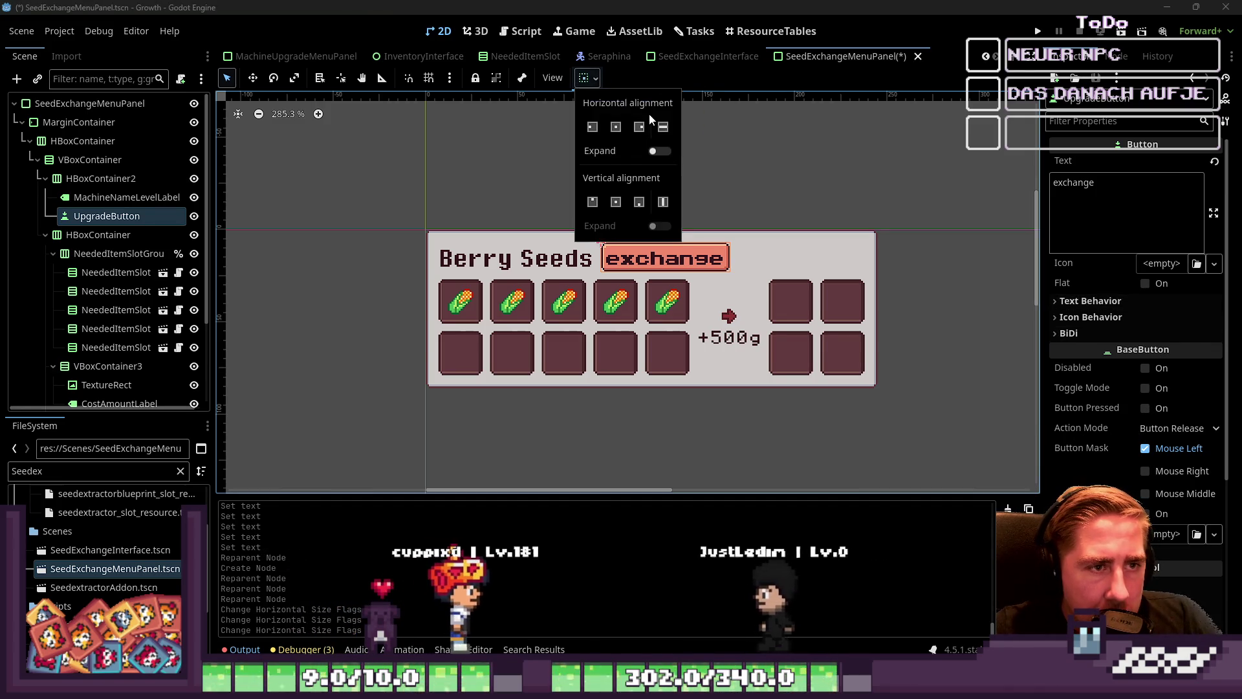
pyautogui.click(638, 126)
pyautogui.click(656, 149)
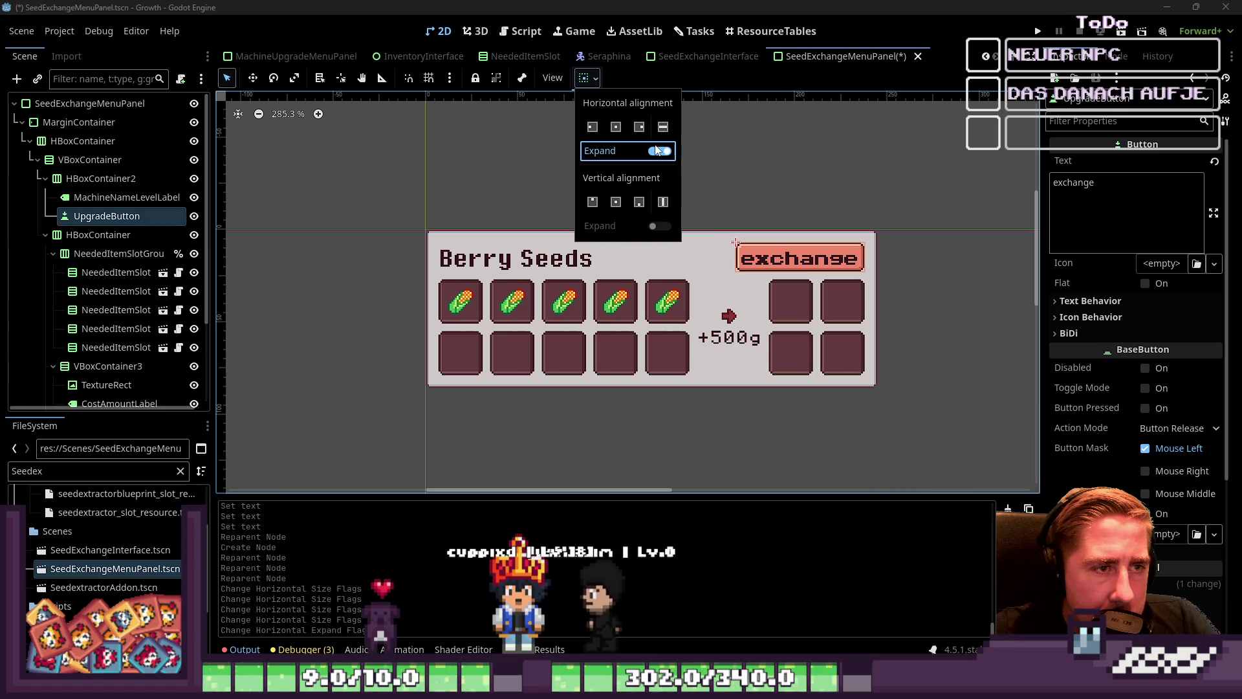
pyautogui.doubleClick(657, 151)
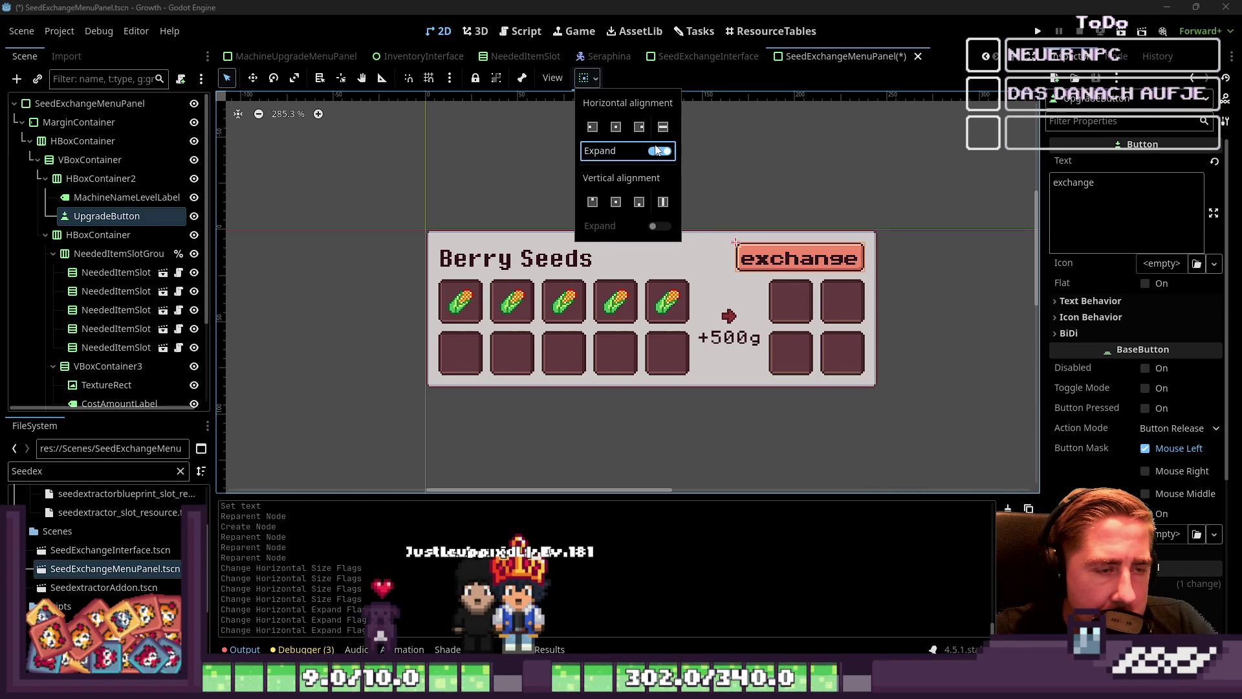
pyautogui.click(657, 150)
# Enable horizontal Expand on the Berry Seeds title so it pushes the button right.
pyautogui.click(156, 197)
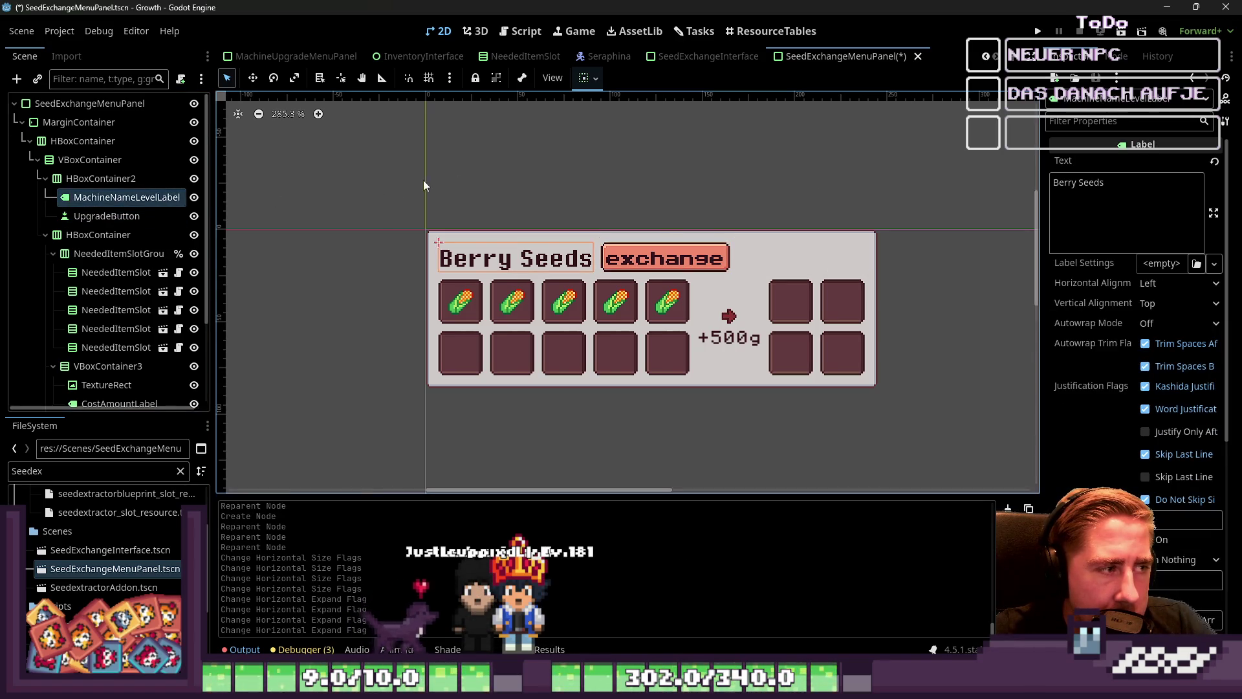
pyautogui.click(586, 78)
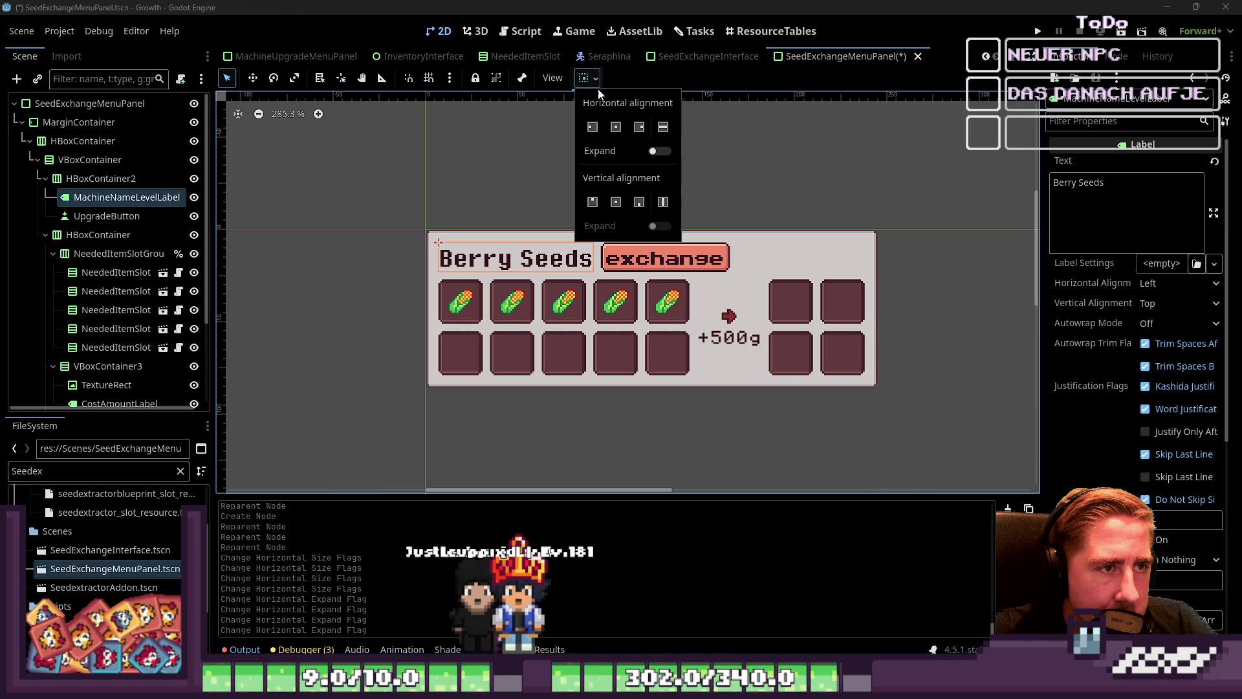
pyautogui.click(659, 150)
pyautogui.click(1231, 251)
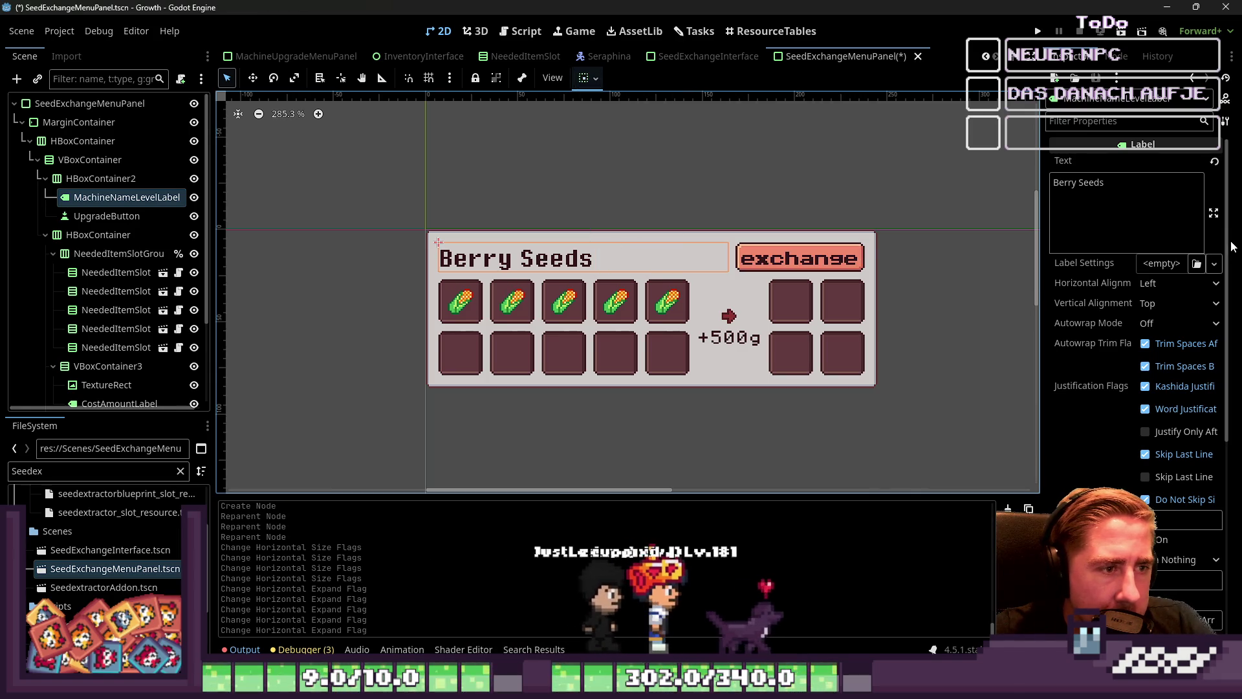
pyautogui.click(1106, 197)
pyautogui.write('eqwqqwe')
pyautogui.press('BackSpace')
pyautogui.press('BackSpace')
pyautogui.press('BackSpace')
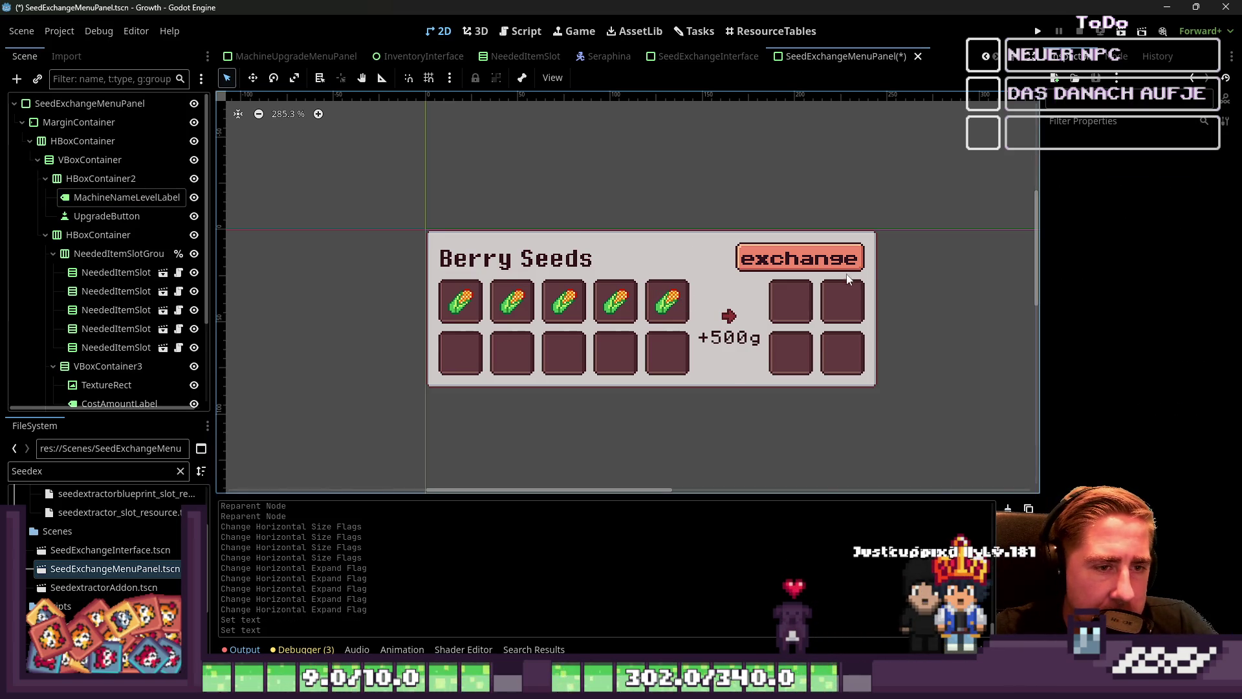
# Start replacing UpgradeButton's 'exchange' text, then erase the attempt.
pyautogui.click(770, 258)
pyautogui.scroll(-5, 707, 235)
pyautogui.scroll(8, 697, 246)
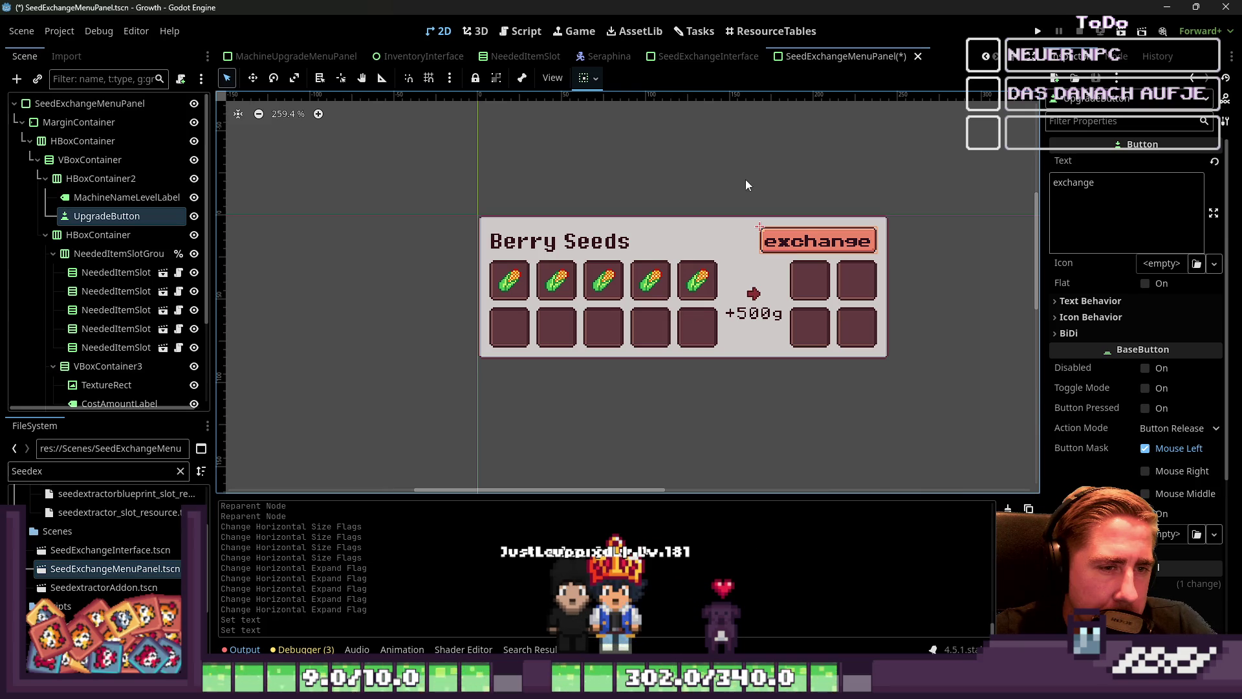
pyautogui.click(833, 225)
pyautogui.click(858, 239)
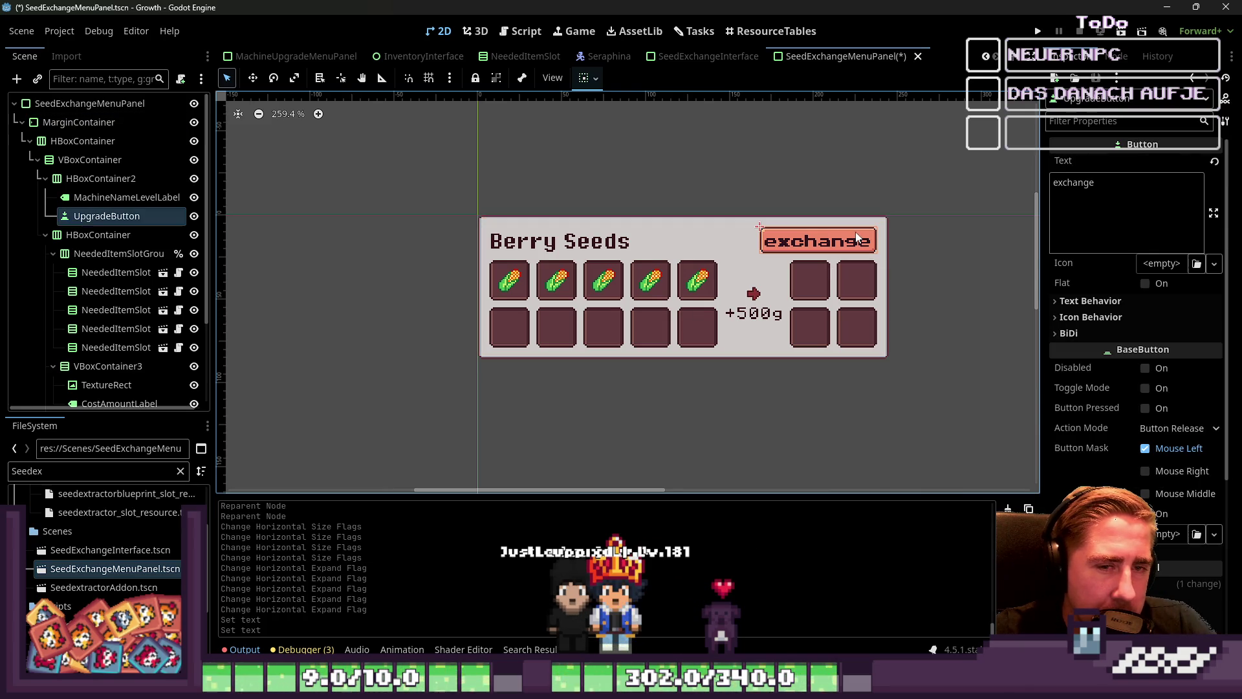
pyautogui.doubleClick(1162, 179)
pyautogui.write('trade')
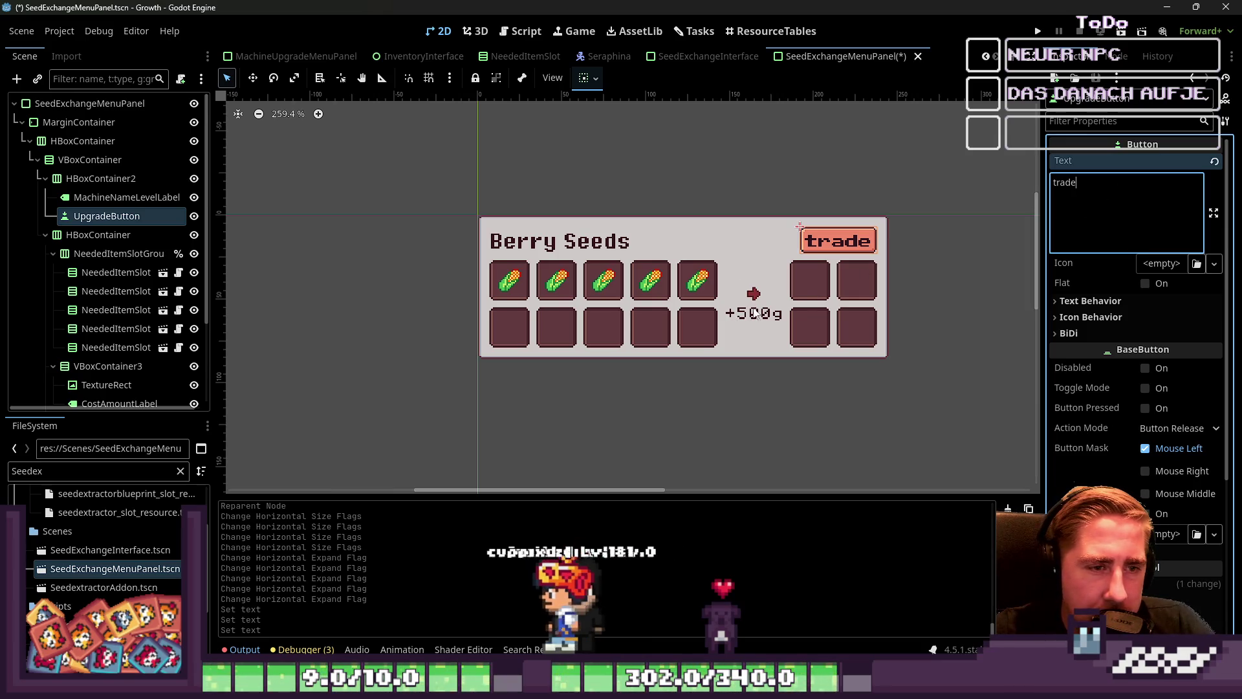
pyautogui.press('BackSpace')
pyautogui.press('BackSpace')
pyautogui.press('BackSpace')
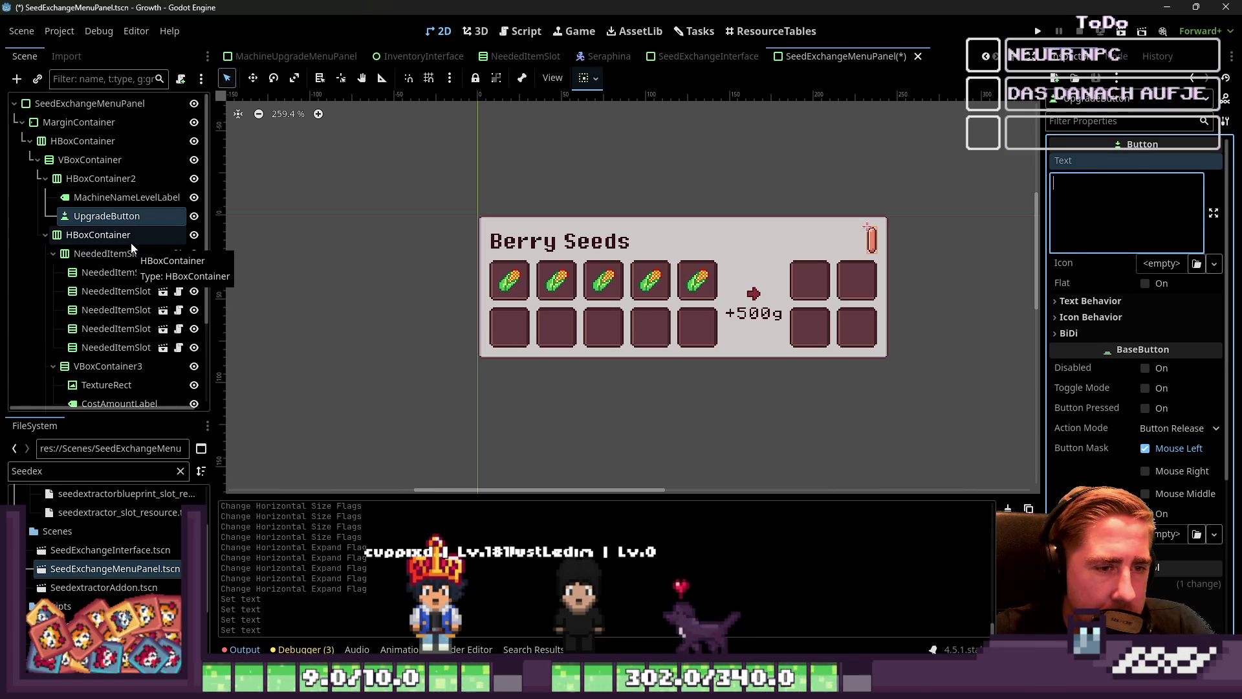
# Undo the row layout experiments, keeping the 'exchange' button beneath +500g.
pyautogui.click(95, 253)
pyautogui.hotkey('ctrl', 'z')
pyautogui.hotkey('ctrl', 'z')
pyautogui.hotkey('ctrl', 'z')
pyautogui.hotkey('ctrl', 'z')
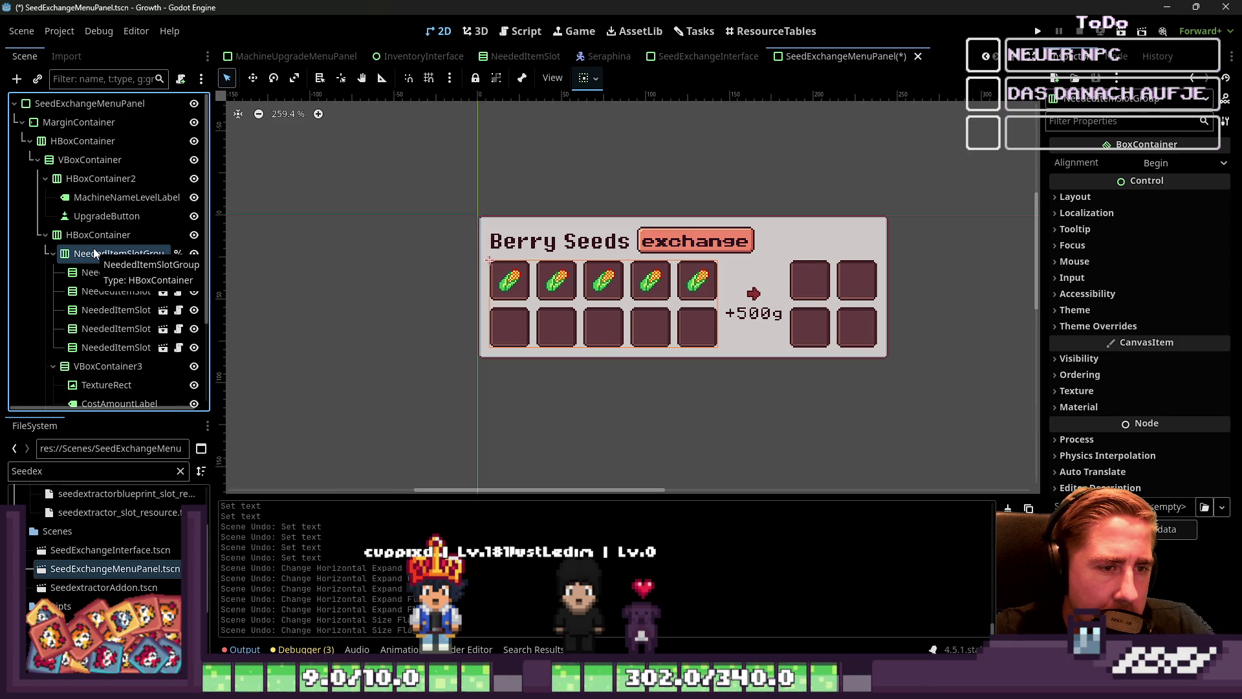
pyautogui.hotkey('ctrl', 'z')
pyautogui.hotkey('ctrl', 'z')
pyautogui.hotkey('ctrl', 'z')
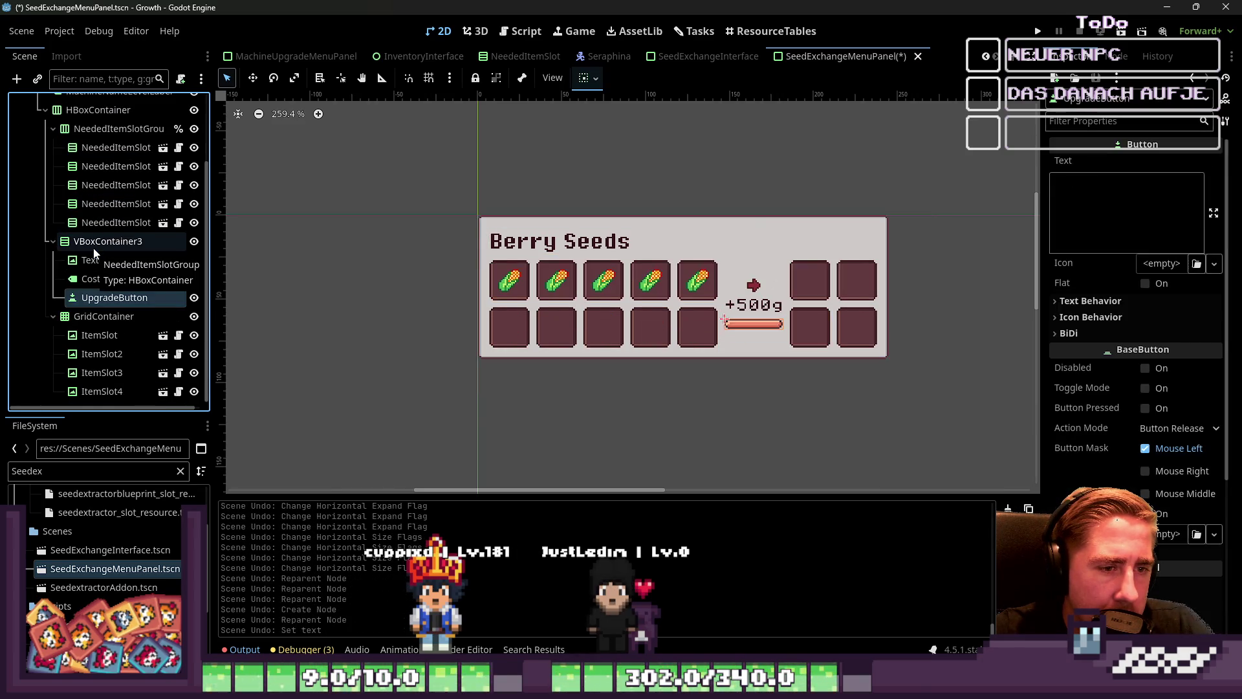
pyautogui.hotkey('ctrl', 'shift', 'z')
# Set UpgradeButton's Text to 'trade' and save the scene.
pyautogui.doubleClick(1093, 193)
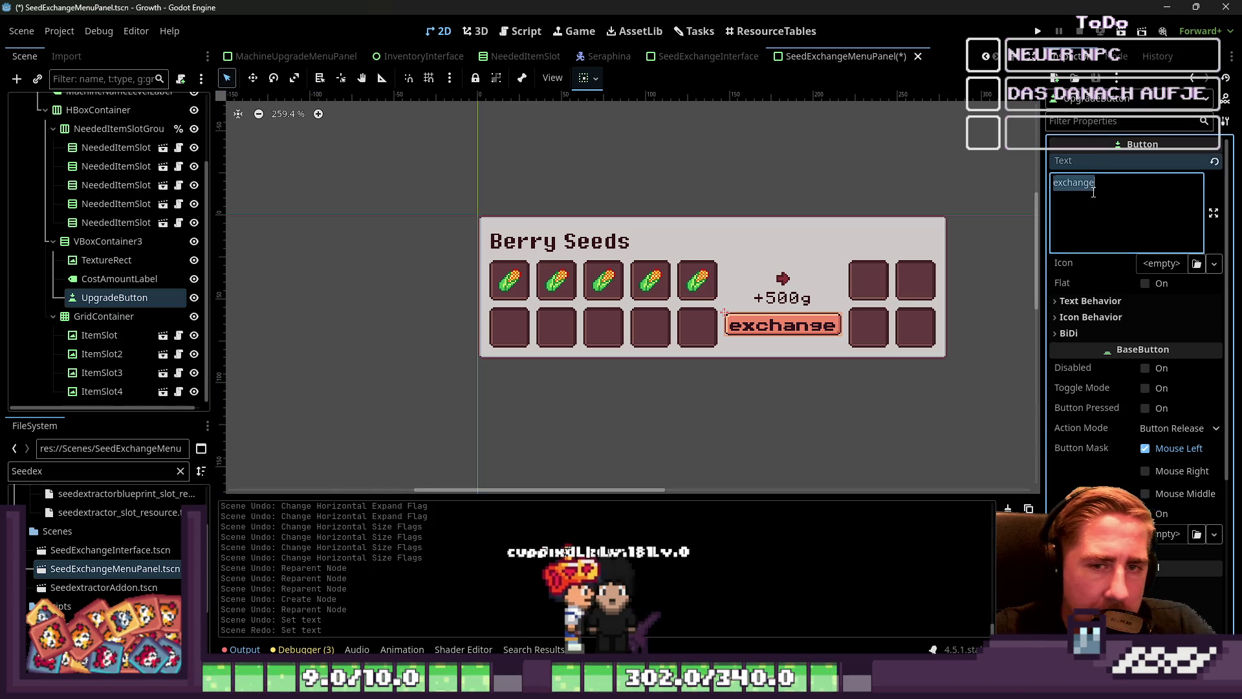
pyautogui.write('trade')
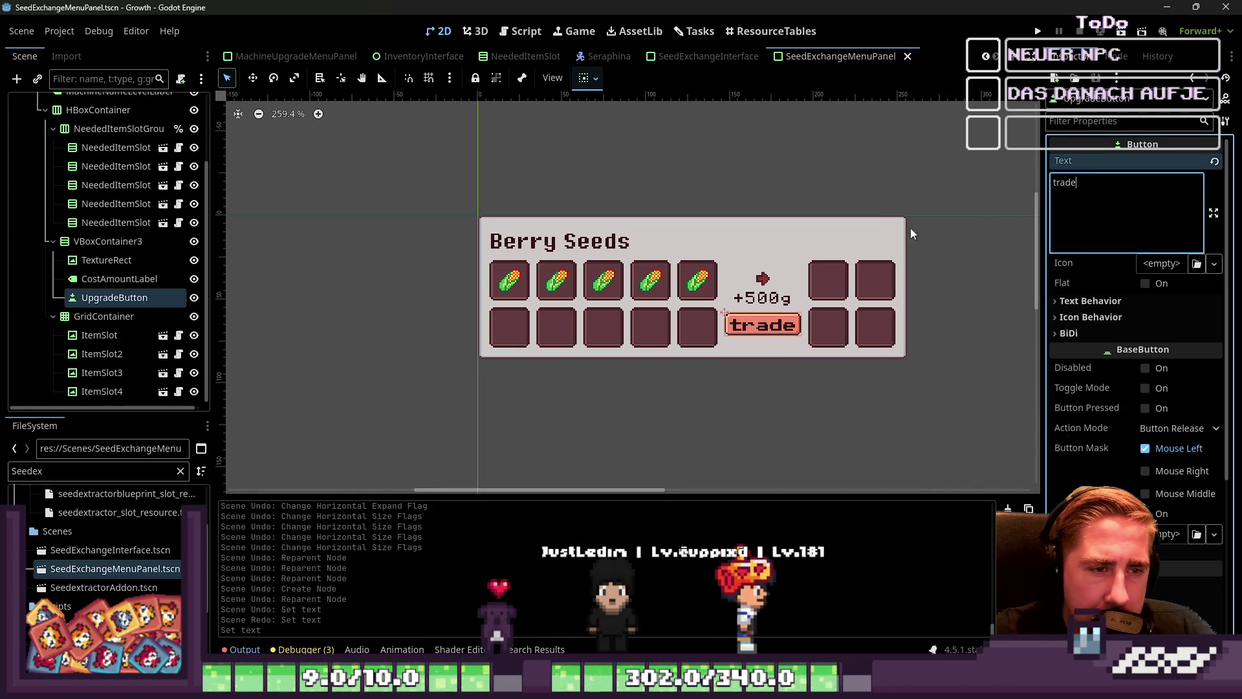
pyautogui.click(620, 171)
pyautogui.hotkey('ctrl', 's')
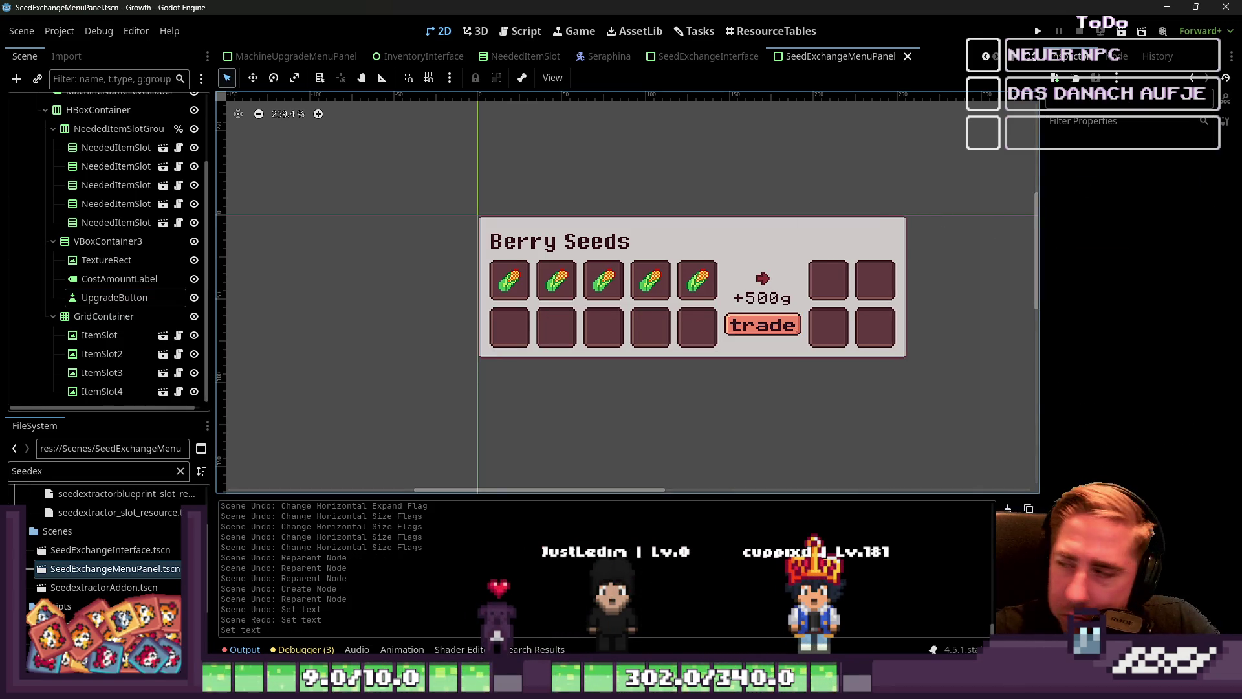
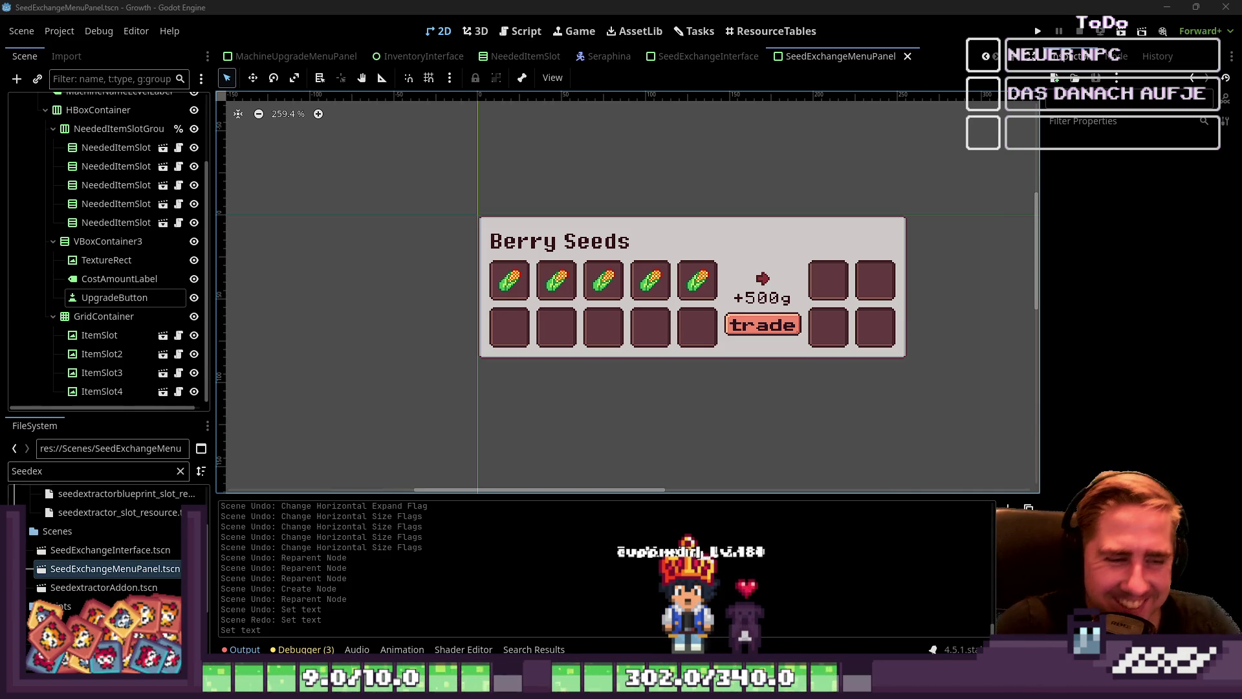
# Enable a Line Spacing constant override on the MachineNameLevelLabel holding the 'Berry Seeds' title.
pyautogui.moveTo(396, 169)
pyautogui.mouseDown()
pyautogui.moveTo(849, 393)
pyautogui.moveTo(951, 394)
pyautogui.mouseUp()
pyautogui.click(626, 175)
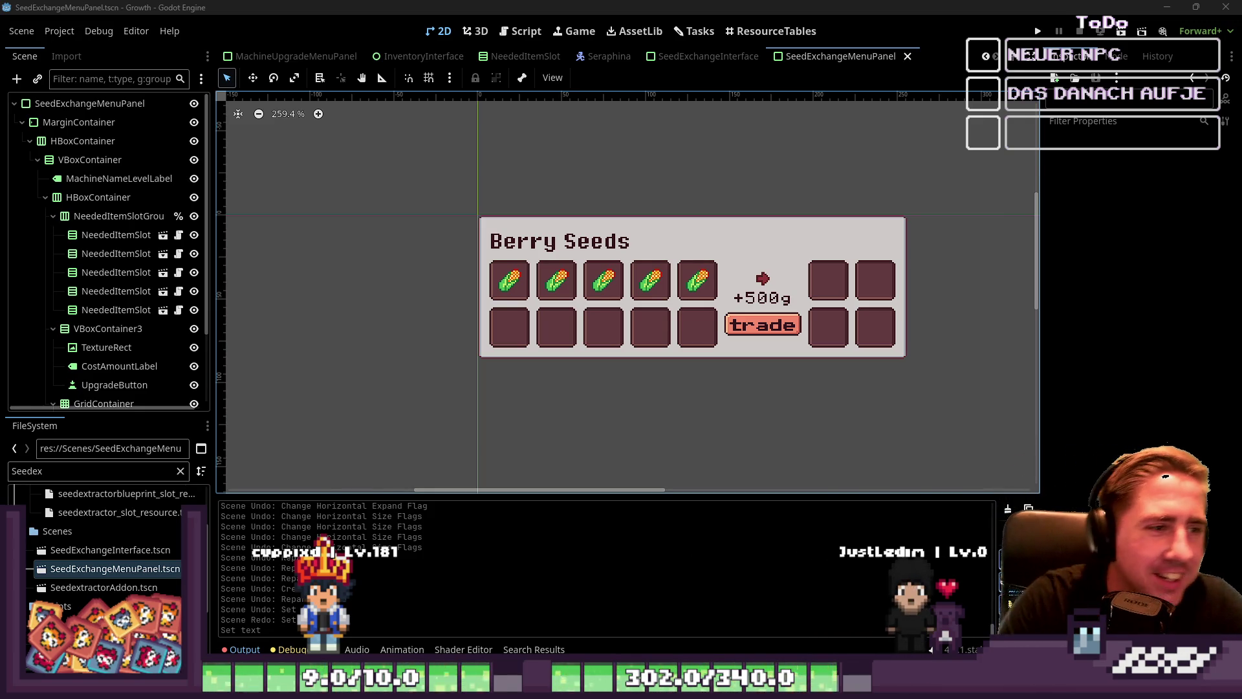
pyautogui.moveTo(453, 158)
pyautogui.mouseDown()
pyautogui.moveTo(841, 418)
pyautogui.moveTo(943, 388)
pyautogui.mouseUp()
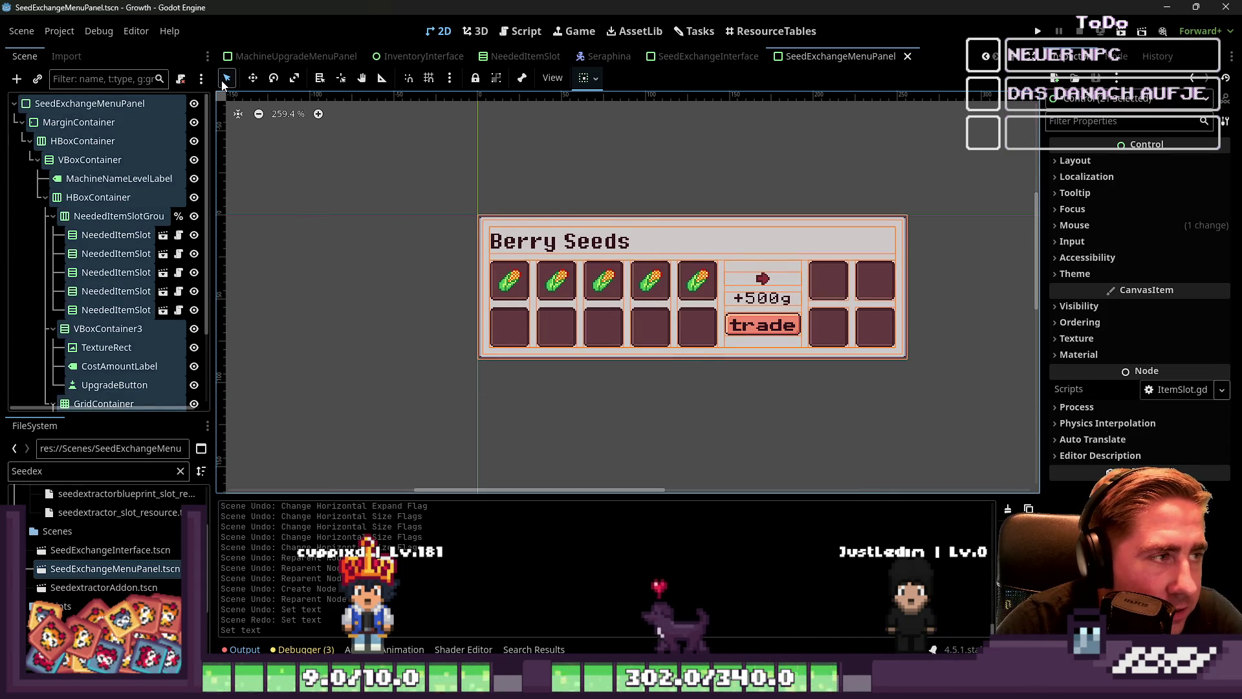
pyautogui.click(410, 295)
pyautogui.click(506, 357)
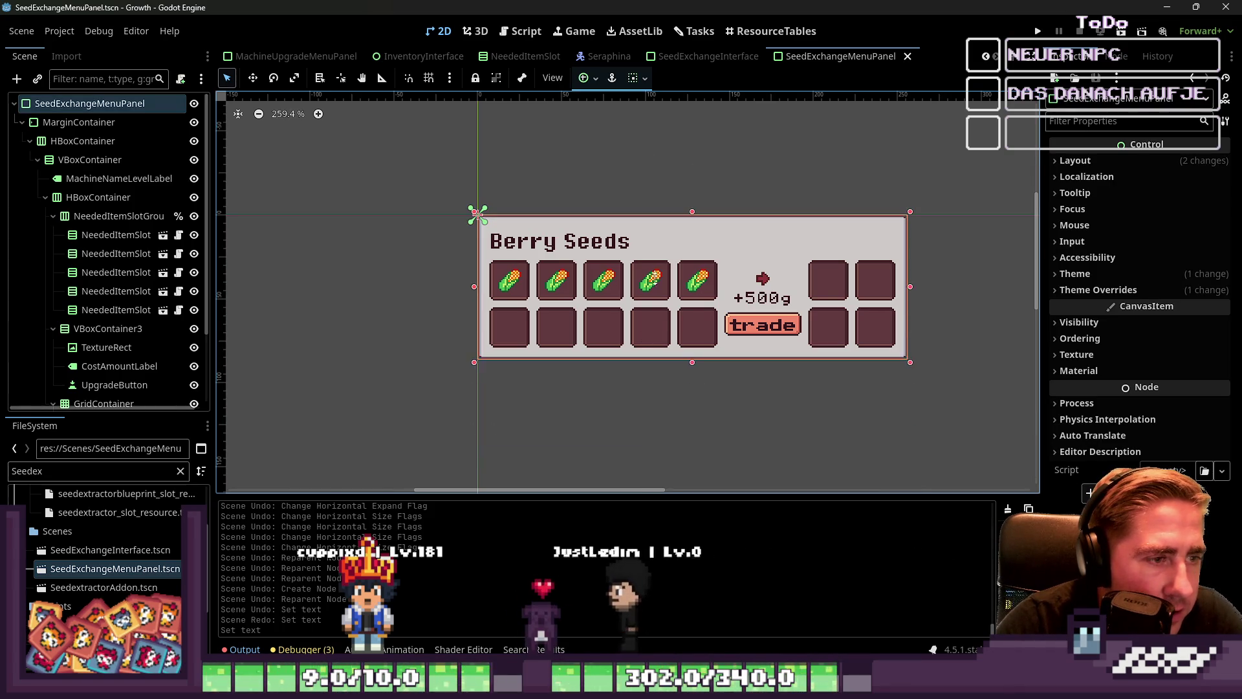
pyautogui.click(652, 188)
pyautogui.click(541, 224)
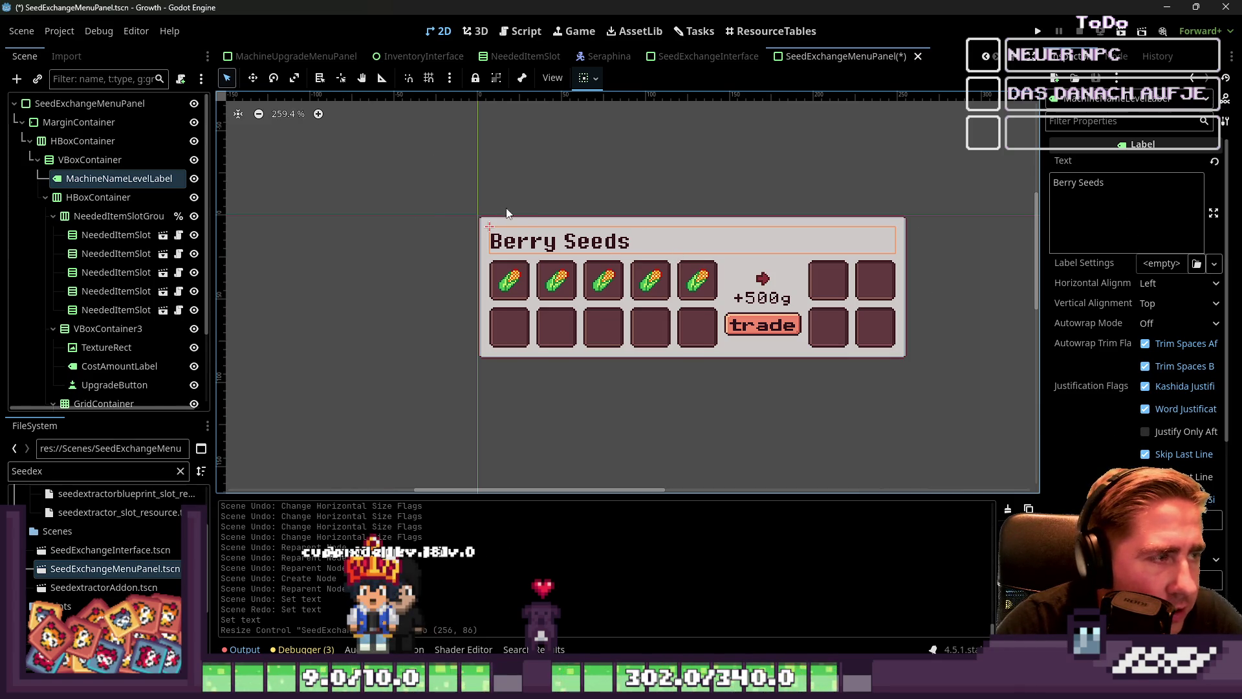
pyautogui.scroll(-4, 1165, 340)
pyautogui.scroll(-7, 1164, 335)
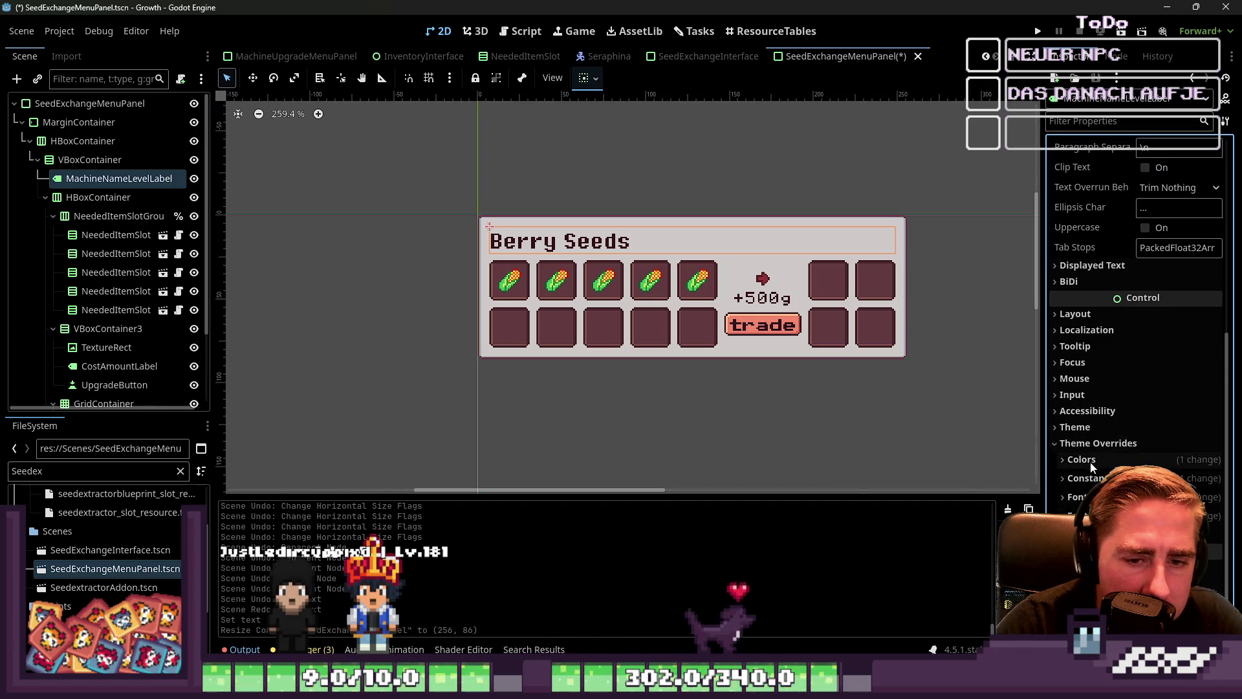
pyautogui.click(1087, 478)
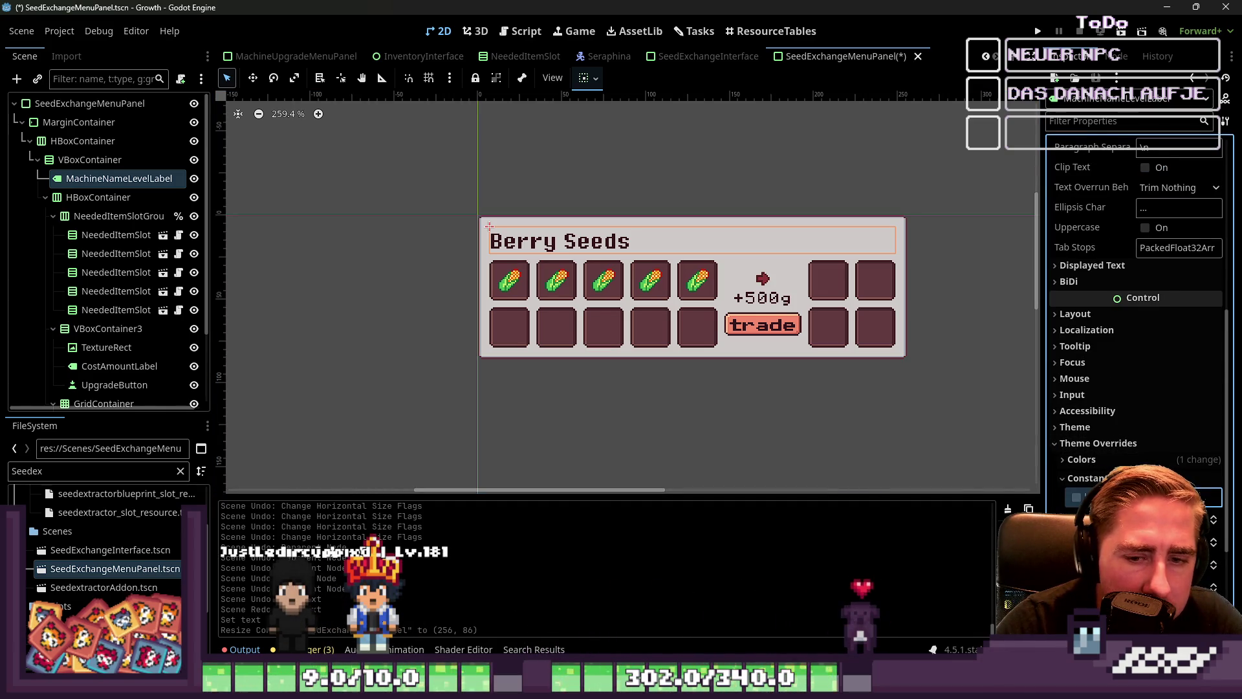
pyautogui.click(1076, 497)
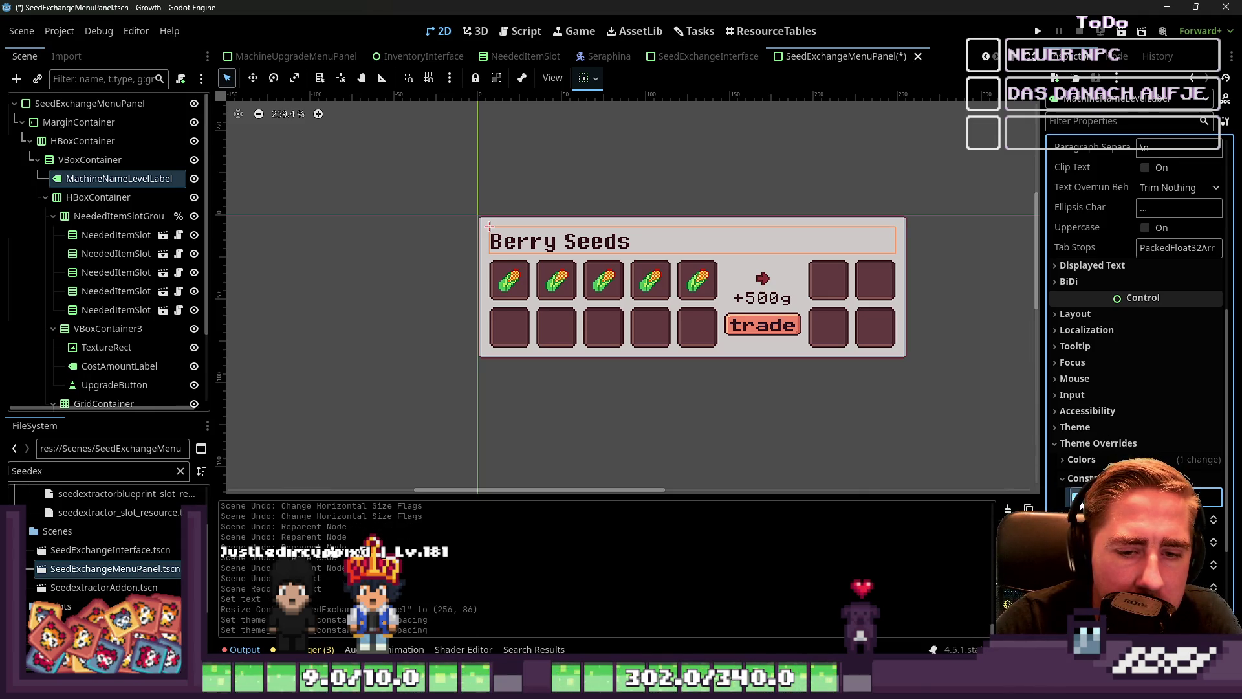
pyautogui.click(1079, 502)
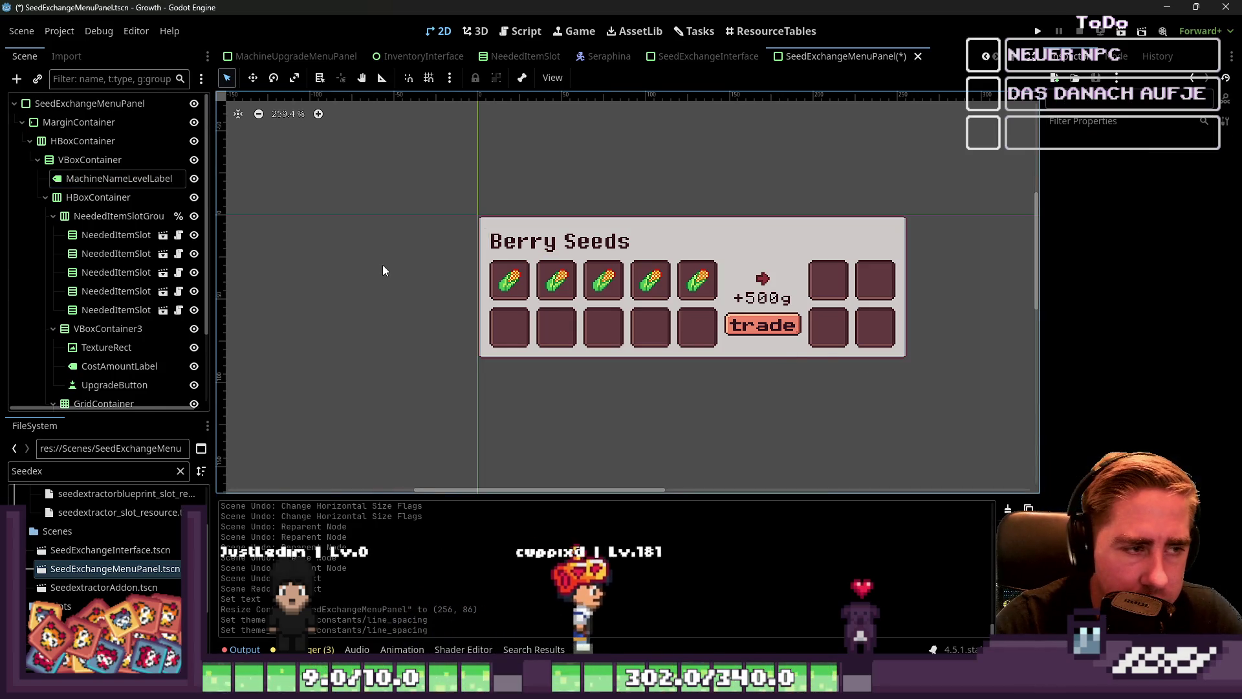
# Save the exchange panel scene and hide SeedUnlockMenuPanel in the InventoryInterface scene.
pyautogui.hotkey('ctrl', 's')
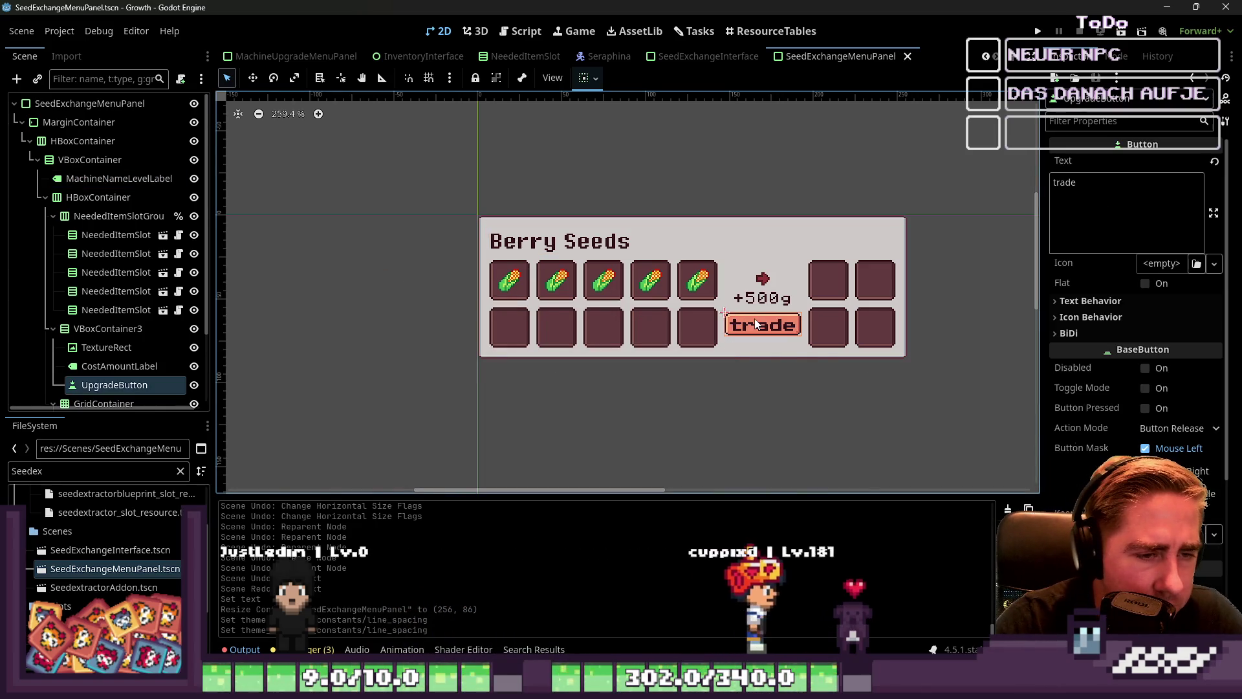
pyautogui.click(414, 57)
pyautogui.click(74, 122)
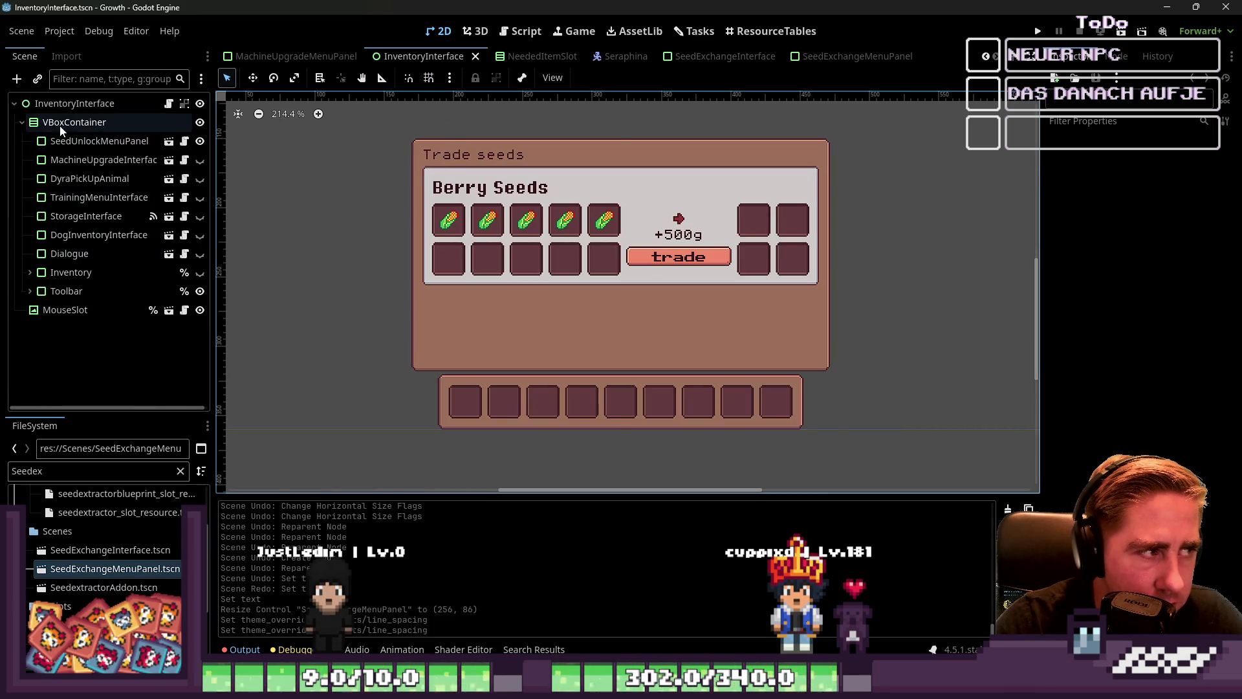
pyautogui.click(463, 185)
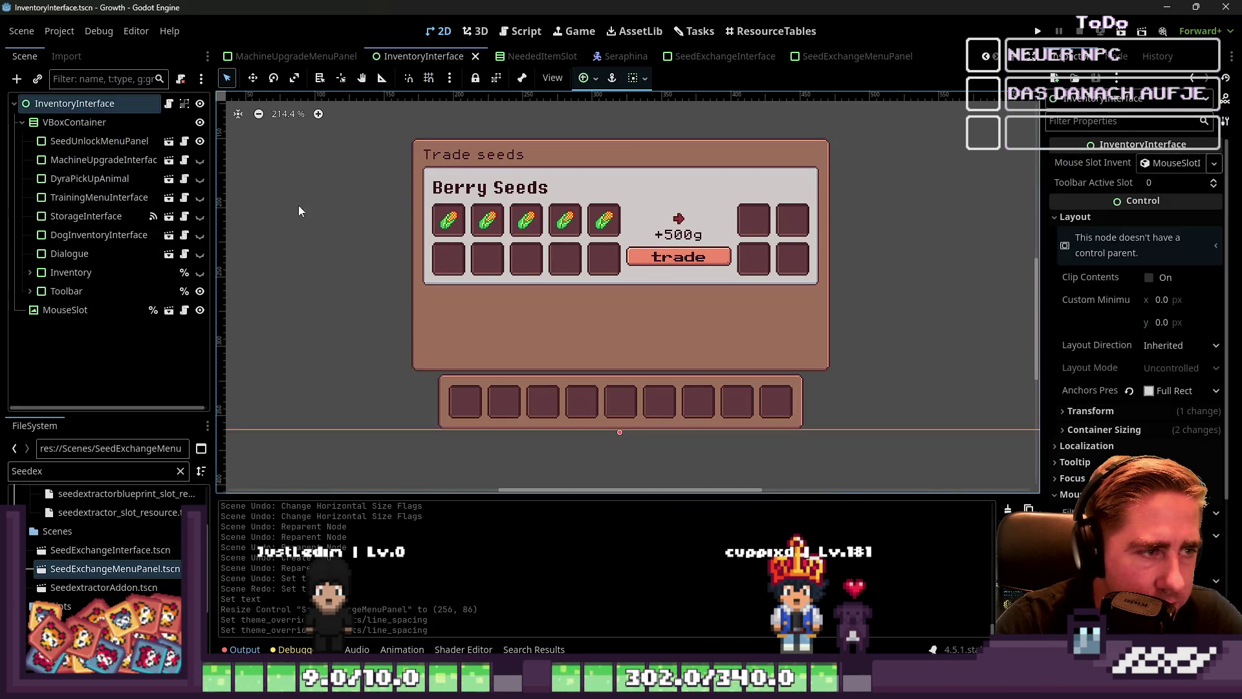
pyautogui.click(85, 179)
pyautogui.click(71, 273)
pyautogui.click(199, 141)
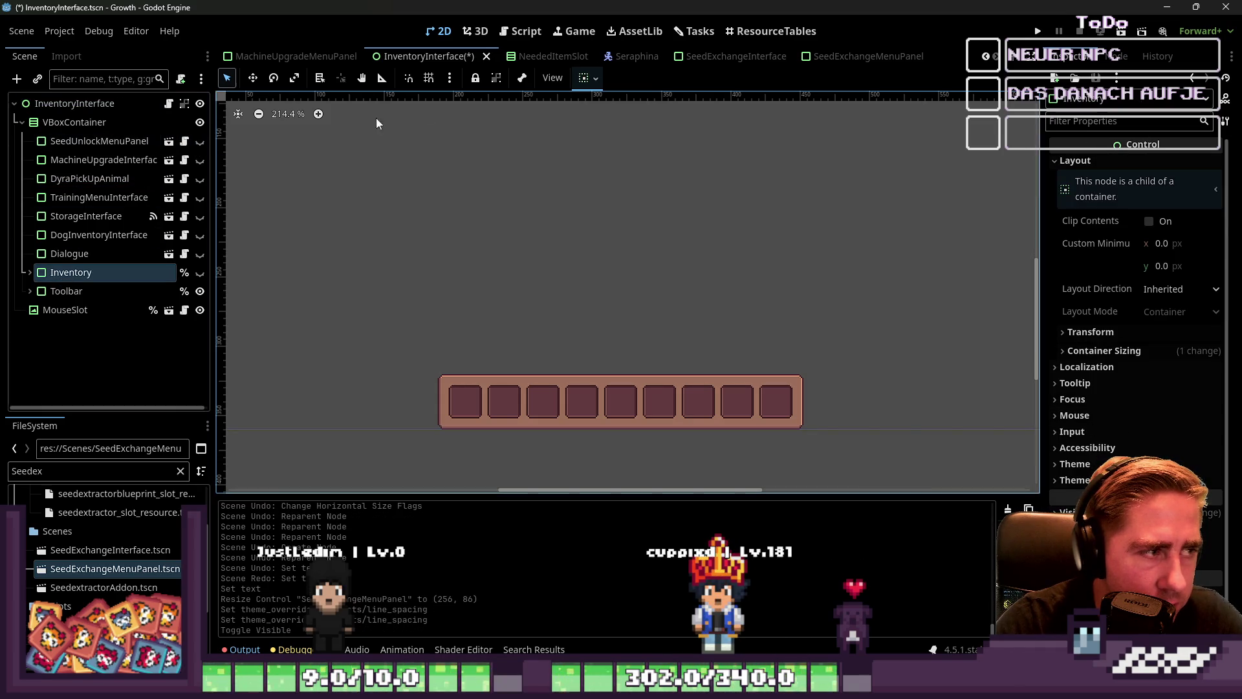
# Duplicate SeedExchangeMenuPanel in SeedExchangeInterface until six Berry Seeds panels are stacked.
pyautogui.click(546, 56)
pyautogui.click(718, 56)
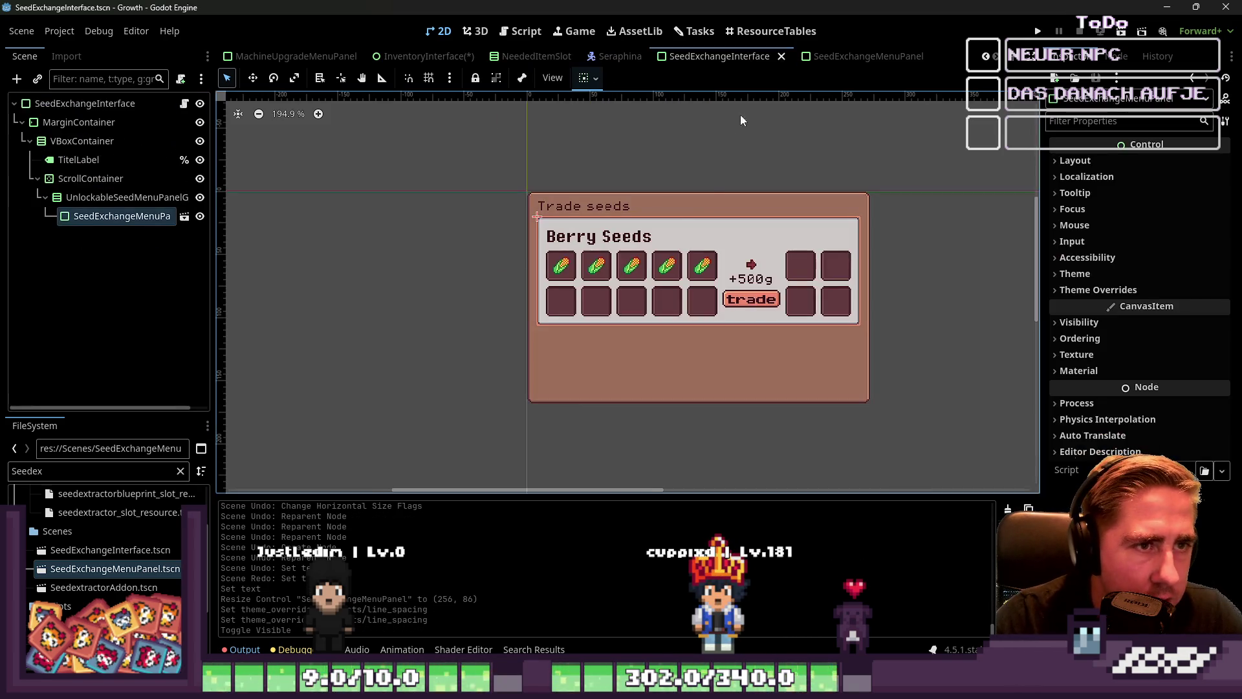
pyautogui.hotkey('ctrl', 'd')
pyautogui.hotkey('ctrl', 'd')
pyautogui.hotkey('ctrl', 'd')
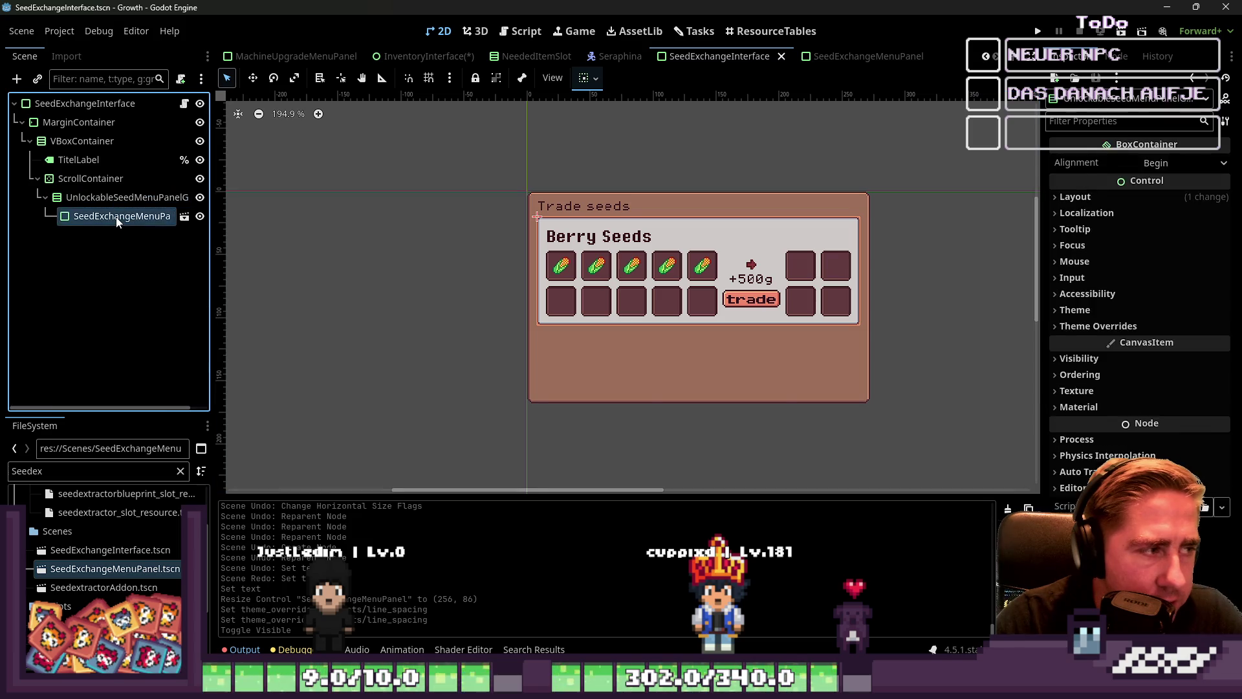
pyautogui.scroll(-3, 618, 292)
pyautogui.scroll(8, 664, 277)
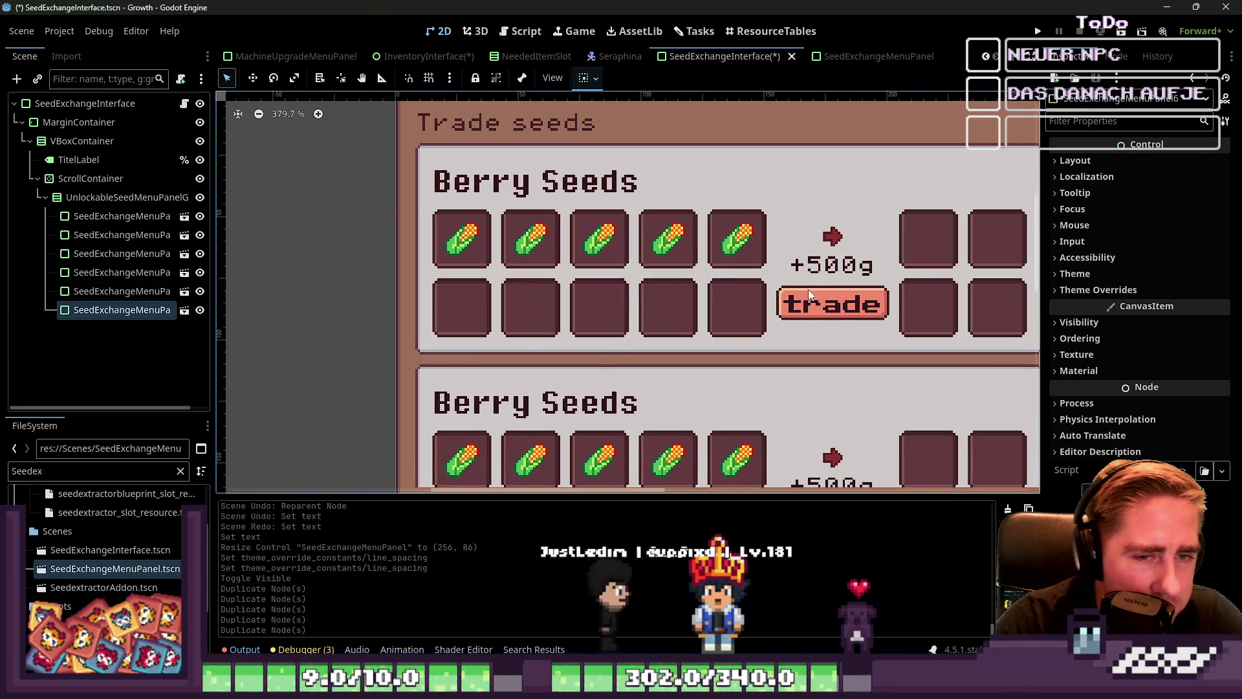
pyautogui.scroll(-7, 702, 309)
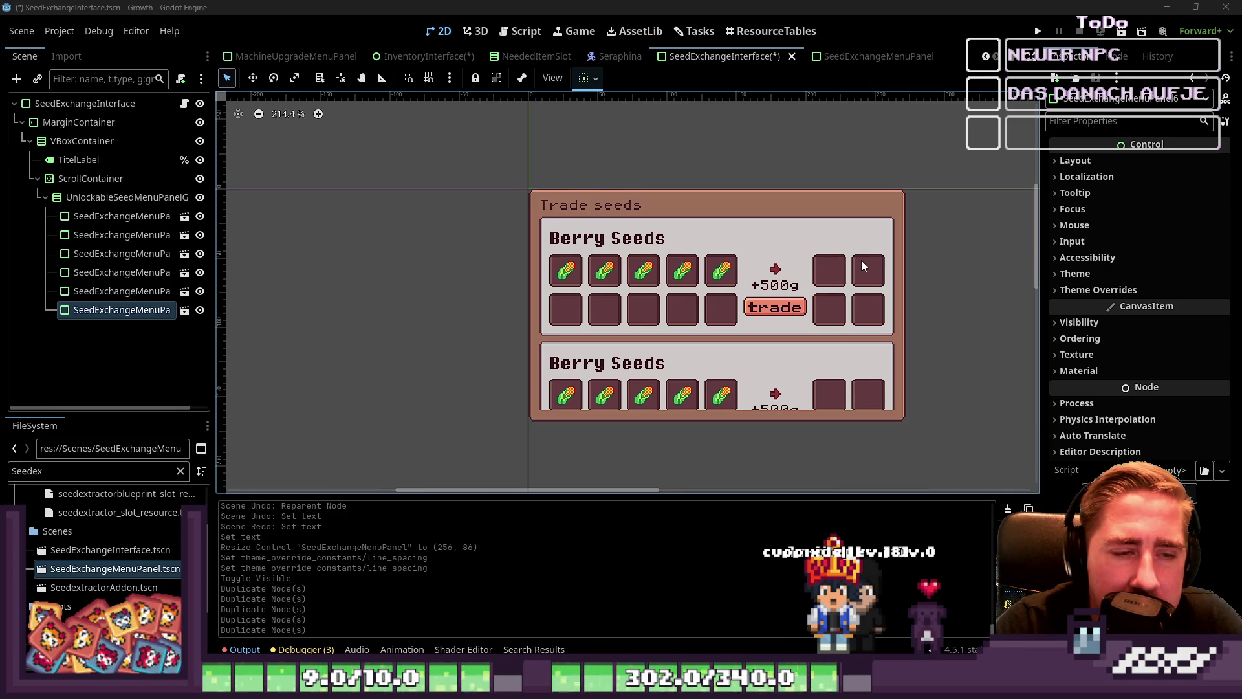
pyautogui.scroll(4, 859, 266)
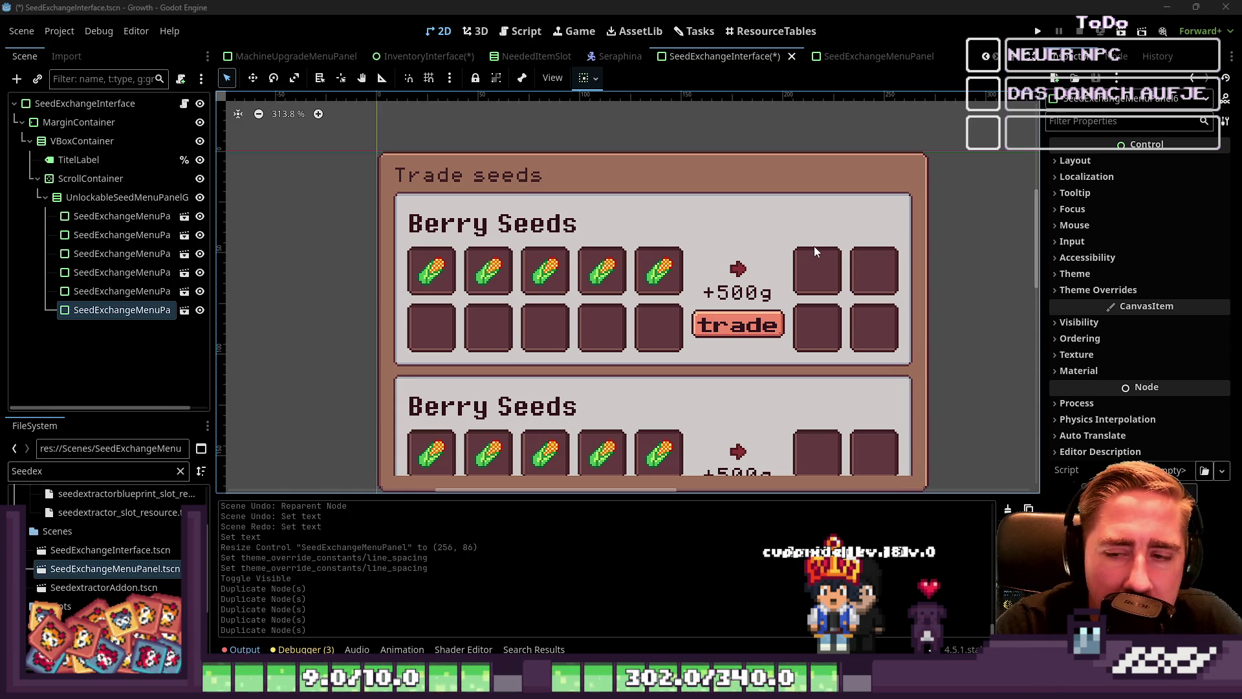
pyautogui.click(422, 56)
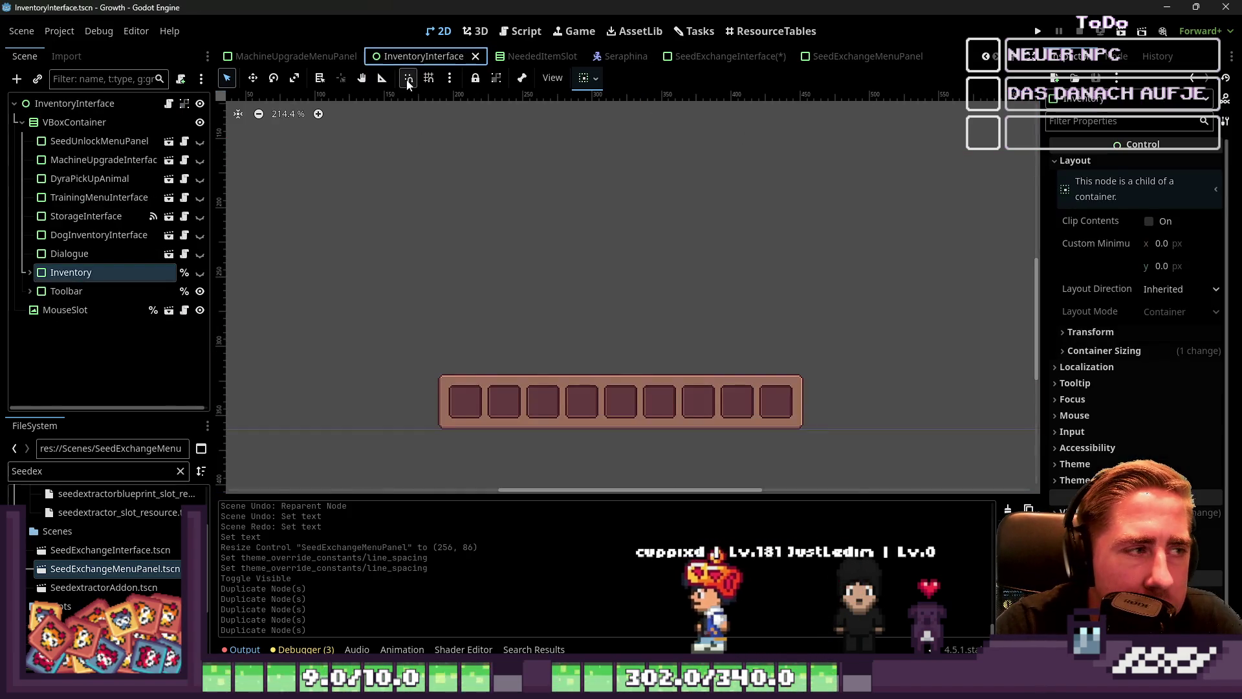
# Look over MachineUpgradeMenuPanel.gd, then scroll MachineUpgradeInterface to its MACHINE_UPGRADE_MENU_PANEL for-loop.
pyautogui.click(300, 58)
pyautogui.click(520, 31)
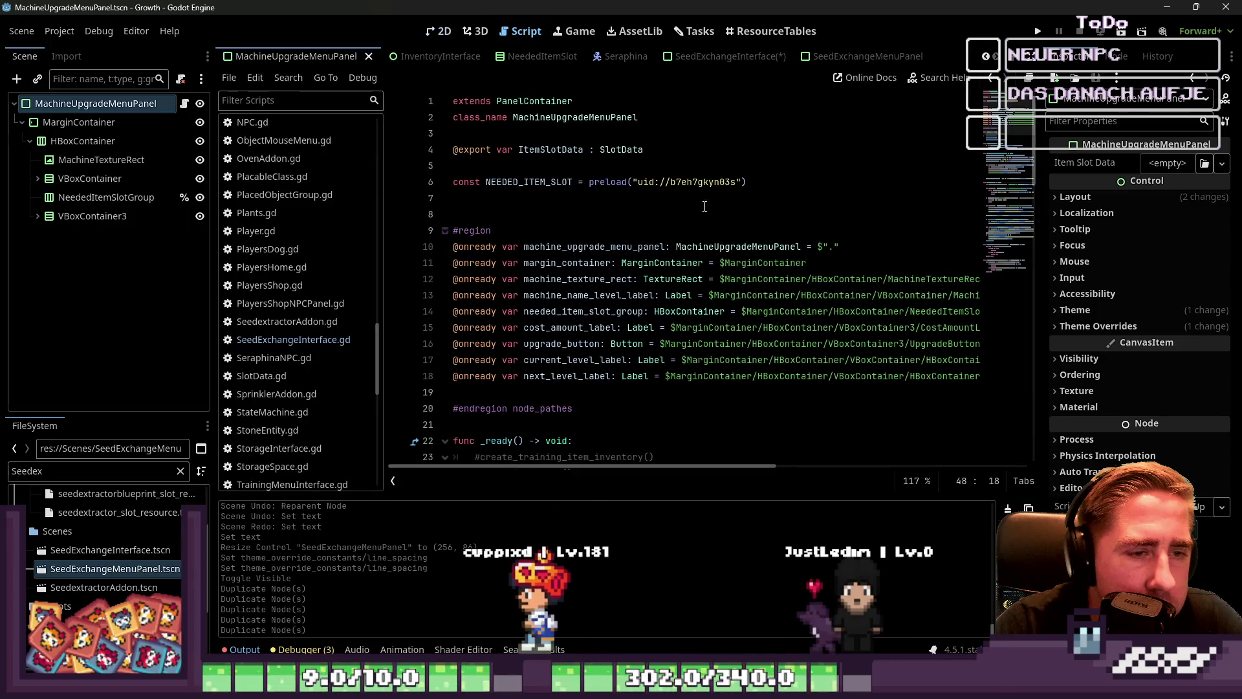
pyautogui.scroll(-15, 722, 279)
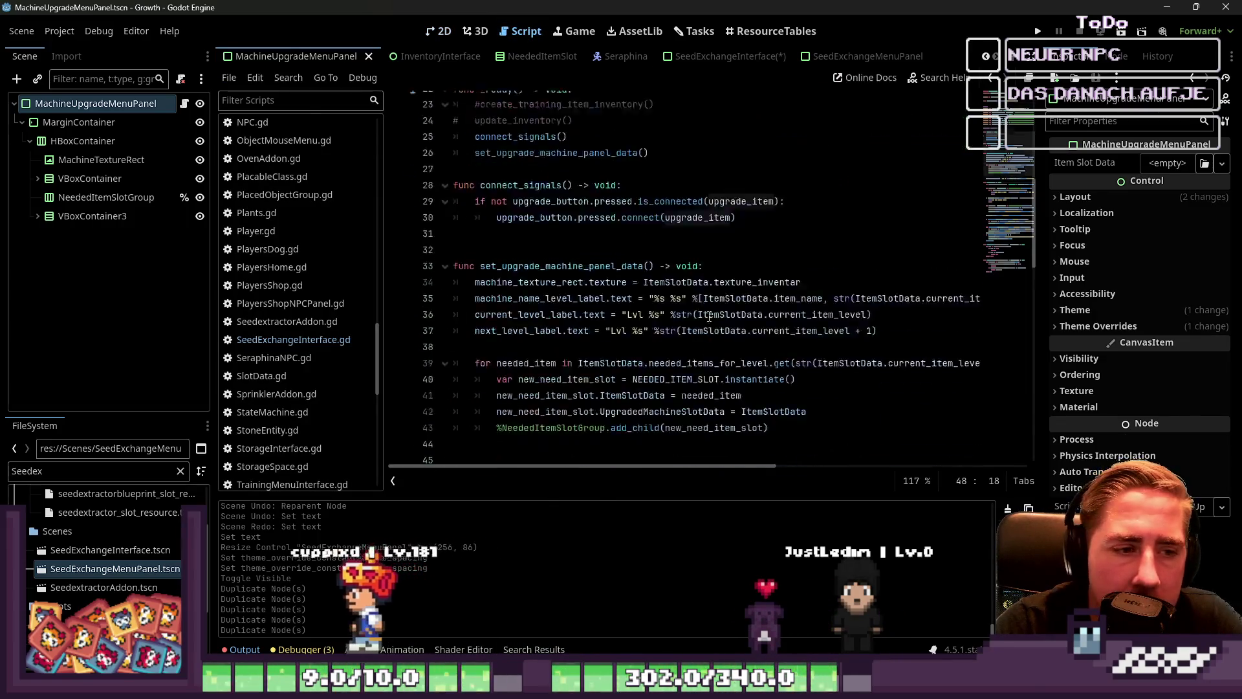
pyautogui.scroll(-2, 706, 295)
pyautogui.scroll(-5, 453, 57)
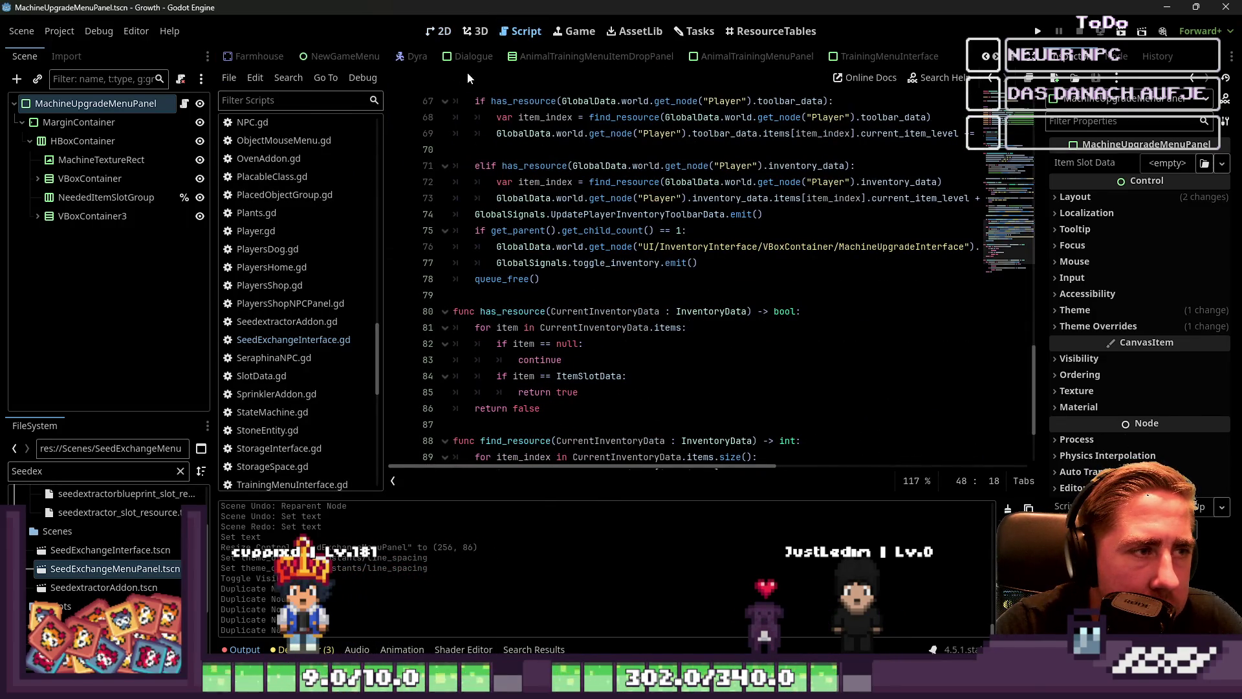
pyautogui.scroll(-4, 611, 57)
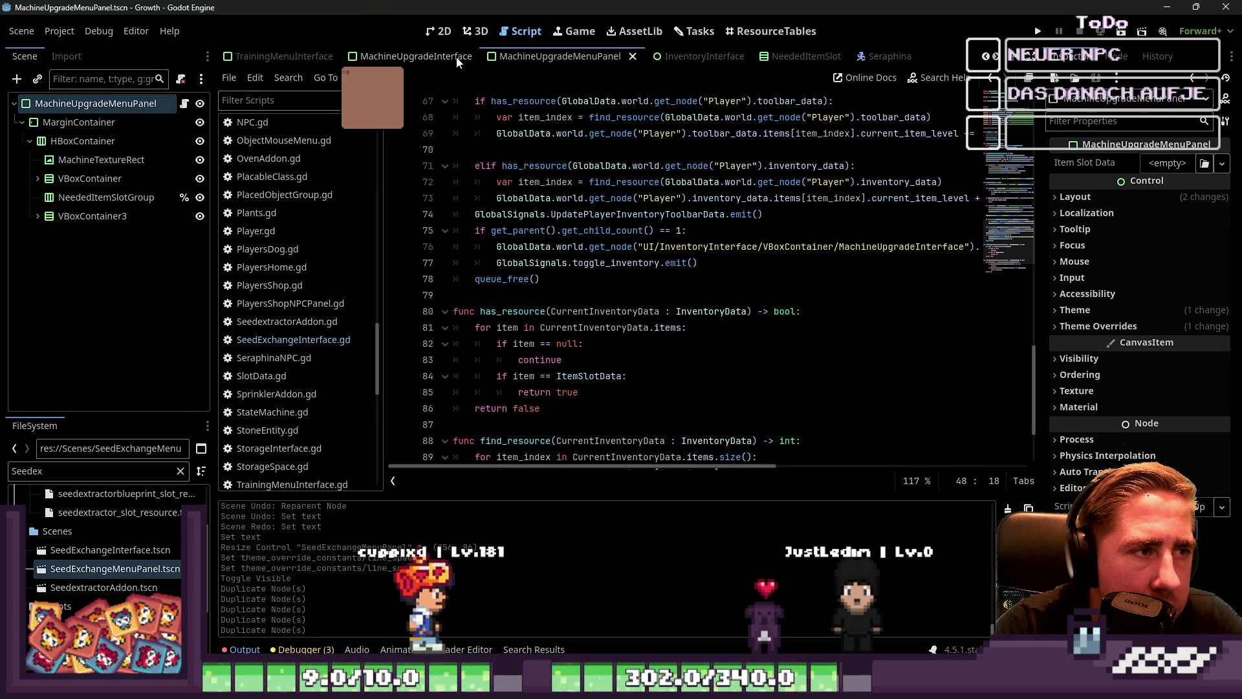
pyautogui.click(458, 59)
pyautogui.scroll(-5, 609, 203)
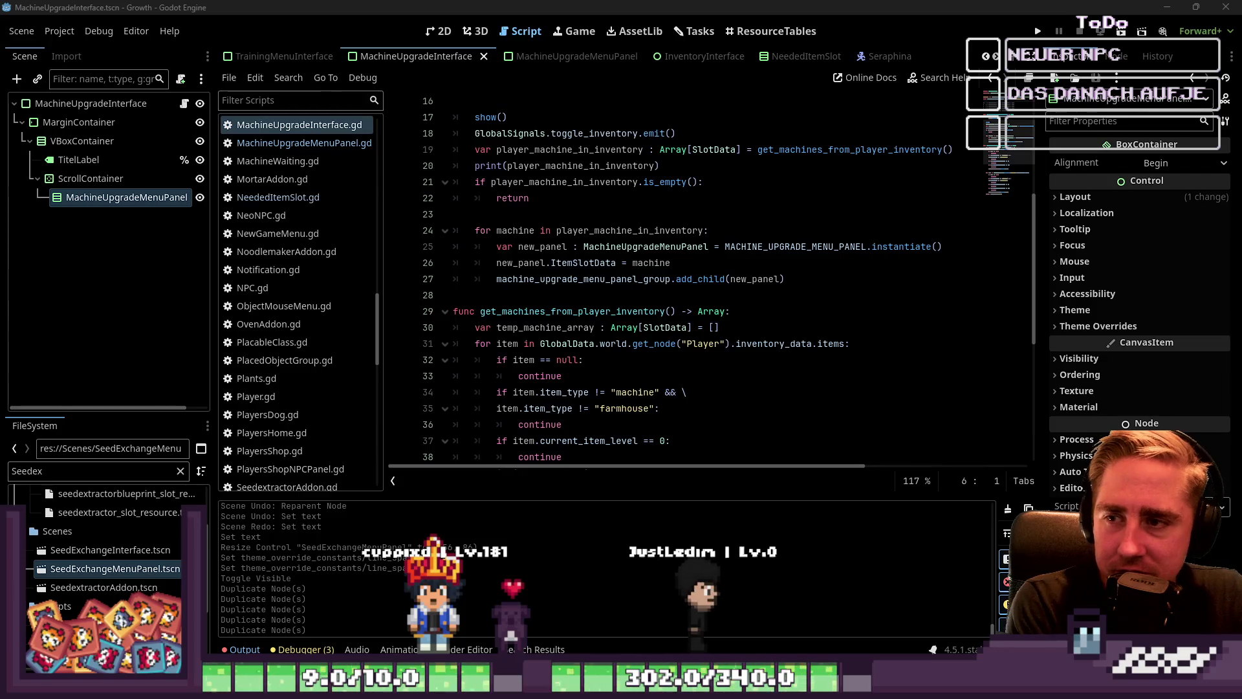
pyautogui.moveTo(535, 231)
pyautogui.mouseDown()
pyautogui.moveTo(492, 207)
pyautogui.moveTo(454, 117)
pyautogui.mouseUp()
pyautogui.scroll(3, 502, 188)
pyautogui.scroll(2, 502, 187)
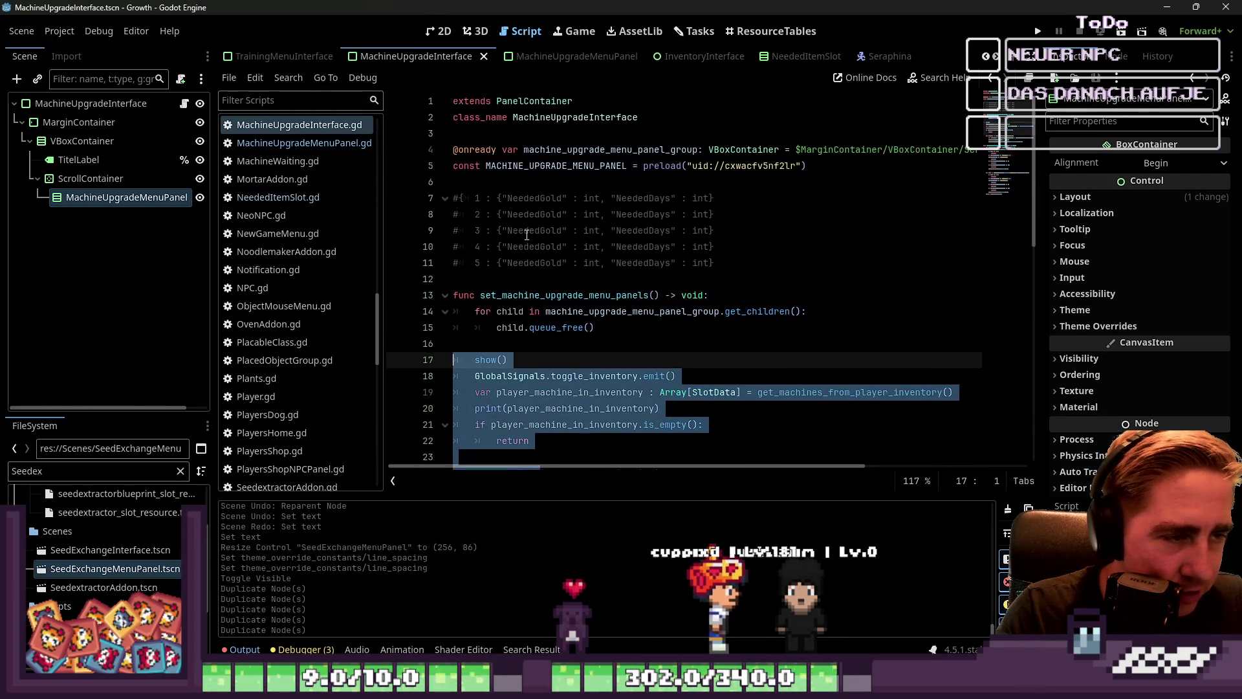
pyautogui.click(491, 275)
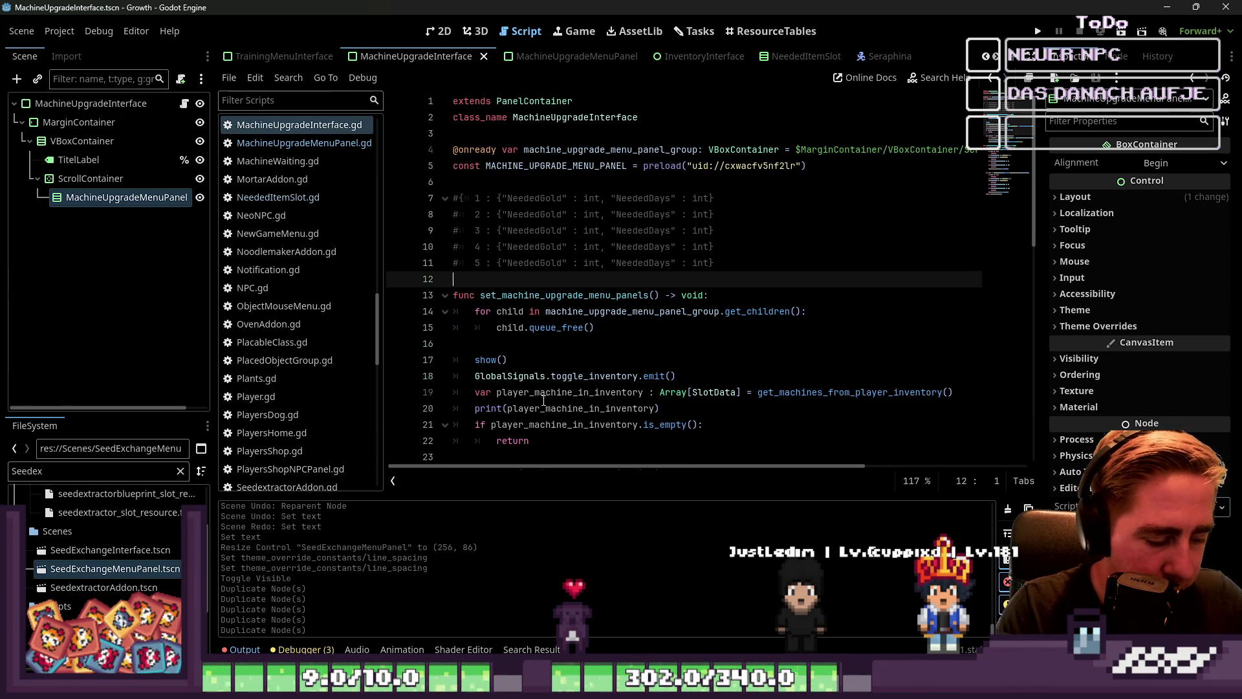
pyautogui.moveTo(559, 419)
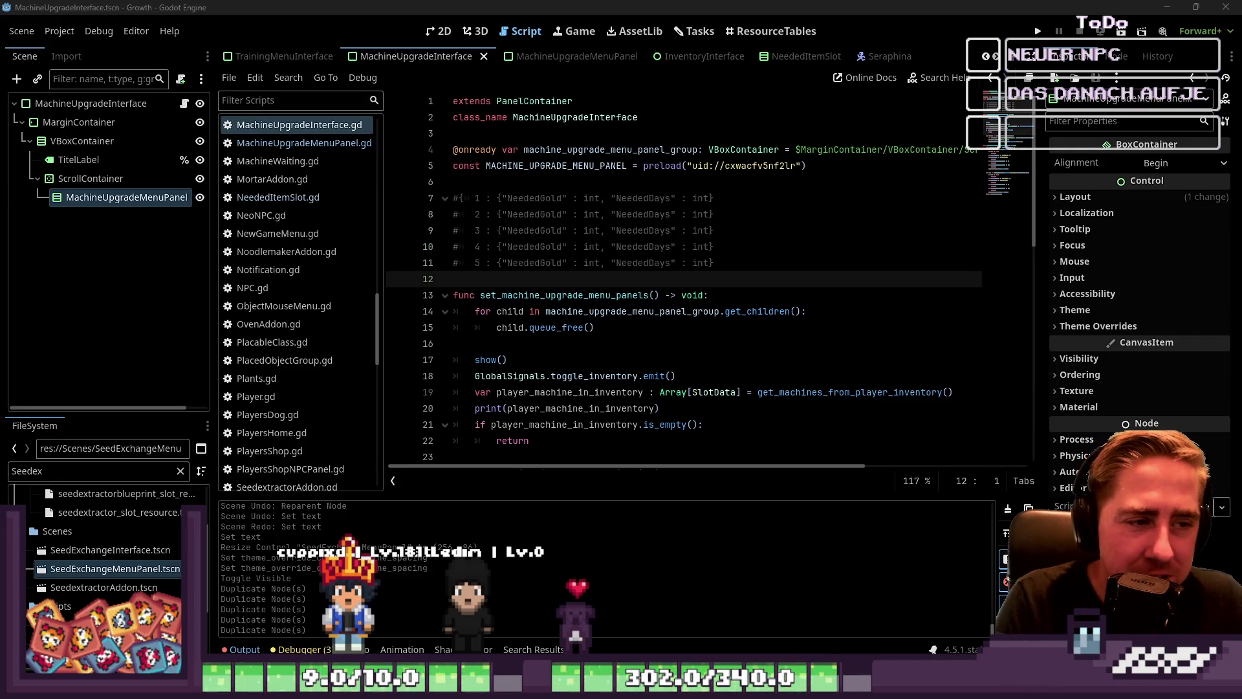
pyautogui.click(475, 198)
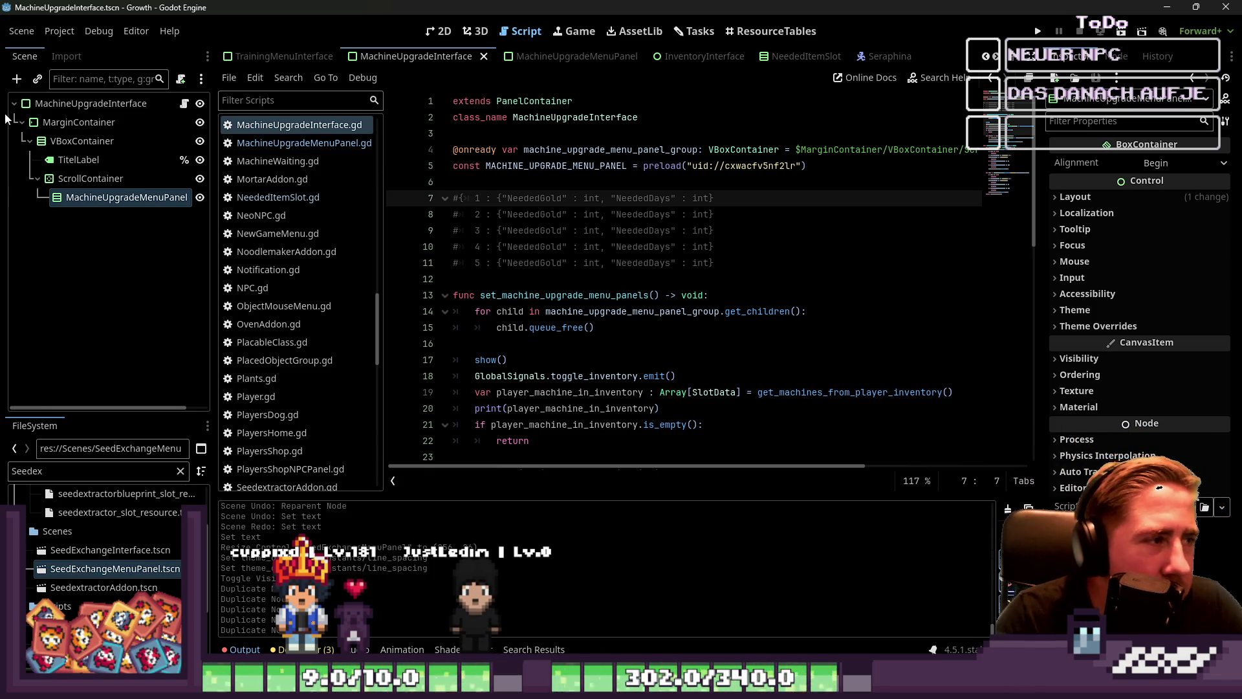
pyautogui.click(90, 104)
pyautogui.click(440, 31)
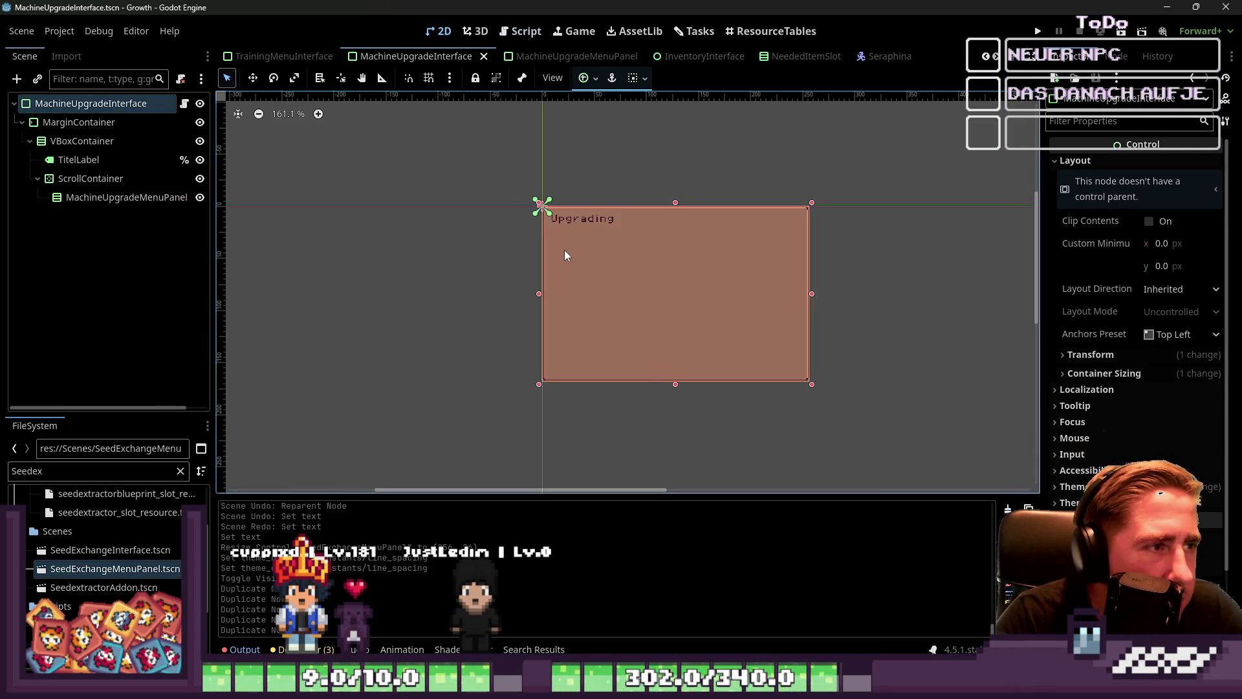
pyautogui.moveTo(515, 167); pyautogui.dragTo(875, 429)
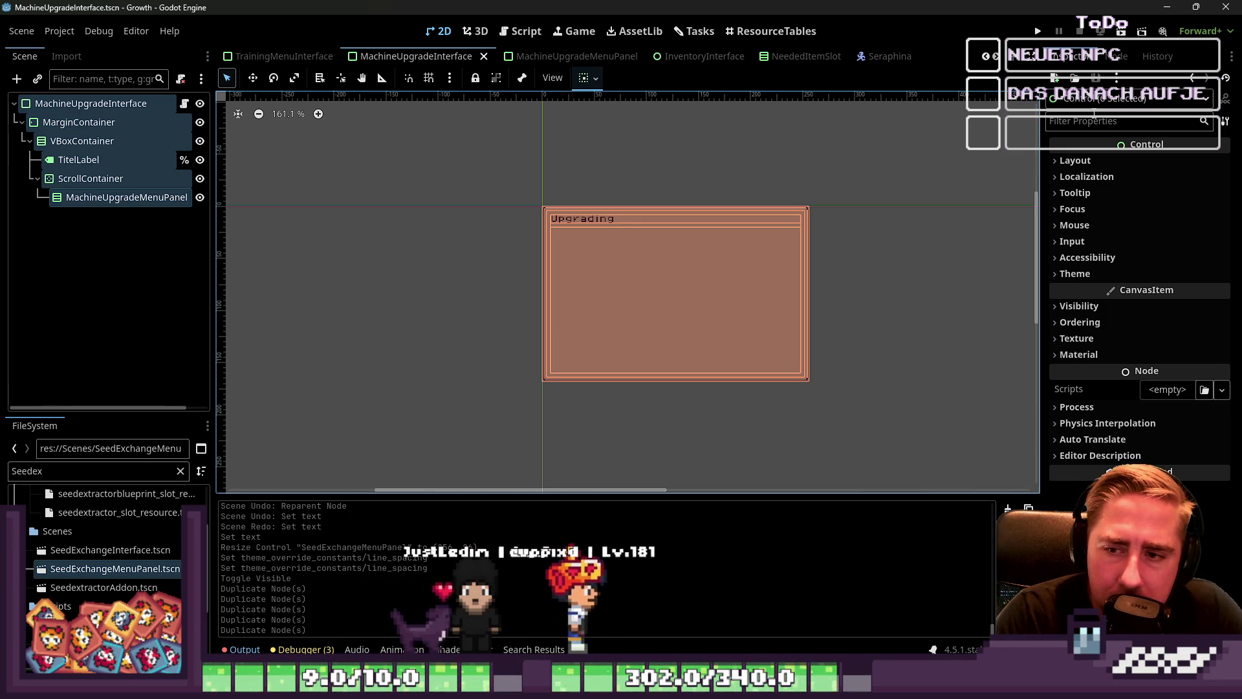
pyautogui.moveTo(499, 180)
pyautogui.mouseDown()
pyautogui.moveTo(558, 261)
pyautogui.moveTo(900, 432)
pyautogui.moveTo(522, 183)
pyautogui.moveTo(836, 398)
pyautogui.moveTo(724, 352)
pyautogui.moveTo(475, 193)
pyautogui.mouseUp()
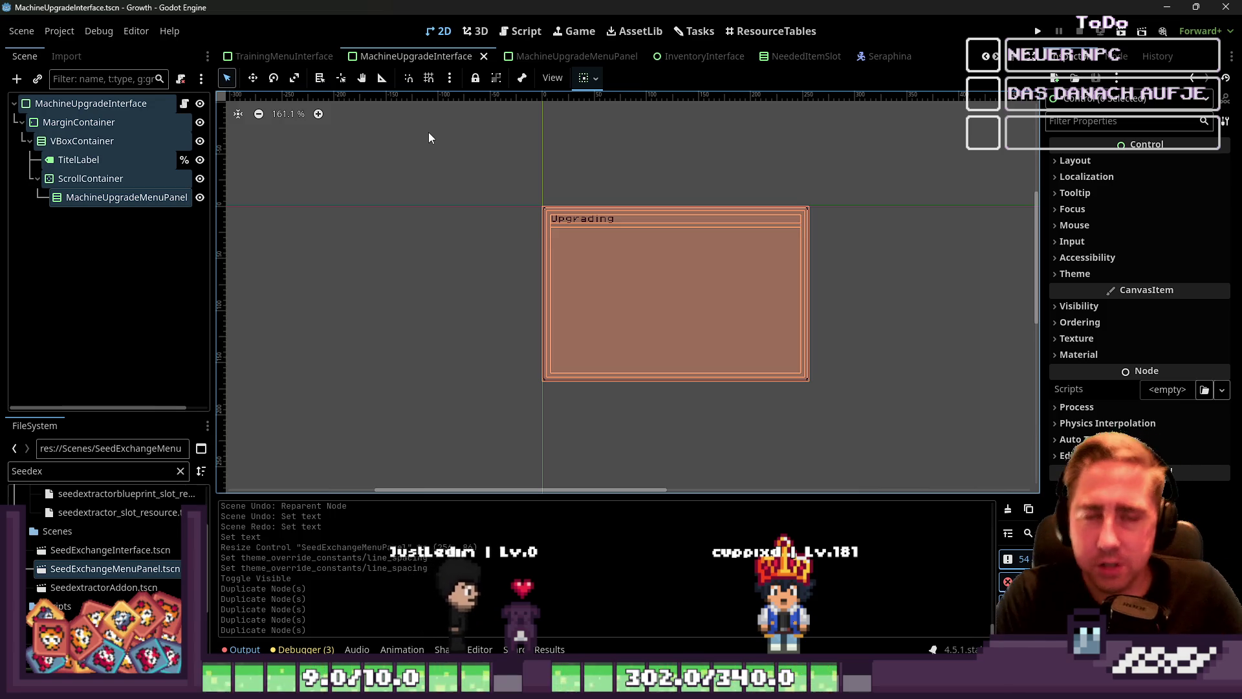
pyautogui.click(506, 191)
pyautogui.moveTo(507, 191)
pyautogui.mouseDown()
pyautogui.moveTo(834, 426)
pyautogui.moveTo(645, 231)
pyautogui.moveTo(476, 184)
pyautogui.mouseUp()
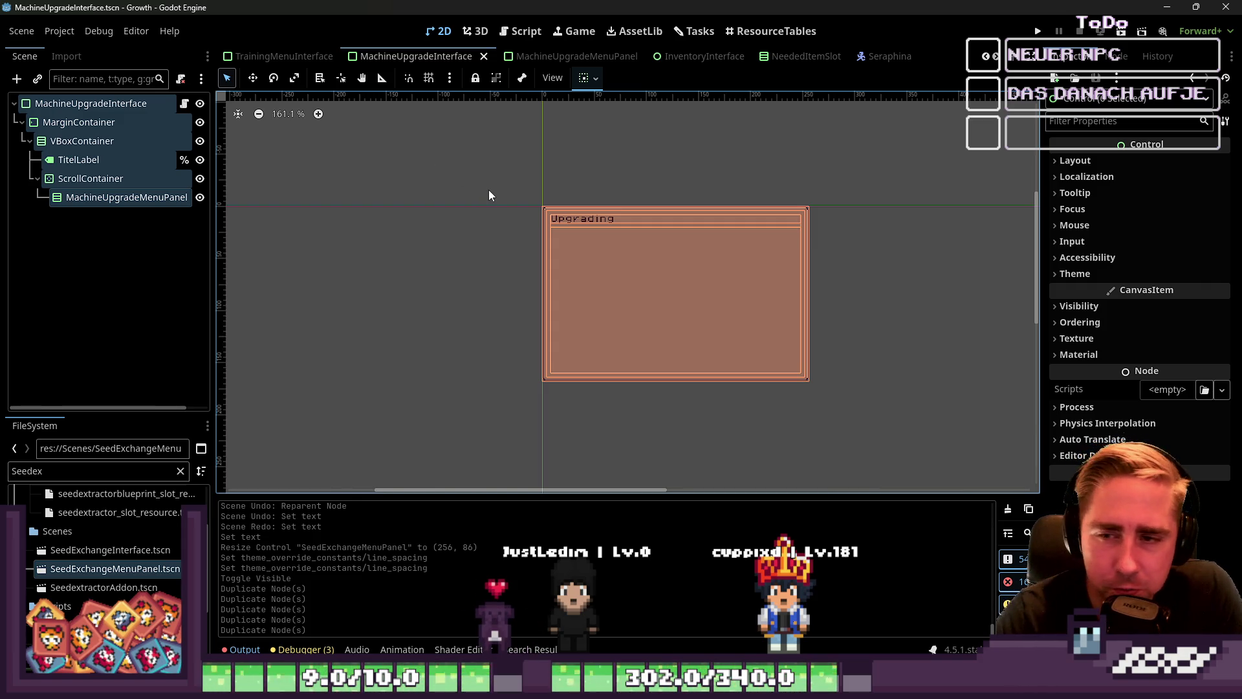
pyautogui.moveTo(490, 191); pyautogui.dragTo(891, 414)
pyautogui.moveTo(939, 459)
pyautogui.mouseDown()
pyautogui.moveTo(507, 163)
pyautogui.moveTo(953, 418)
pyautogui.mouseUp()
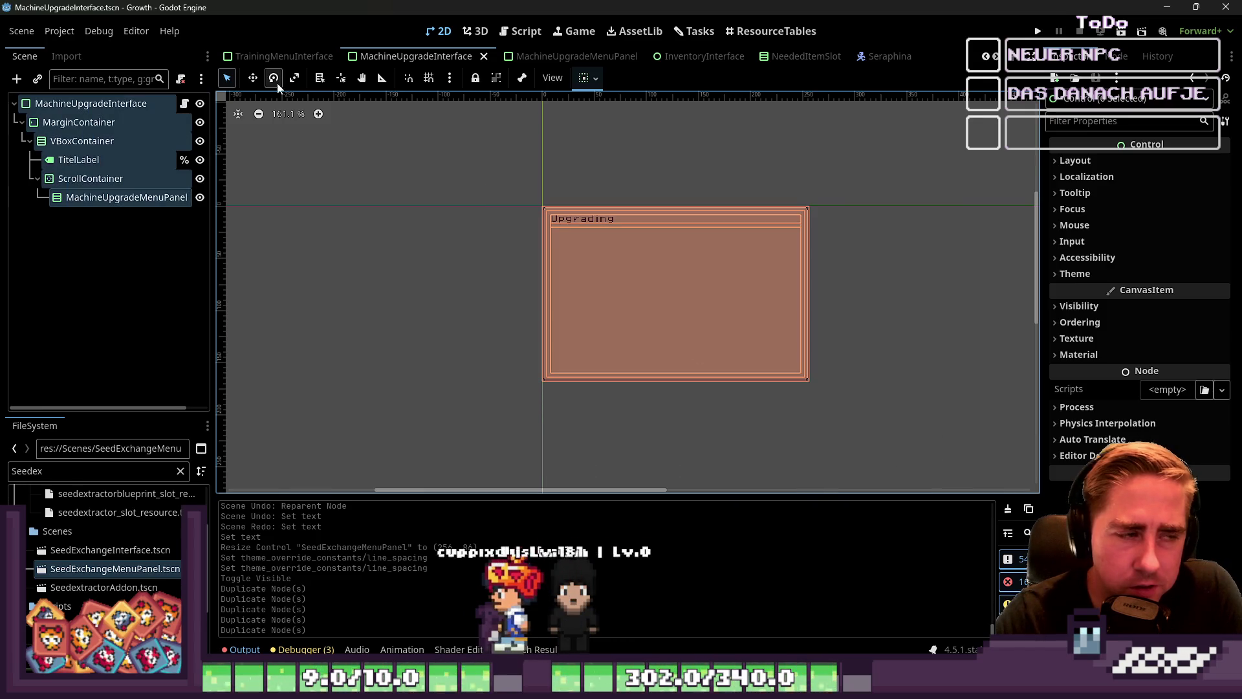
pyautogui.click(96, 104)
pyautogui.click(97, 141)
pyautogui.click(96, 160)
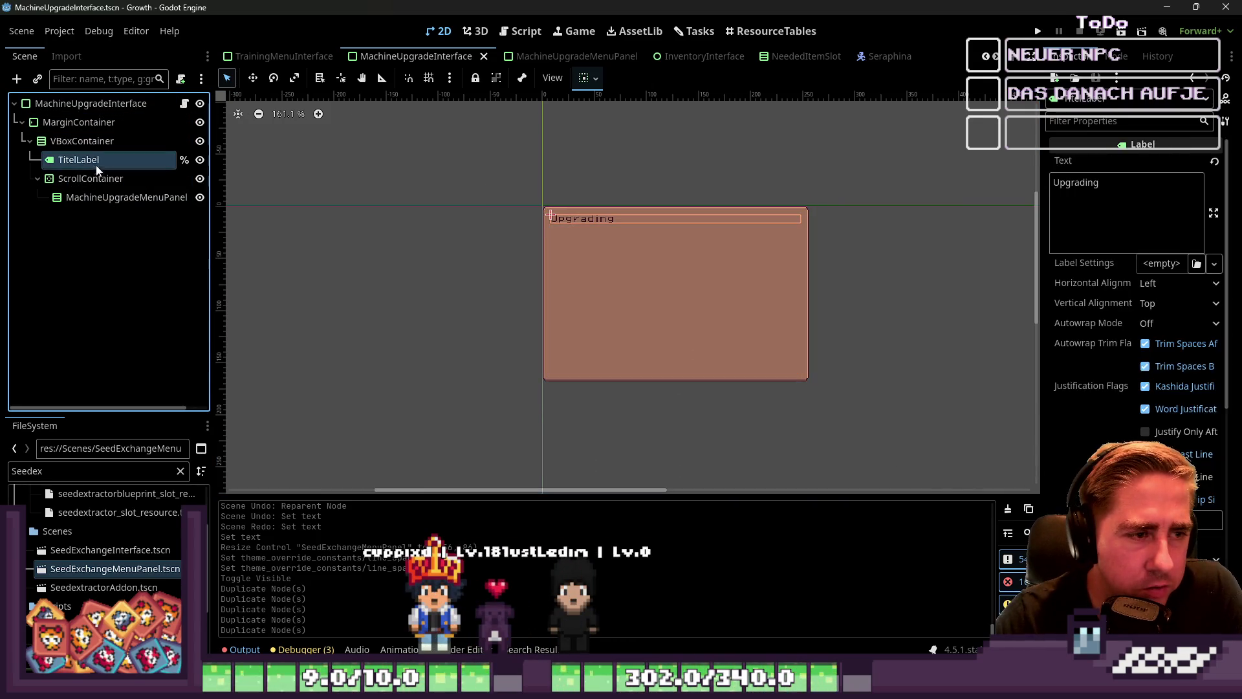
pyautogui.click(95, 179)
pyautogui.click(94, 195)
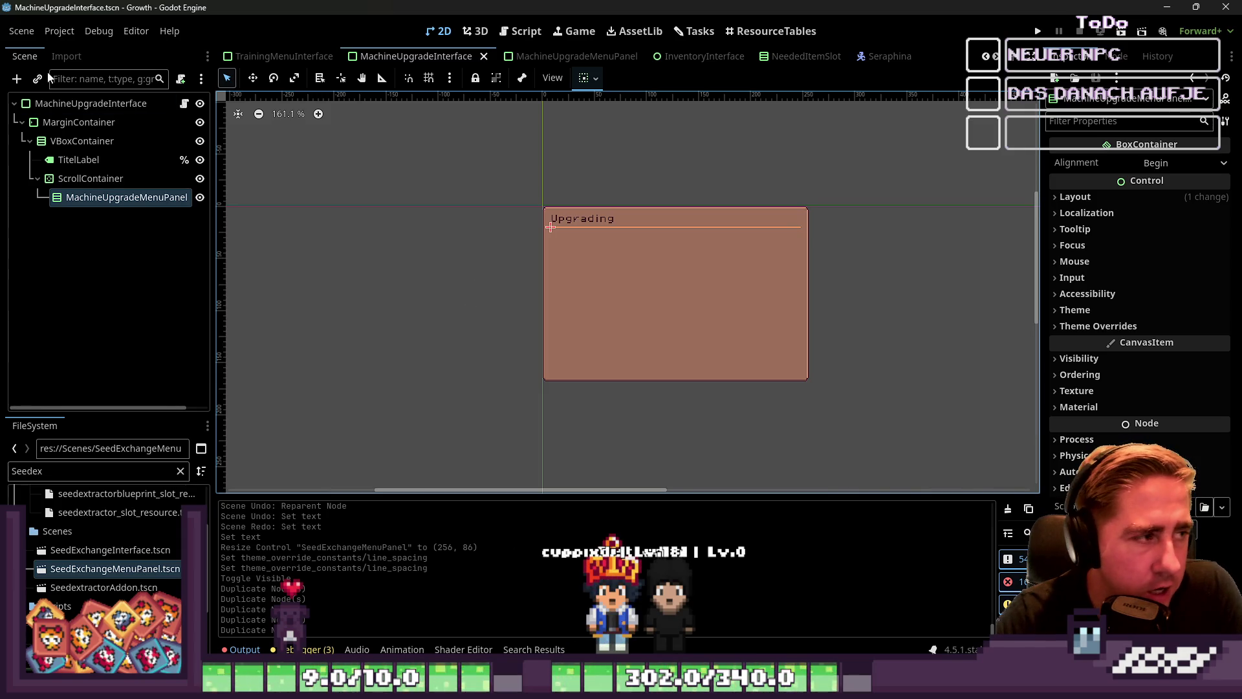
pyautogui.click(65, 105)
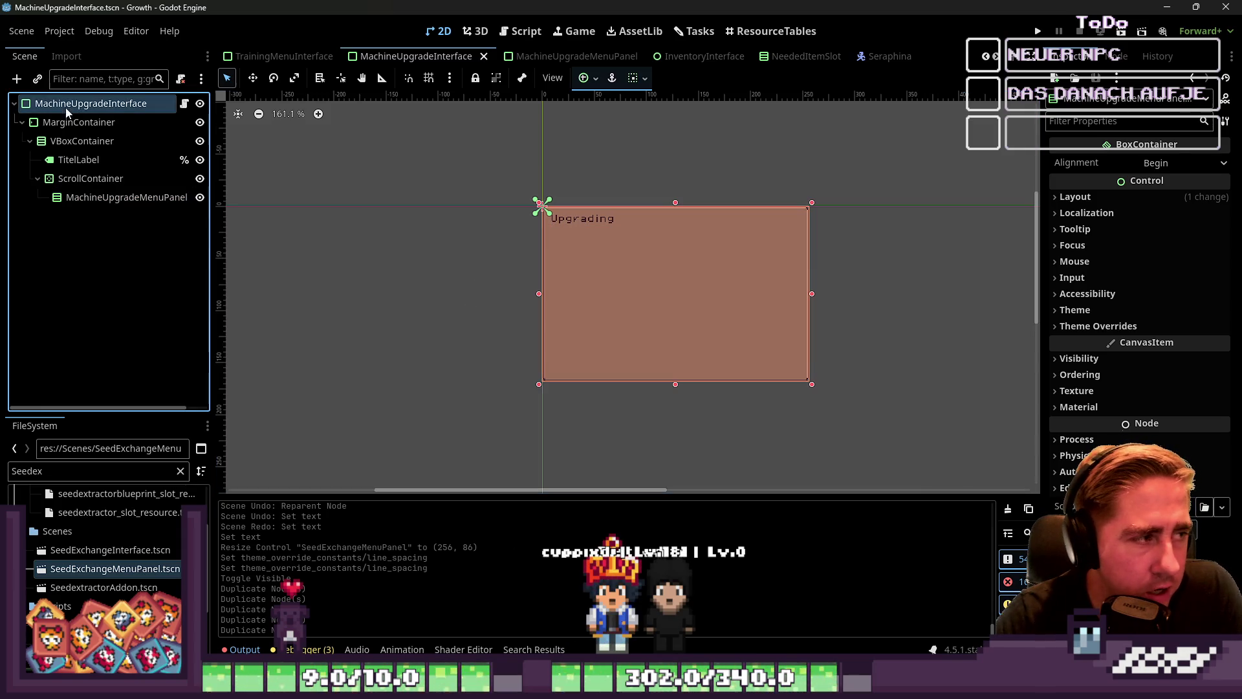
pyautogui.click(97, 198)
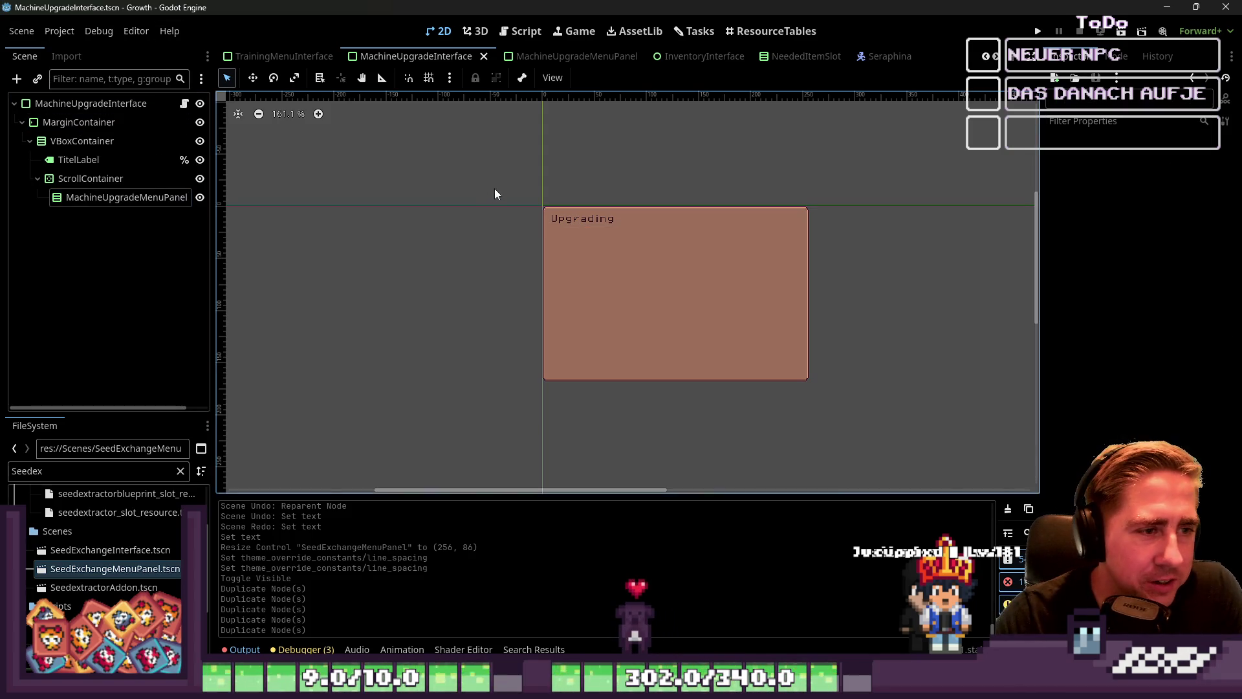
pyautogui.moveTo(503, 164); pyautogui.dragTo(825, 422)
pyautogui.moveTo(382, 126)
pyautogui.mouseDown()
pyautogui.moveTo(1039, 489)
pyautogui.moveTo(780, 402)
pyautogui.moveTo(871, 407)
pyautogui.moveTo(550, 252)
pyautogui.mouseUp()
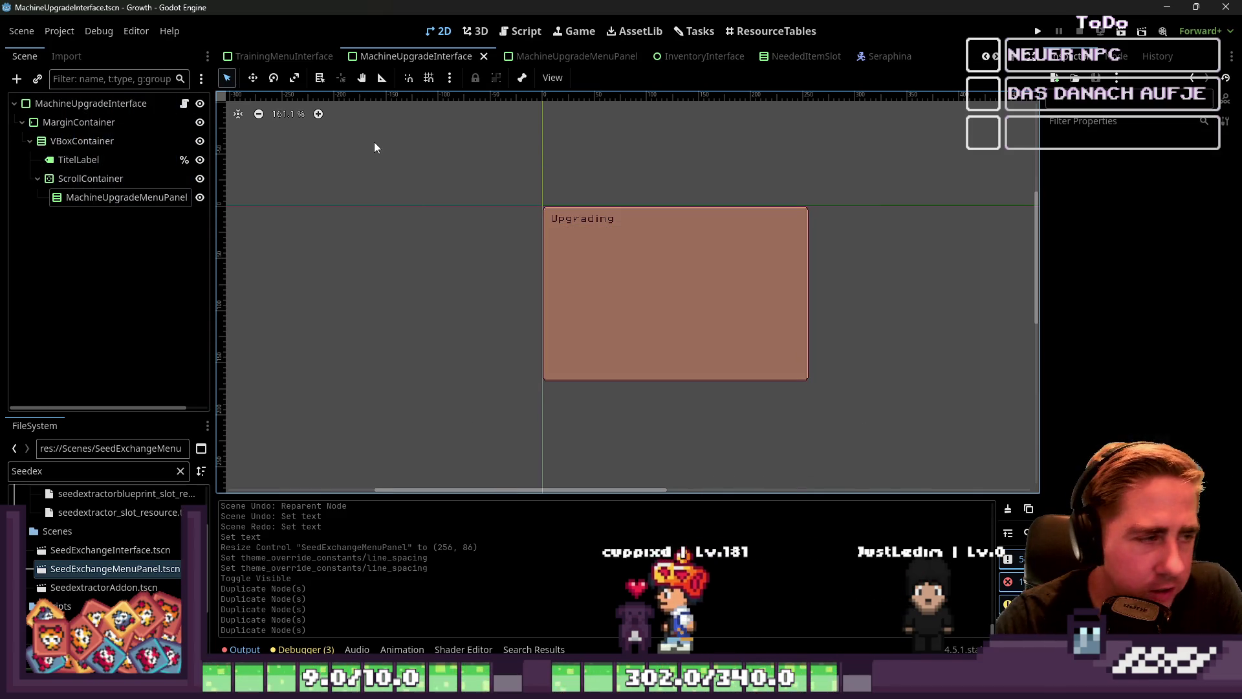
# Step through the NeededItemSlot and Seraphina scenes to reach SeedExchangeInterface's Trade seeds list.
pyautogui.click(76, 201)
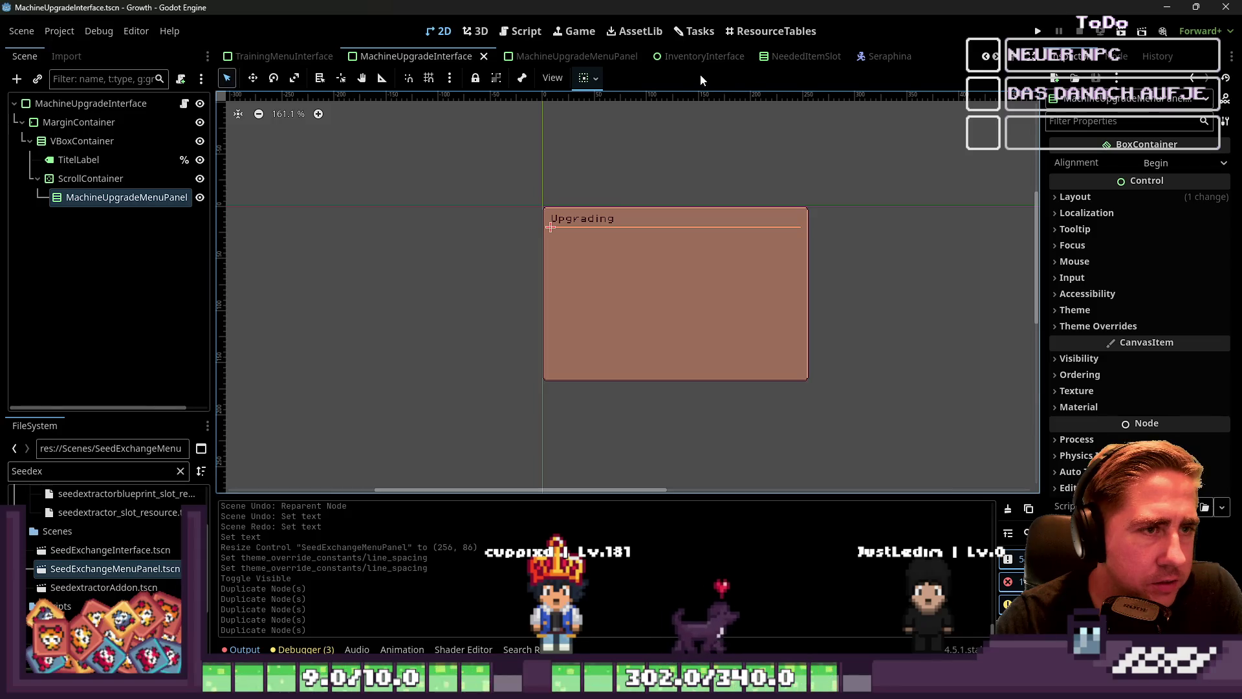
pyautogui.click(770, 57)
pyautogui.click(857, 60)
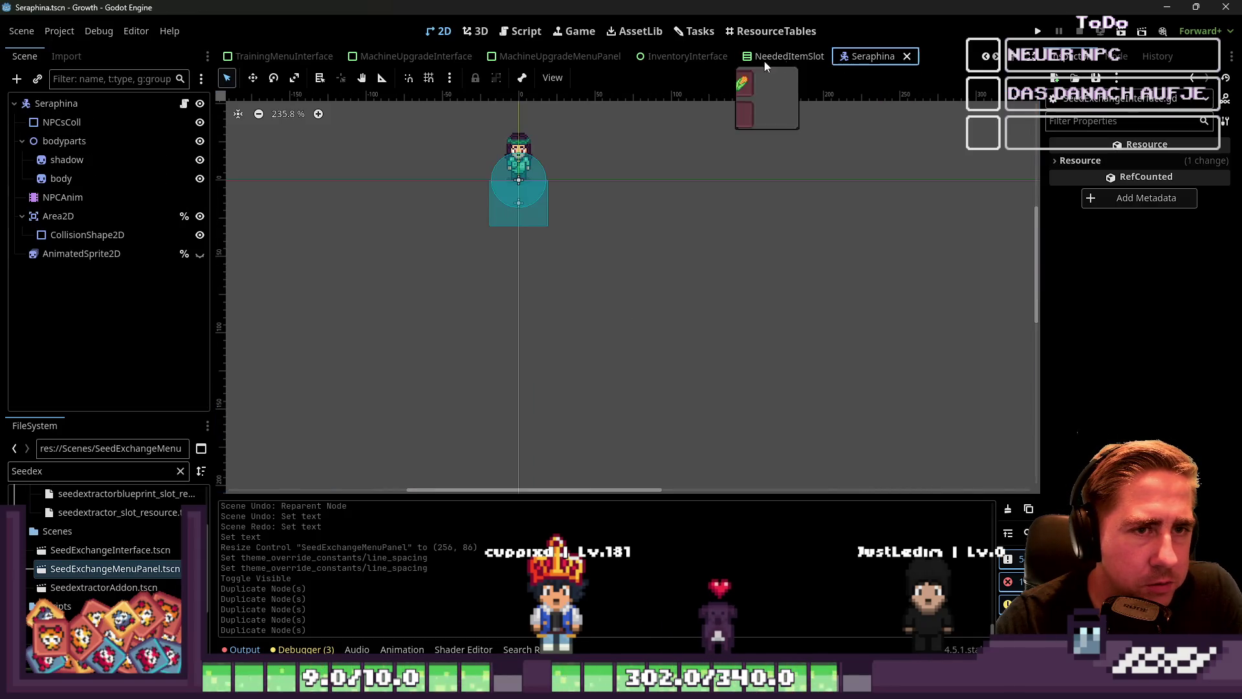
pyautogui.click(718, 60)
pyautogui.scroll(-3, 677, 182)
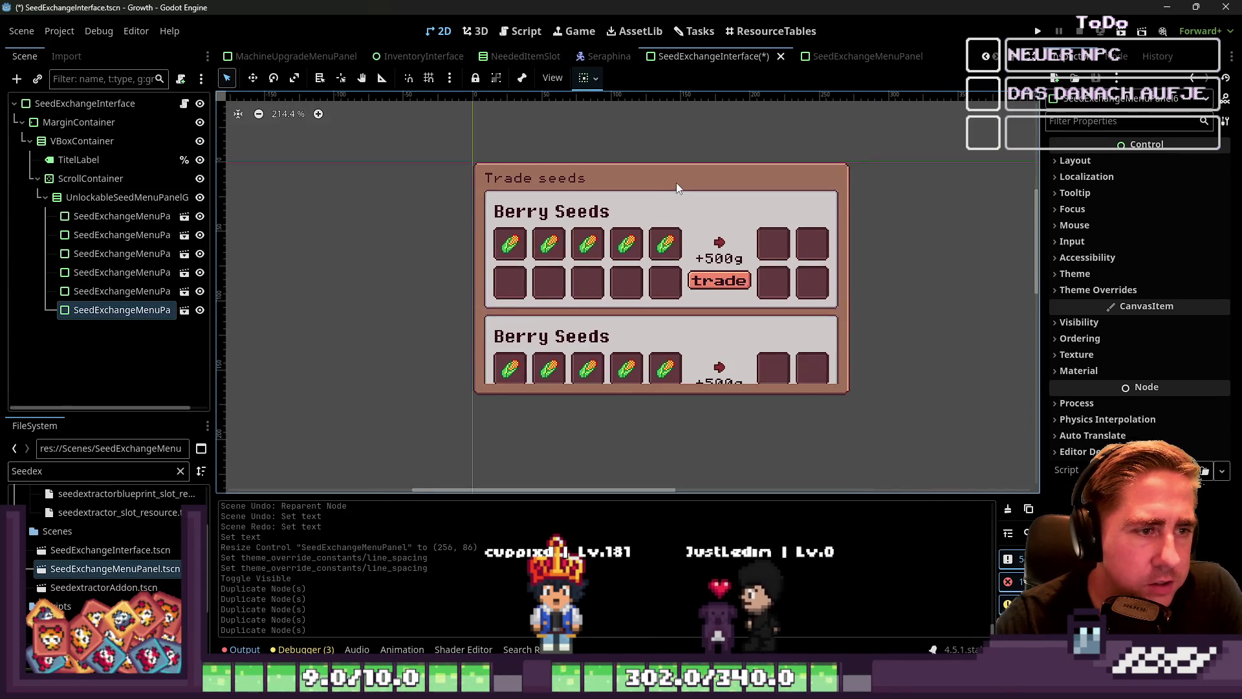
# Select and inspect the stacked SeedExchangeMenuPanel instances on the SeedExchangeInterface canvas.
pyautogui.scroll(3, 634, 259)
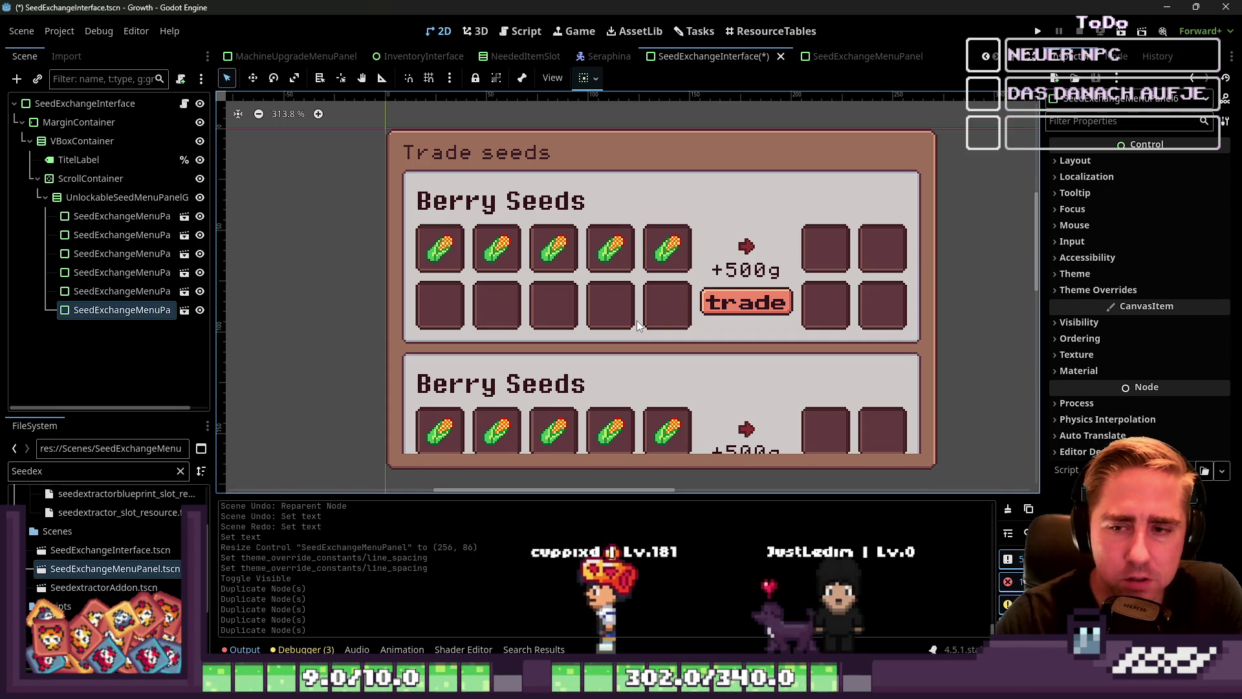
pyautogui.scroll(-2, 422, 271)
pyautogui.moveTo(394, 130)
pyautogui.mouseDown()
pyautogui.moveTo(697, 452)
pyautogui.moveTo(780, 470)
pyautogui.mouseUp()
pyautogui.moveTo(868, 456)
pyautogui.mouseDown()
pyautogui.moveTo(402, 188)
pyautogui.moveTo(367, 117)
pyautogui.moveTo(797, 429)
pyautogui.mouseUp()
pyautogui.click(121, 291)
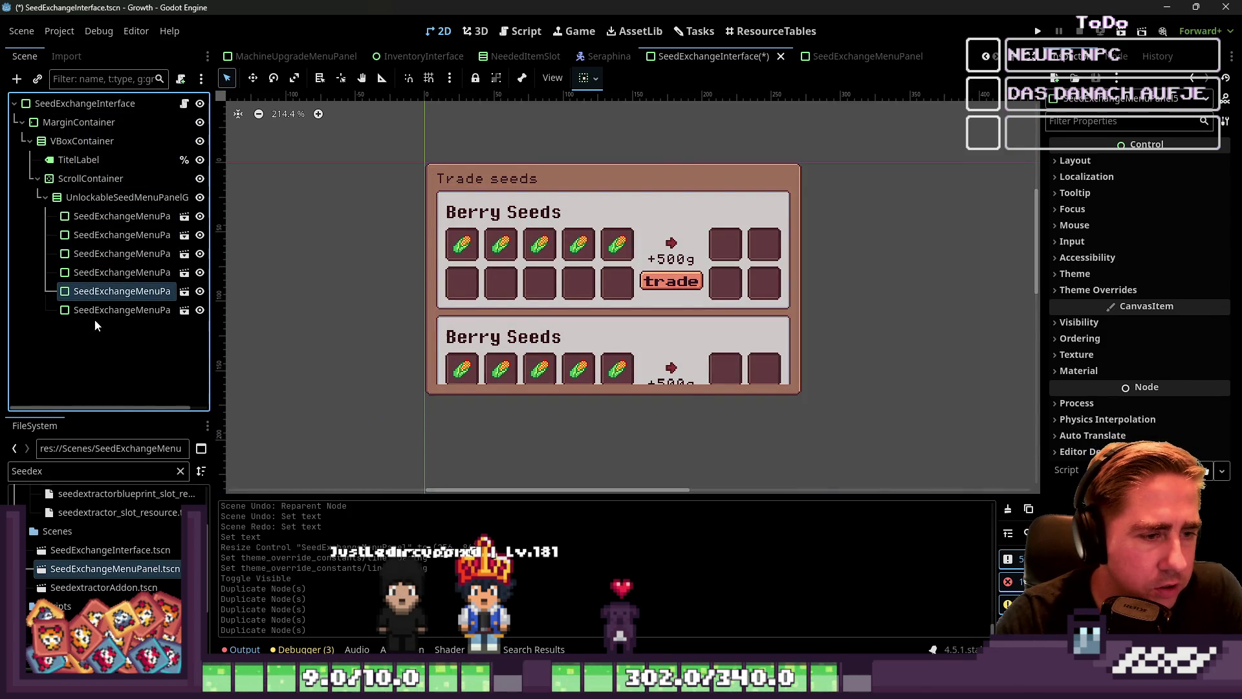
pyautogui.scroll(-2, 689, 166)
pyautogui.scroll(3, 528, 171)
pyautogui.click(528, 172)
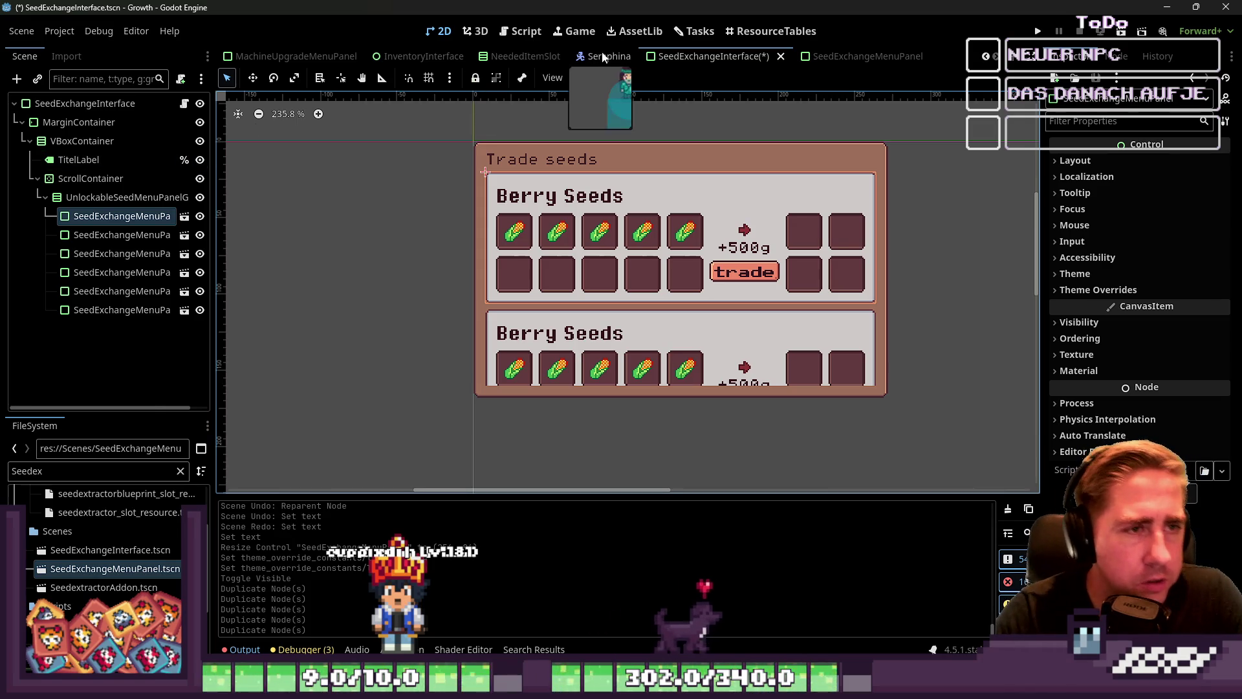
# Open MachineUpgradeMenuPanel.gd from the MachineUpgradeMenuPanel scene's root node.
pyautogui.click(863, 57)
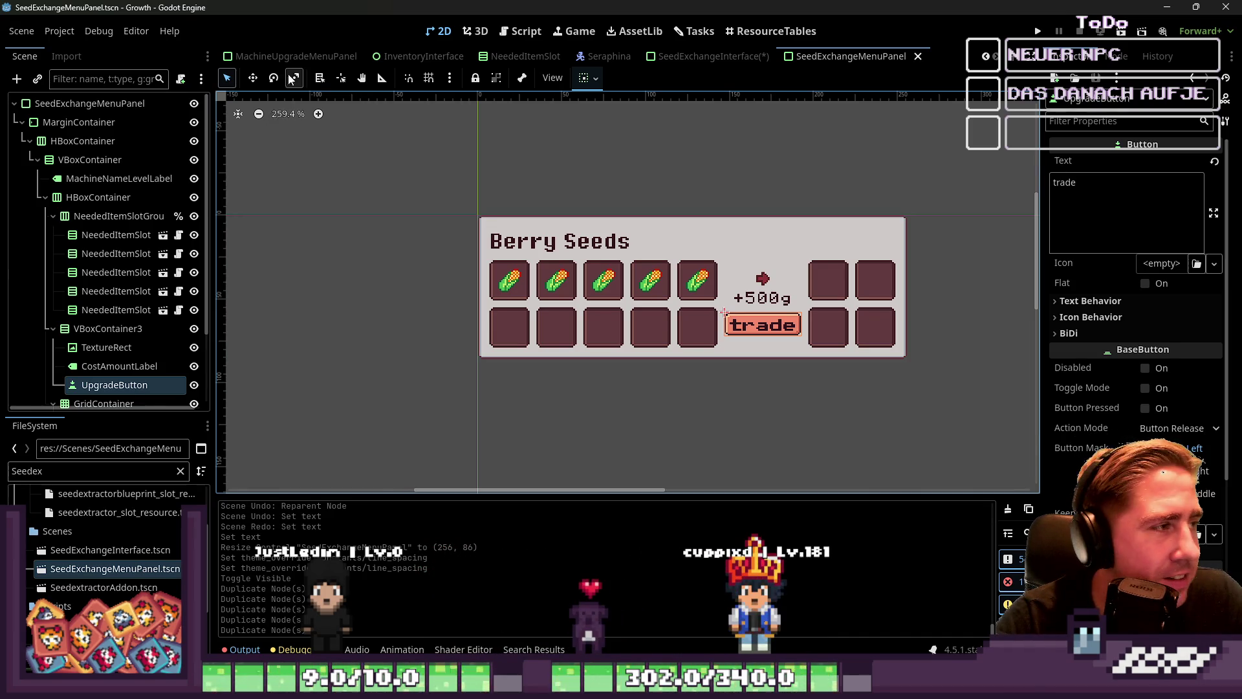
pyautogui.click(288, 57)
pyautogui.moveTo(315, 160); pyautogui.dragTo(932, 335)
pyautogui.click(185, 104)
pyautogui.scroll(15, 656, 299)
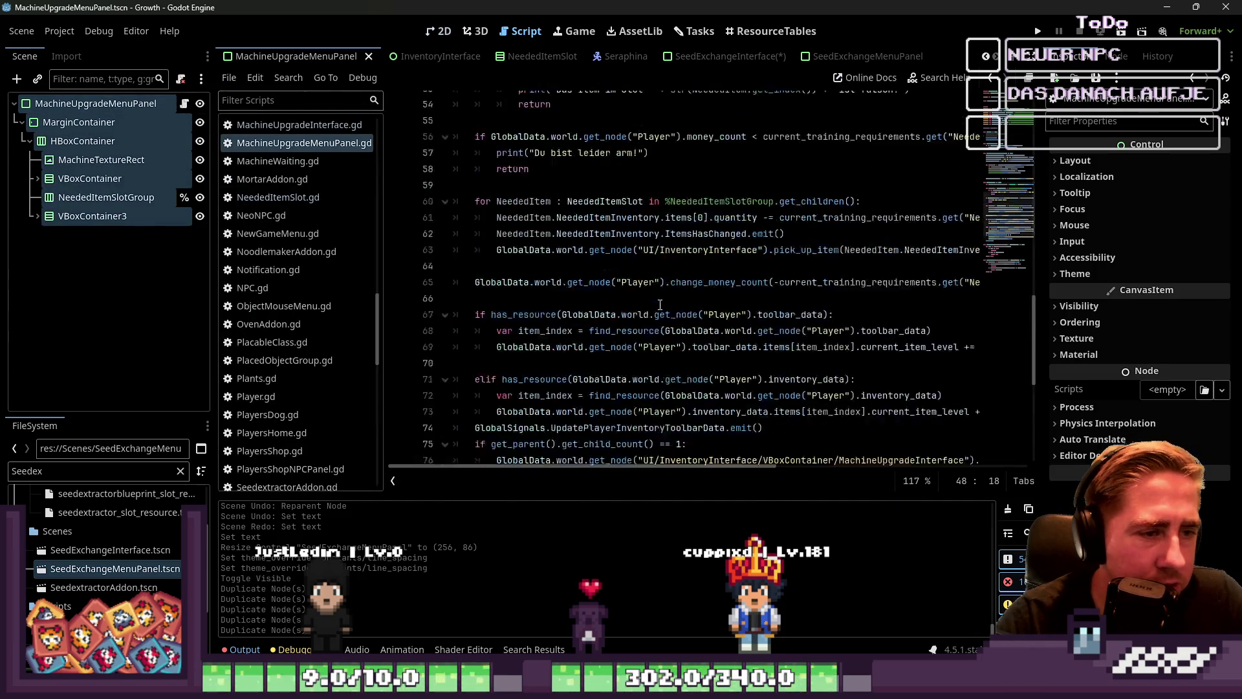
# Widen the MachineUpgradeMenuPanel.gd code area by narrowing the script list.
pyautogui.click(568, 246)
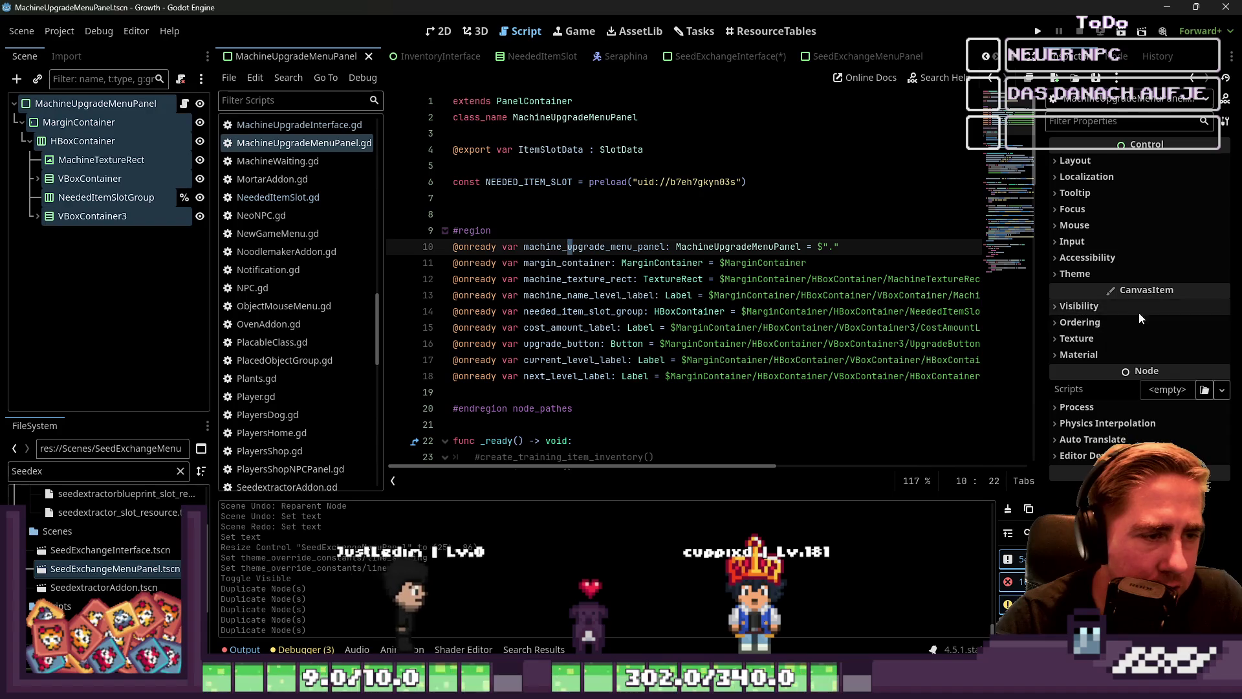
pyautogui.moveTo(1065, 287); pyautogui.dragTo(1119, 287)
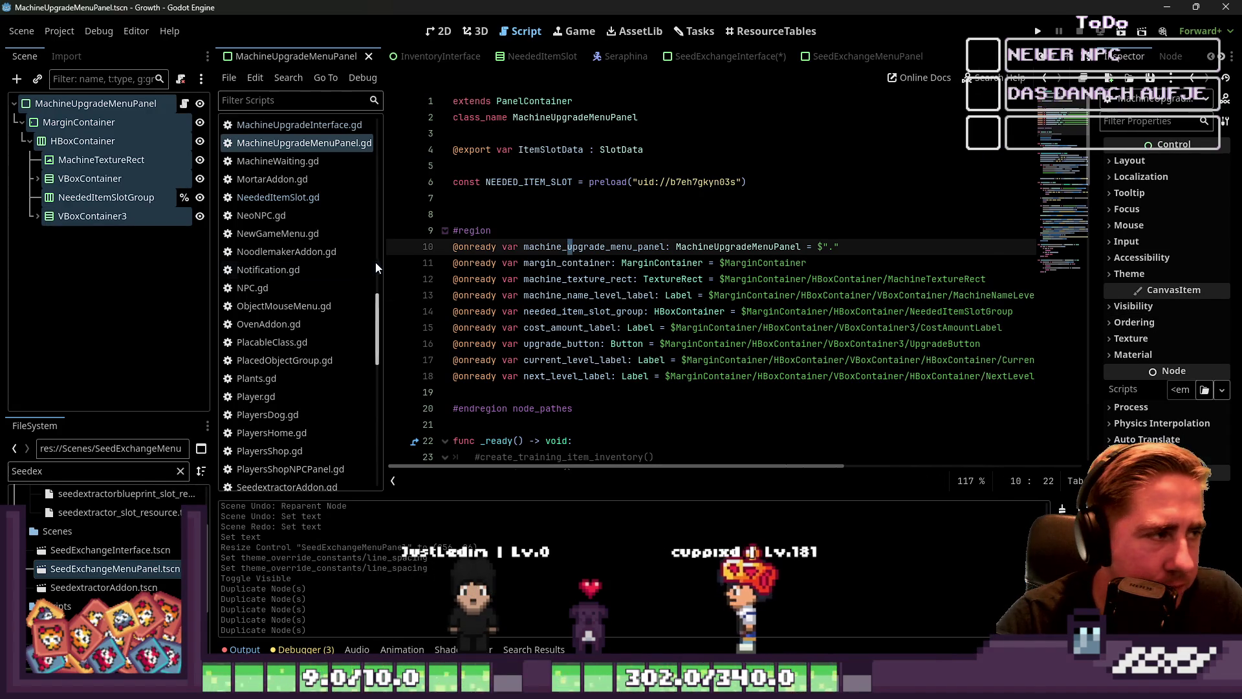
pyautogui.moveTo(383, 263); pyautogui.dragTo(282, 243)
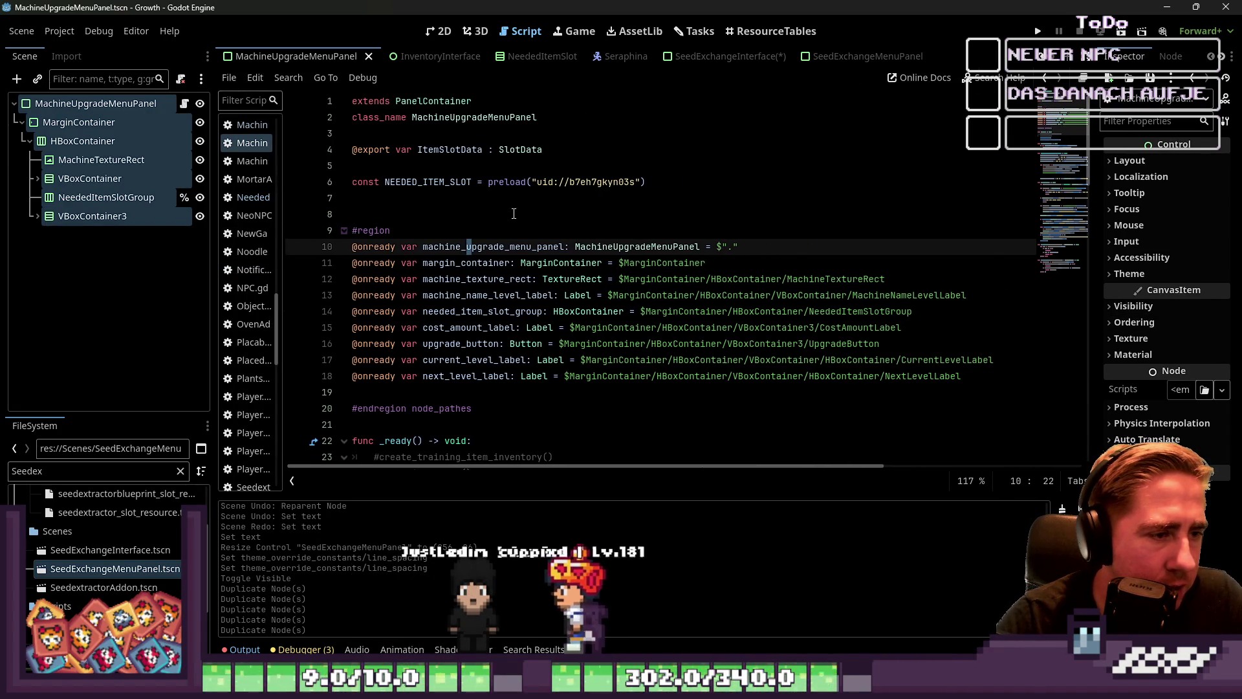
pyautogui.scroll(-4, 509, 246)
pyautogui.click(509, 209)
pyautogui.scroll(-13, 509, 209)
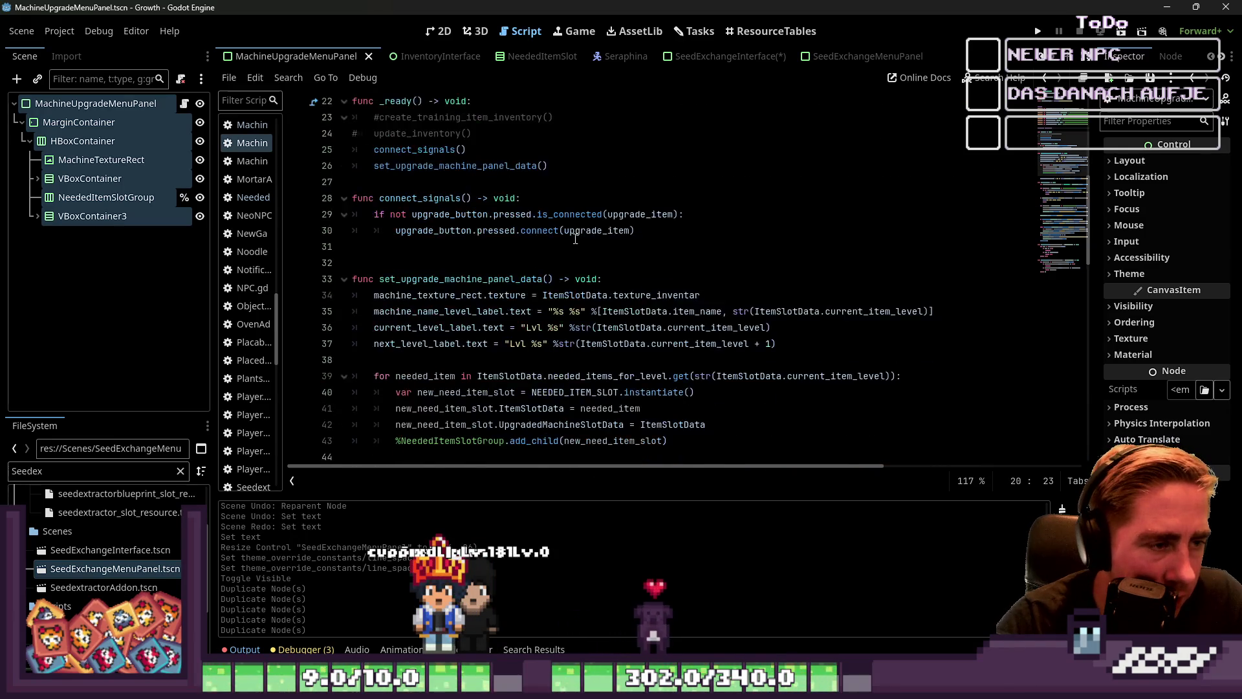
pyautogui.scroll(3, 565, 236)
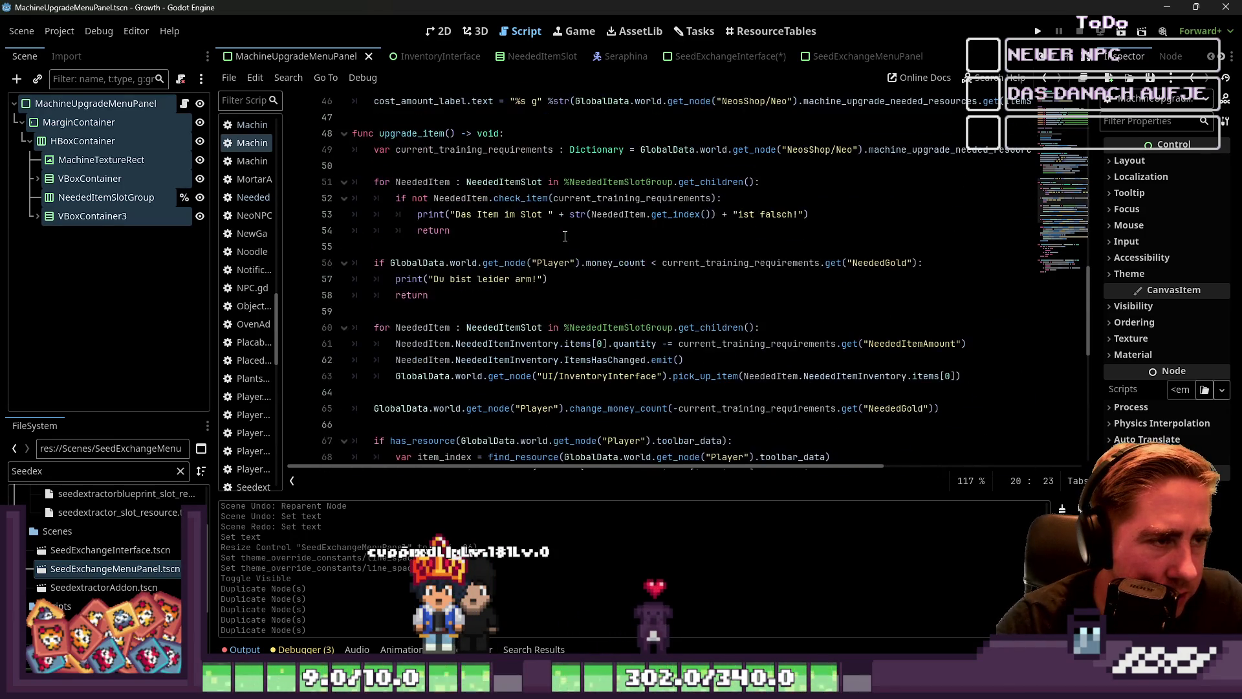
# Read through the upgrade_item function name and its lines around 52-53.
pyautogui.doubleClick(412, 182)
pyautogui.scroll(-1, 491, 277)
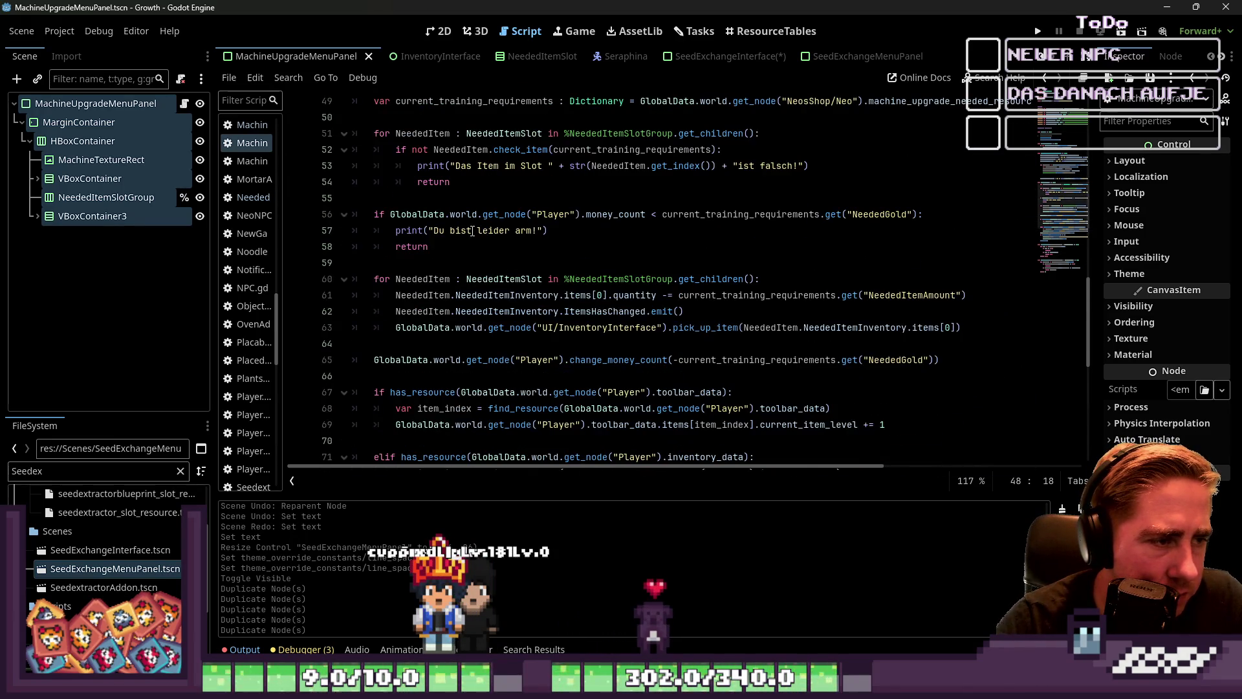
pyautogui.click(473, 231)
pyautogui.scroll(2, 480, 262)
pyautogui.doubleClick(482, 263)
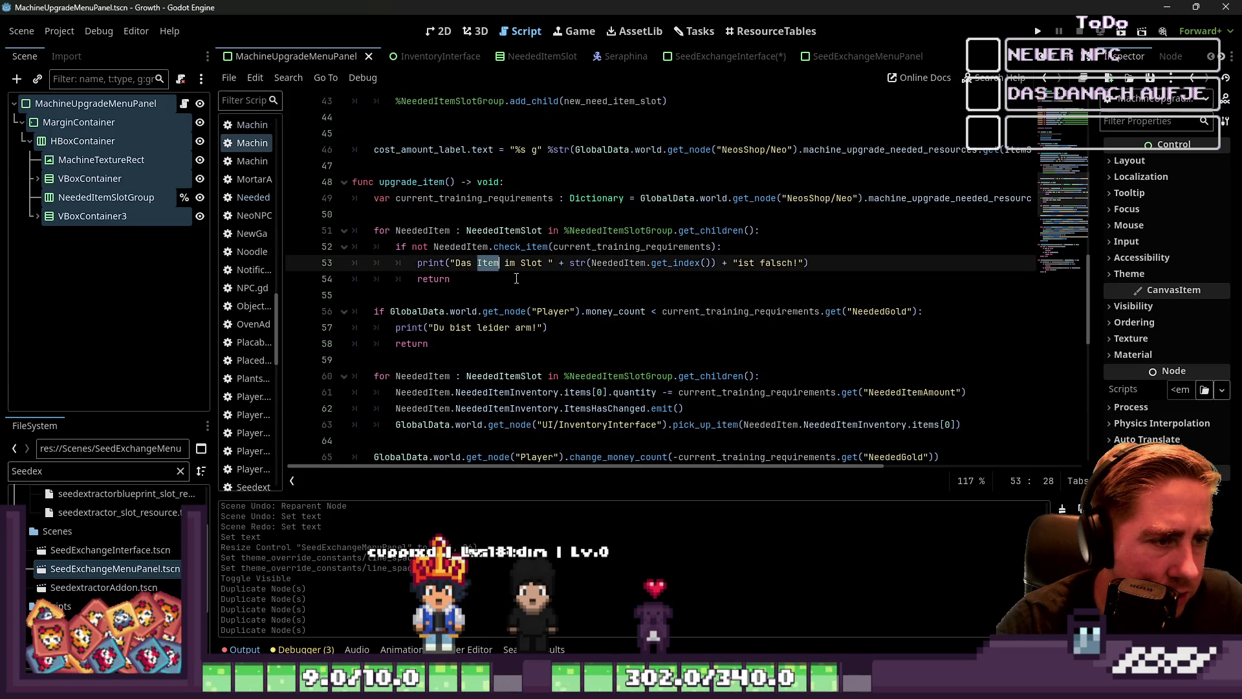
pyautogui.click(531, 282)
pyautogui.click(767, 263)
pyautogui.scroll(-2, 533, 268)
pyautogui.scroll(2, 533, 268)
# Examine upgrade_item's item loop and null check on lines 84-94.
pyautogui.click(358, 182)
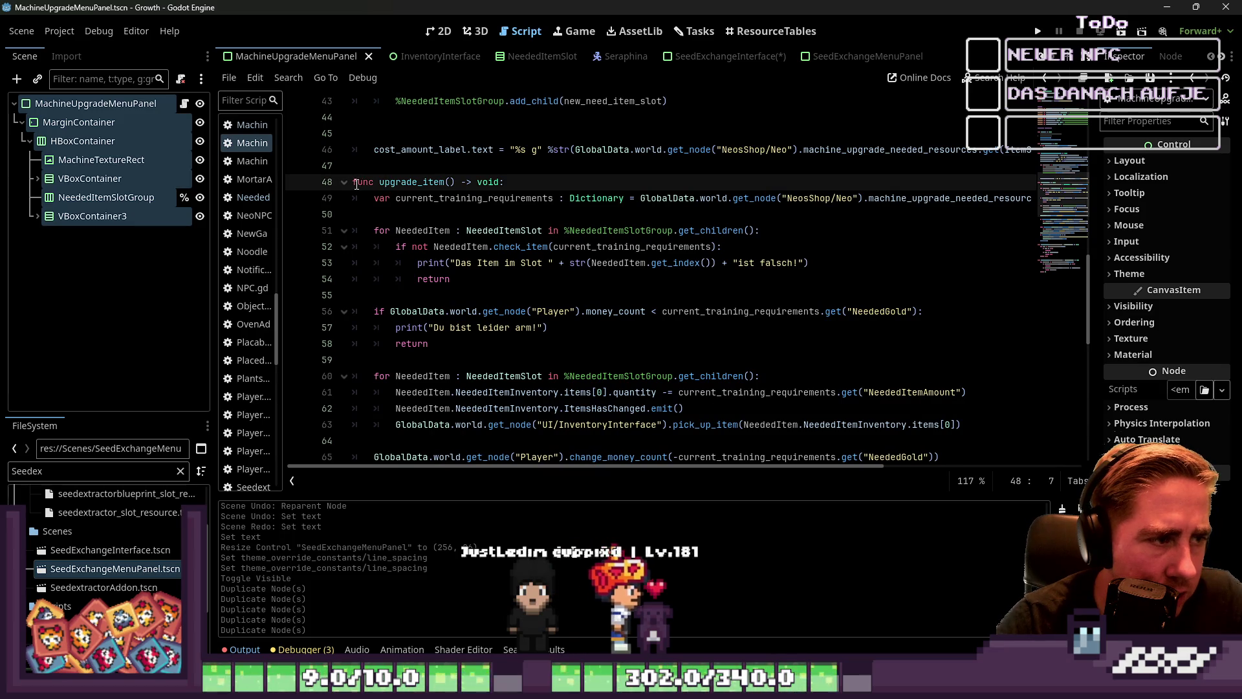
pyautogui.moveTo(358, 186); pyautogui.dragTo(353, 214)
pyautogui.scroll(-12, 474, 231)
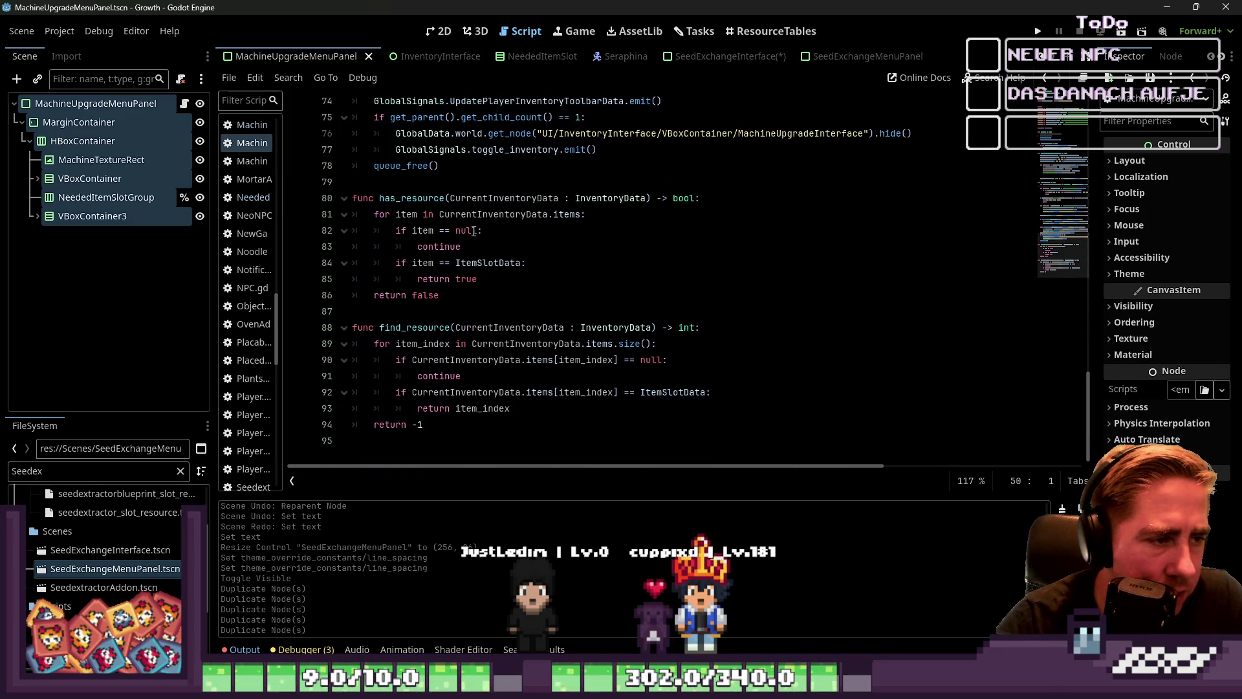
pyautogui.click(480, 424)
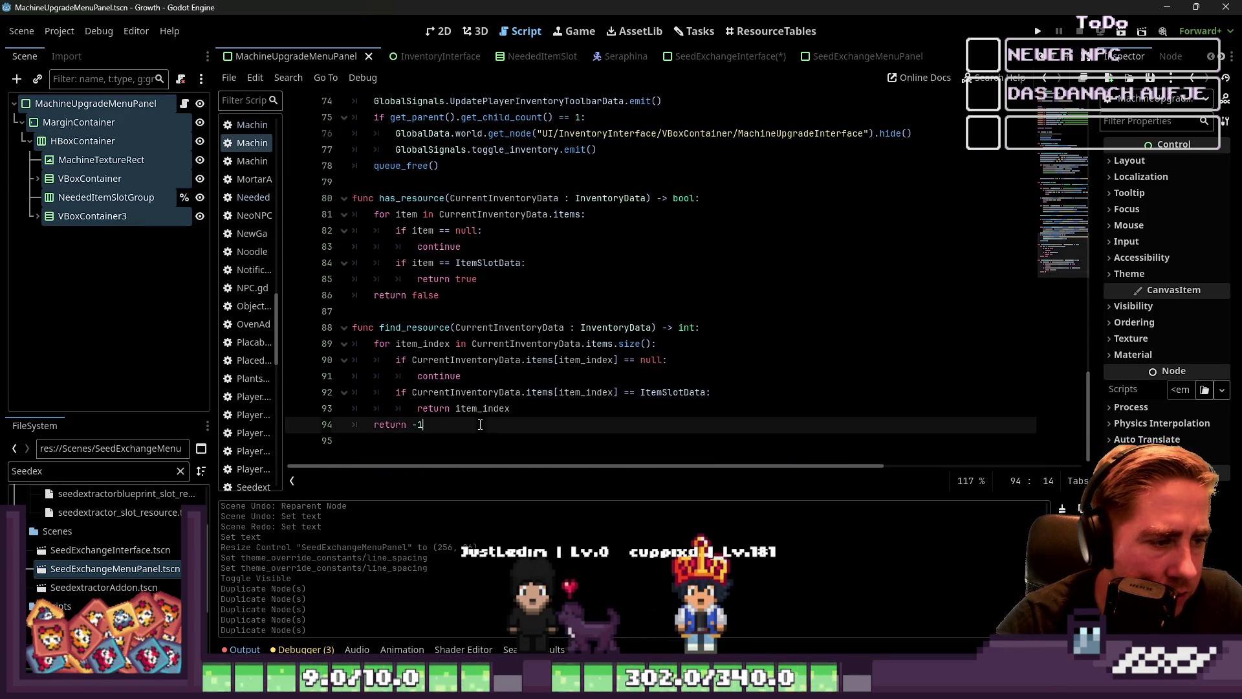
pyautogui.moveTo(509, 344); pyautogui.dragTo(612, 343)
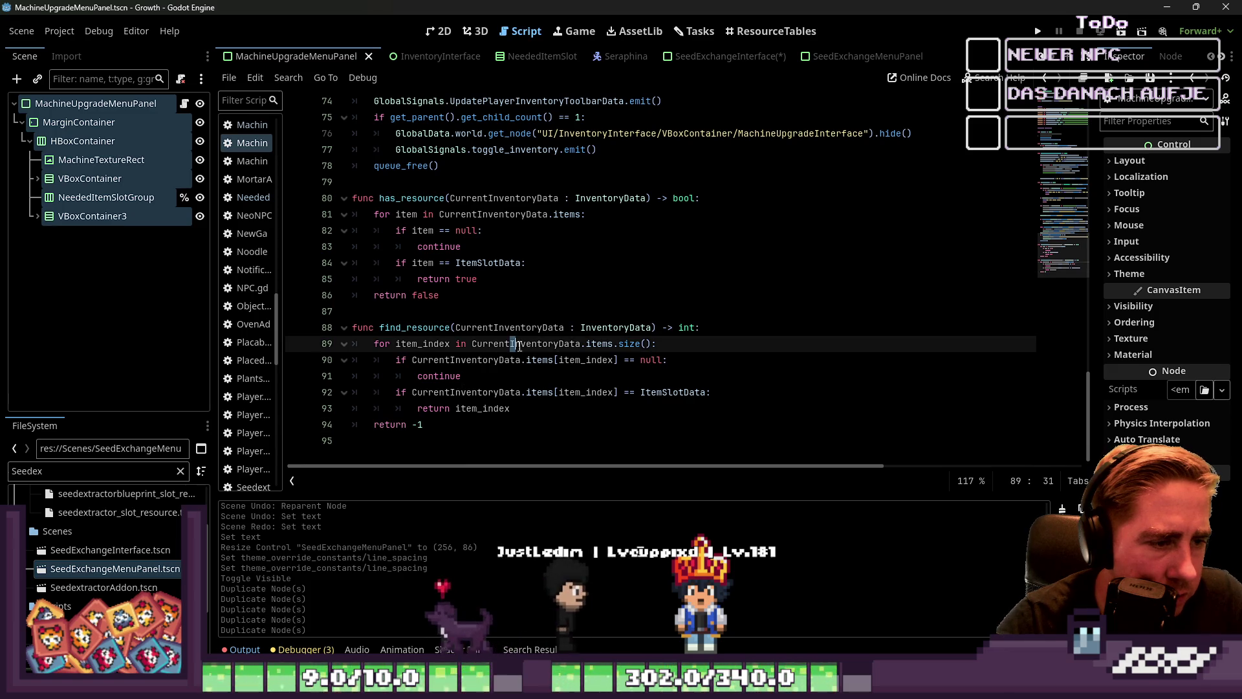
pyautogui.click(623, 344)
pyautogui.click(652, 354)
pyautogui.moveTo(638, 369); pyautogui.dragTo(310, 271)
pyautogui.click(440, 398)
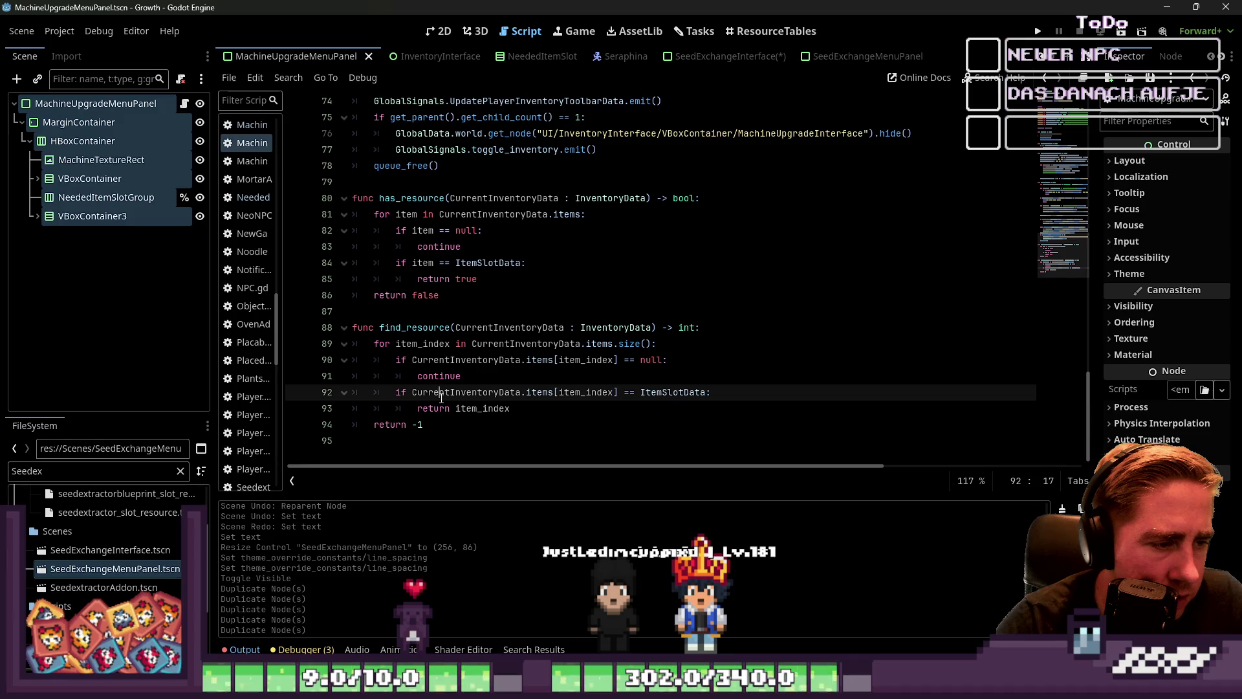
pyautogui.click(587, 376)
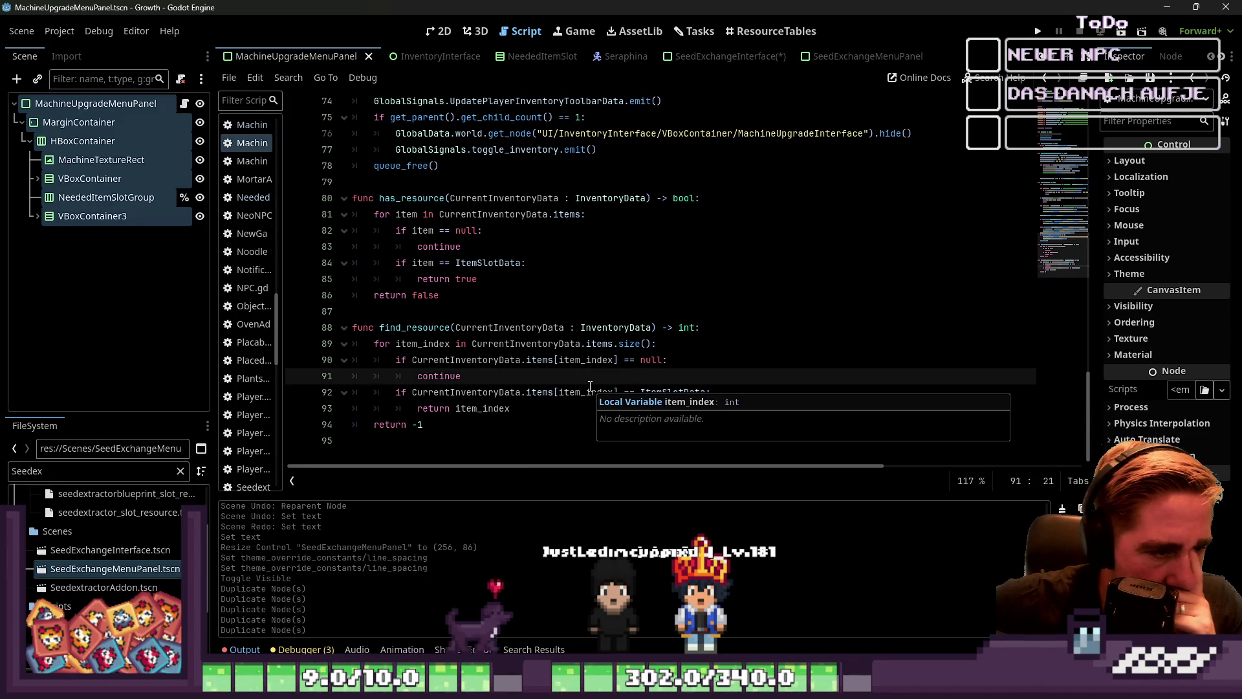
# Select and copy the upgrade_item function code for reuse in the seed exchange panel.
pyautogui.doubleClick(414, 327)
pyautogui.scroll(7, 505, 337)
pyautogui.scroll(-1, 504, 337)
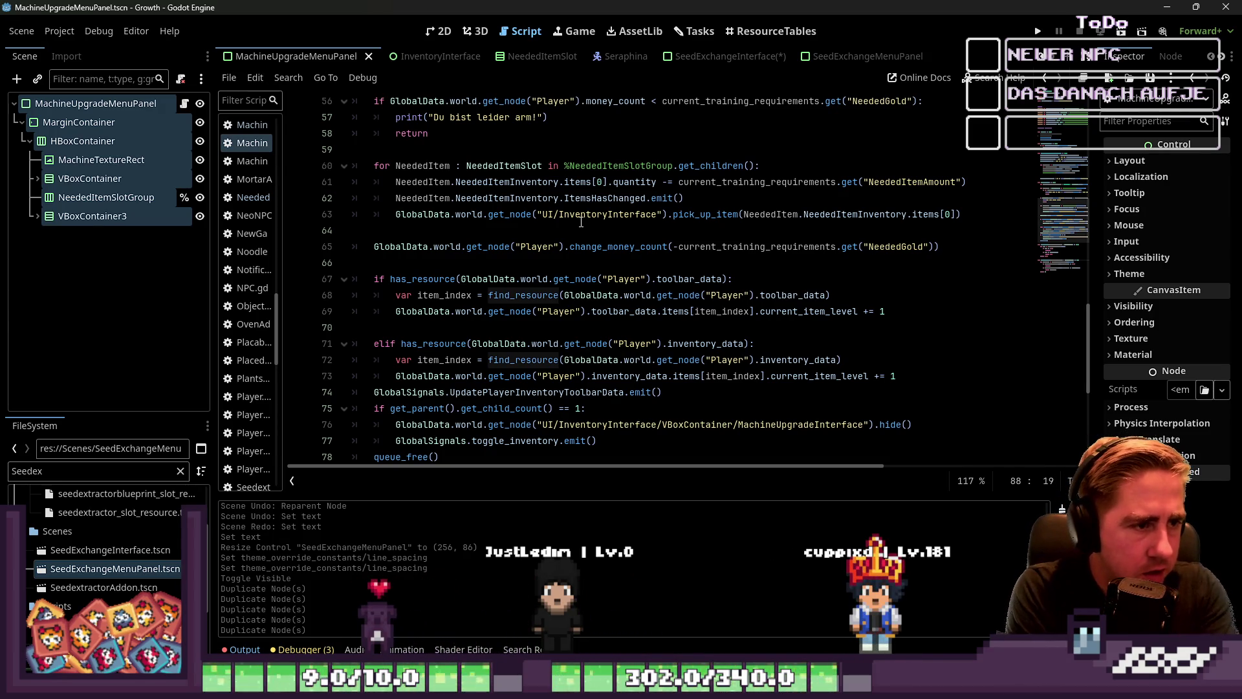
pyautogui.scroll(3, 480, 226)
pyautogui.moveTo(945, 295)
pyautogui.mouseDown()
pyautogui.moveTo(380, 251)
pyautogui.moveTo(326, 171)
pyautogui.moveTo(279, 194)
pyautogui.moveTo(183, 279)
pyautogui.mouseUp()
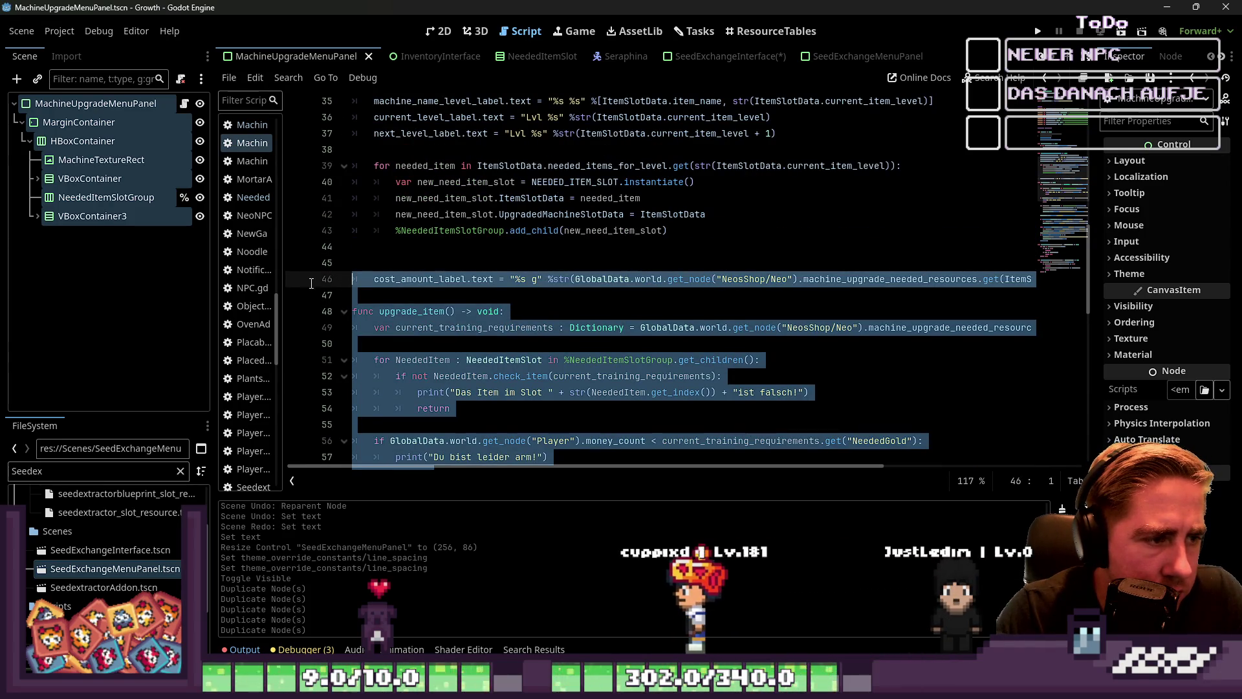
pyautogui.keyDown('shift'); pyautogui.click(379, 291); pyautogui.keyUp('shift')
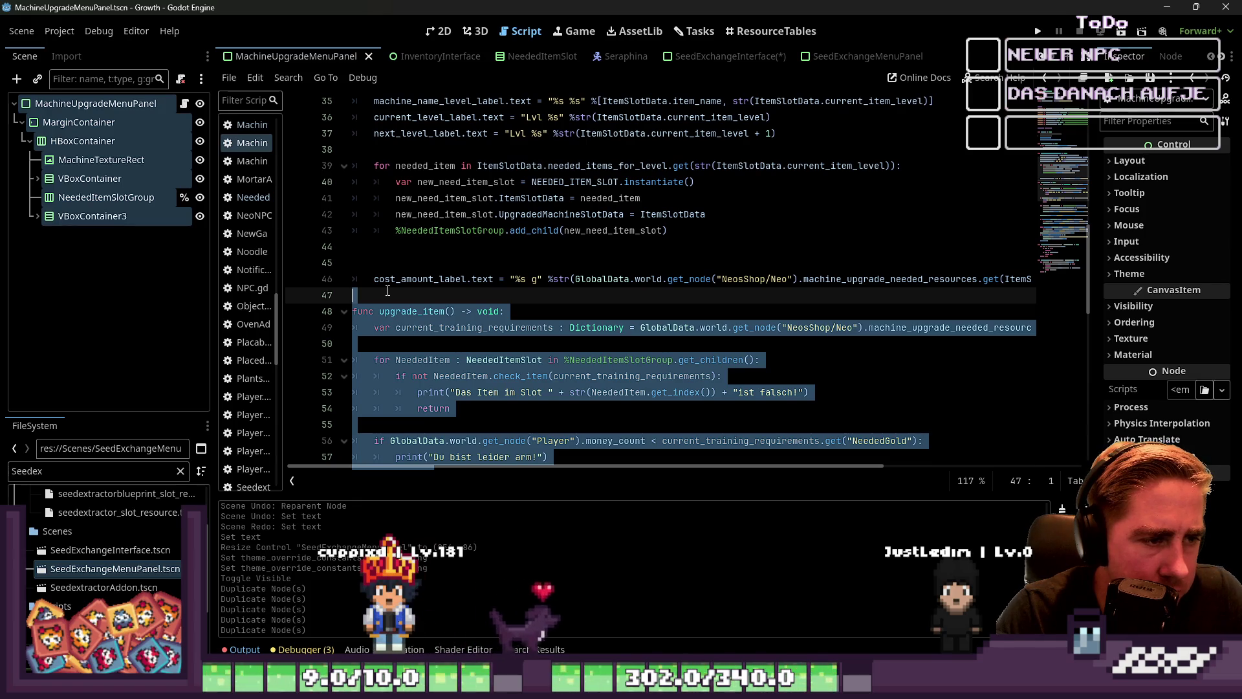
pyautogui.scroll(3, 389, 295)
pyautogui.moveTo(389, 295)
pyautogui.mouseDown()
pyautogui.moveTo(381, 304)
pyautogui.moveTo(337, 181)
pyautogui.moveTo(332, 318)
pyautogui.mouseUp()
pyautogui.hotkey('ctrl', 'c')
pyautogui.scroll(-3, 337, 285)
pyautogui.click(867, 56)
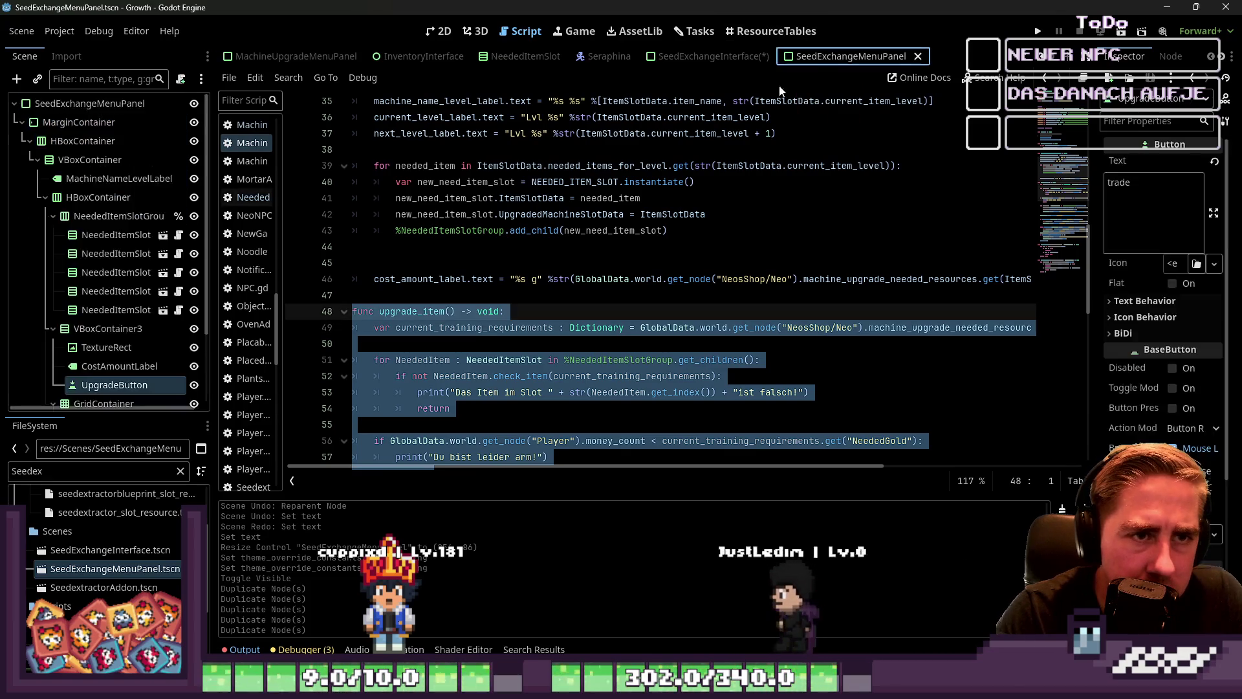
# Create SeedExchangeMenuPanel.gd in Scripts on the panel root, keeping GDScript and the default path.
pyautogui.click(130, 104)
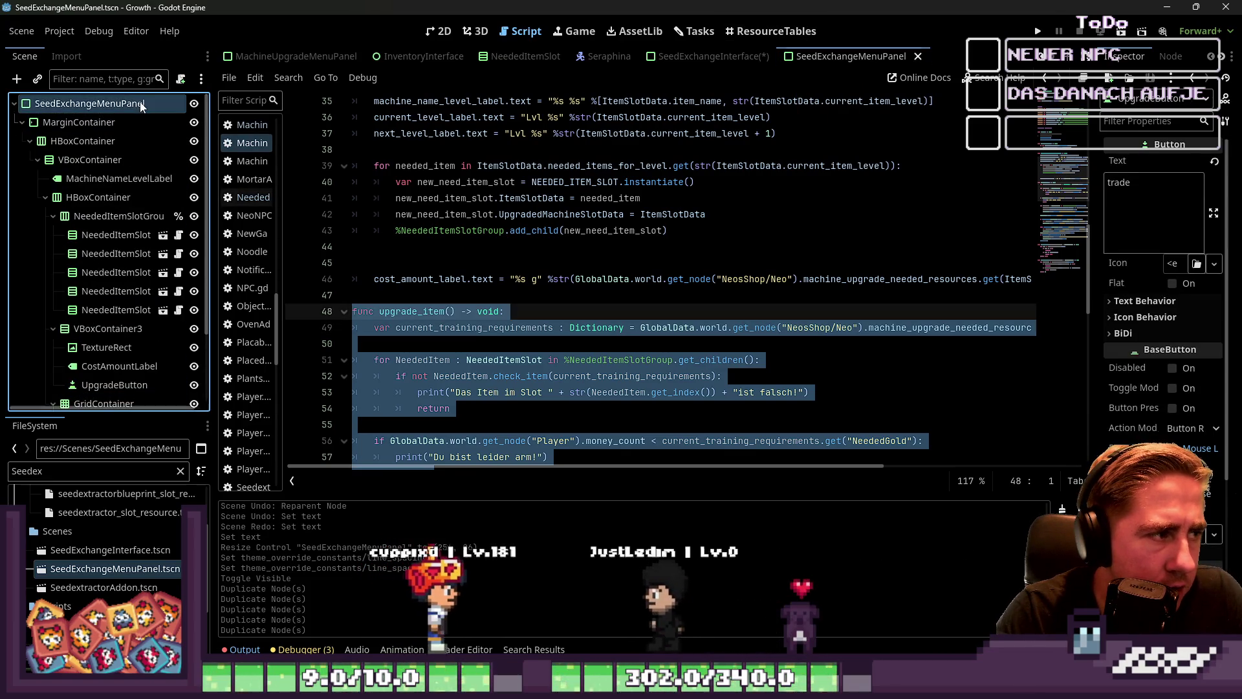
pyautogui.click(180, 78)
pyautogui.press('Left')
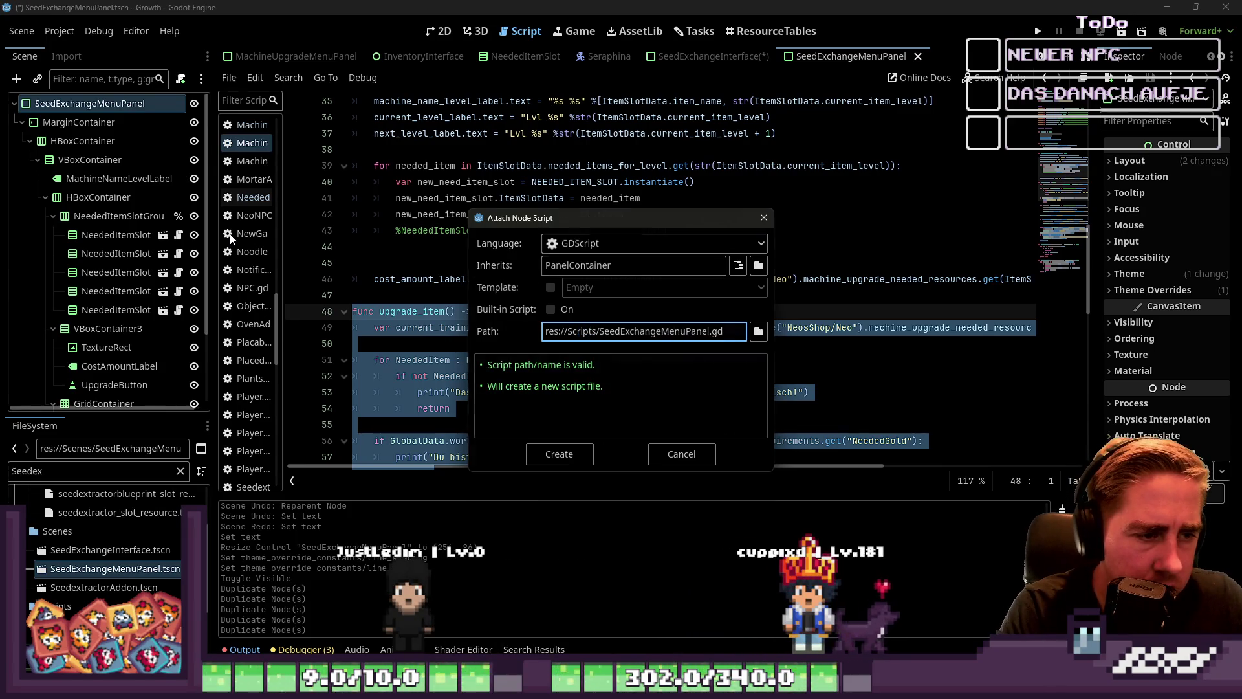
pyautogui.press('Return')
pyautogui.click(628, 196)
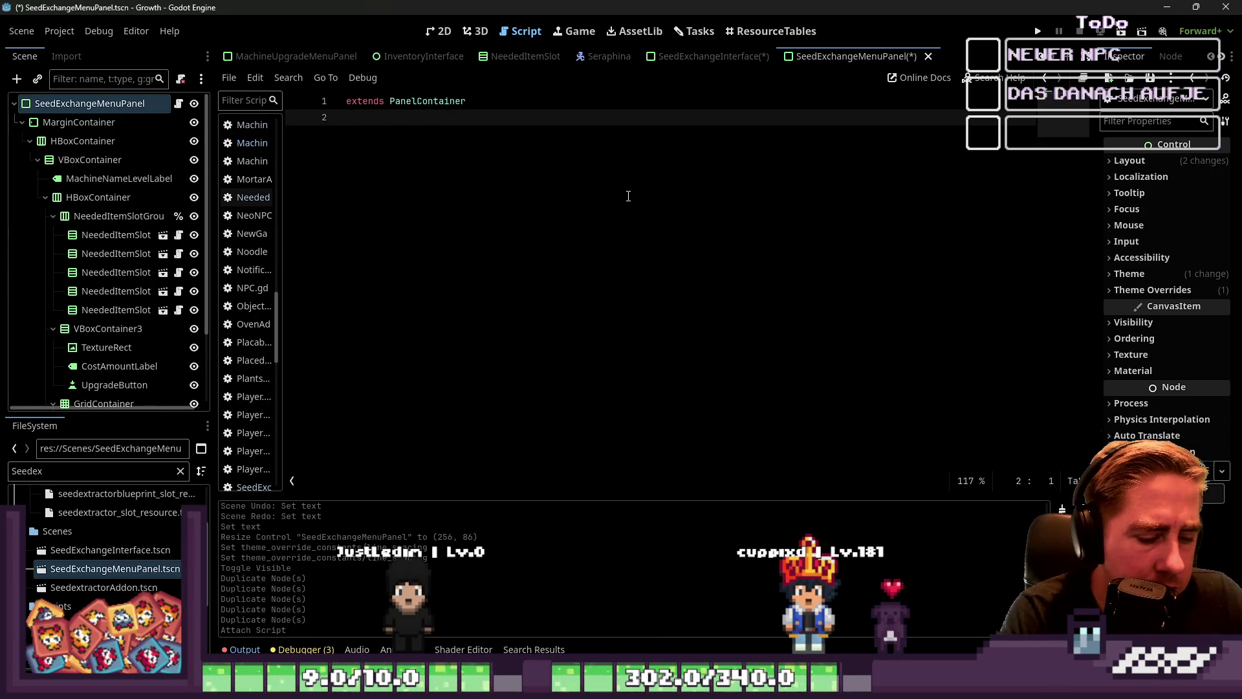
# Add class_name SeedExchangeMenuPanel, paste the upgrade_item function, and save the script.
pyautogui.write('class_na')
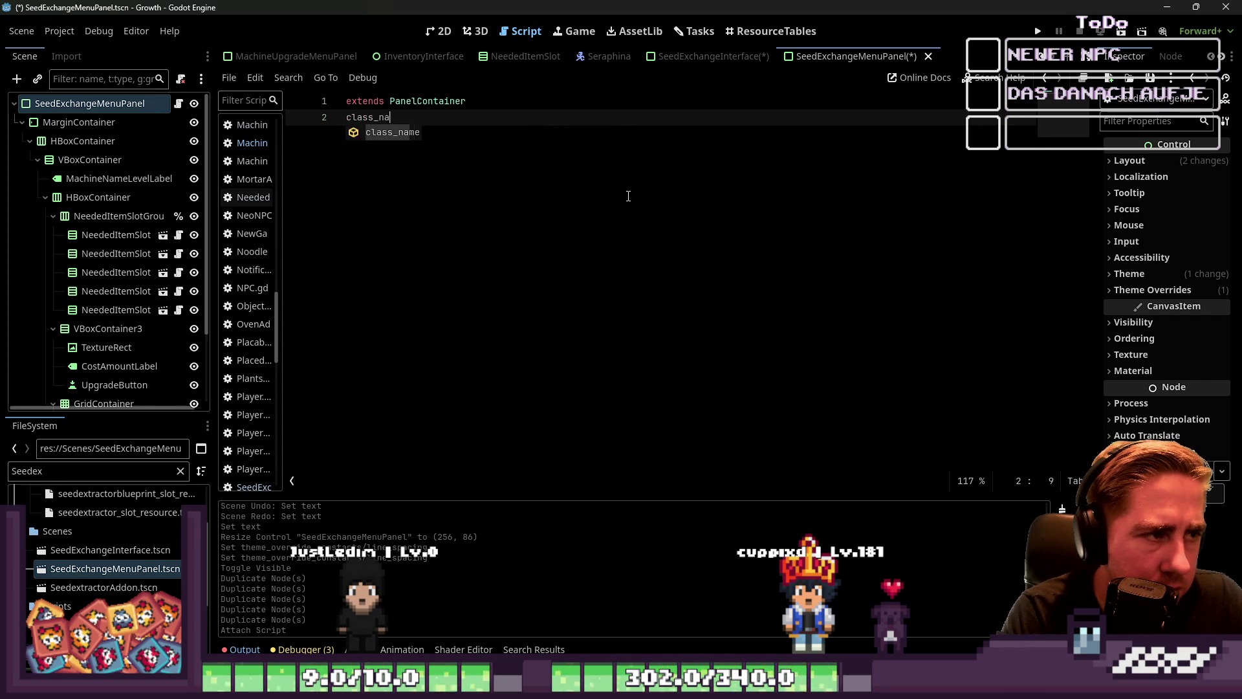
pyautogui.press('Return')
pyautogui.press('Return')
pyautogui.press('Return')
pyautogui.hotkey('ctrl', 'v')
pyautogui.press('Up')
pyautogui.press('Up')
pyautogui.press('Up')
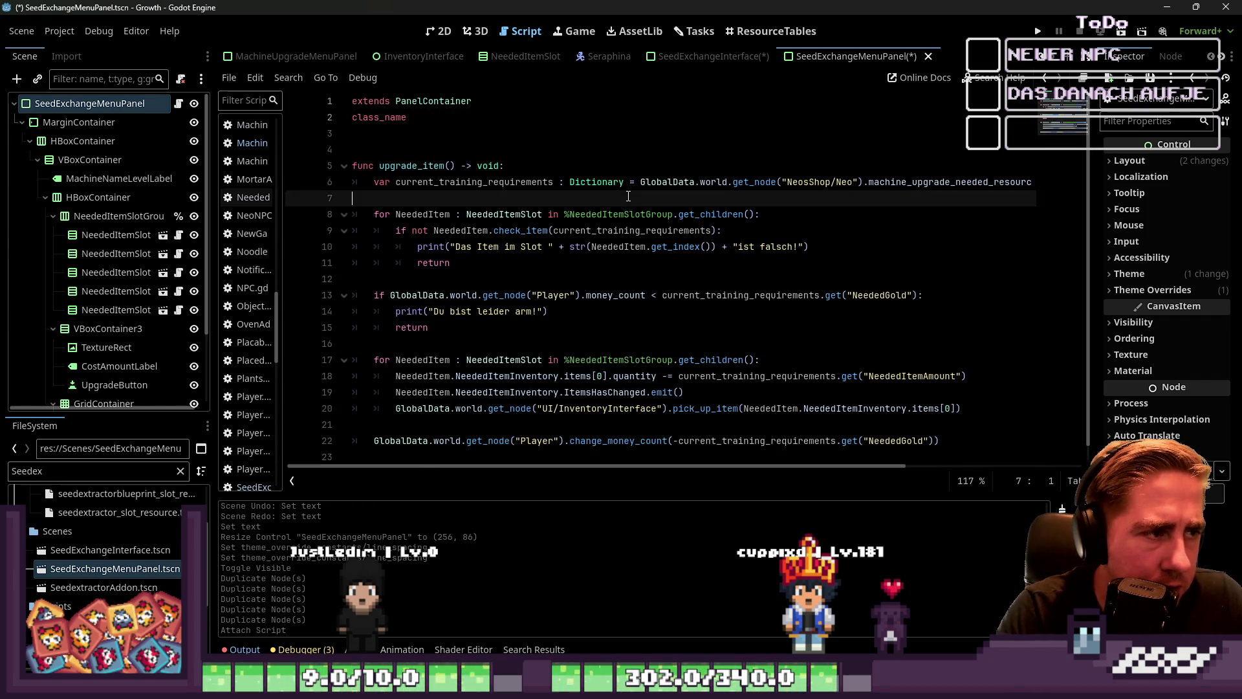
pyautogui.press('Up')
pyautogui.press('Up')
pyautogui.press('Up')
pyautogui.press('End')
pyautogui.write('See')
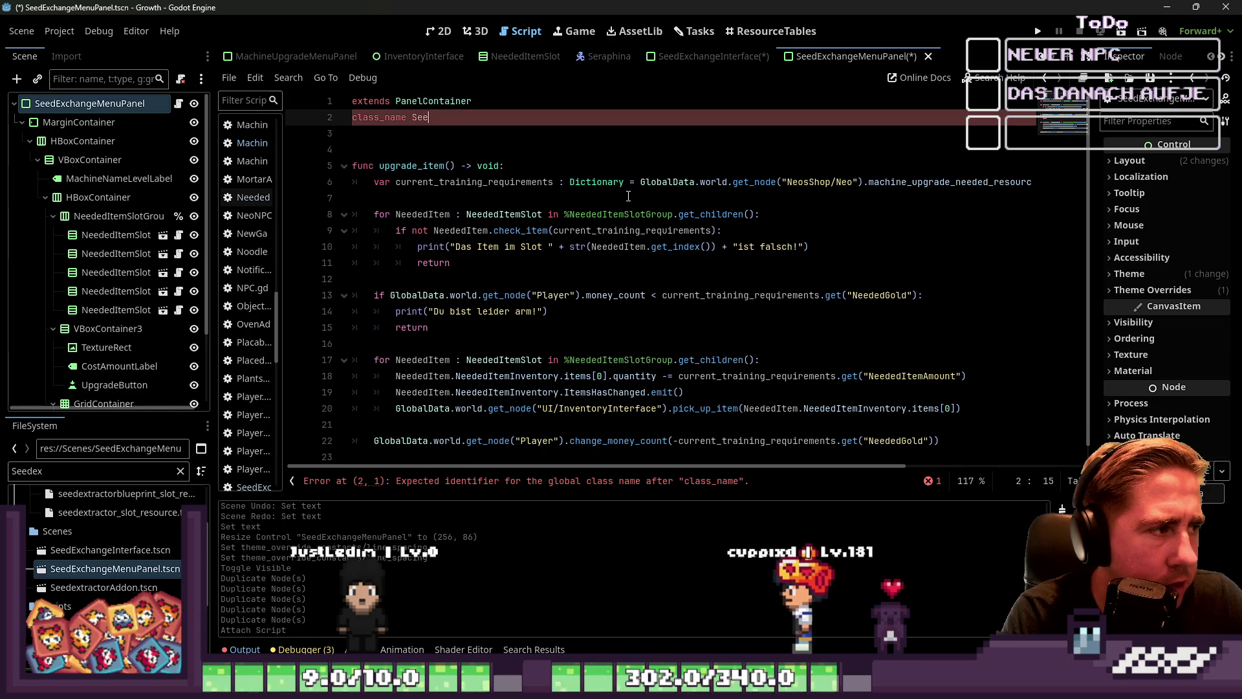
pyautogui.write('dEx')
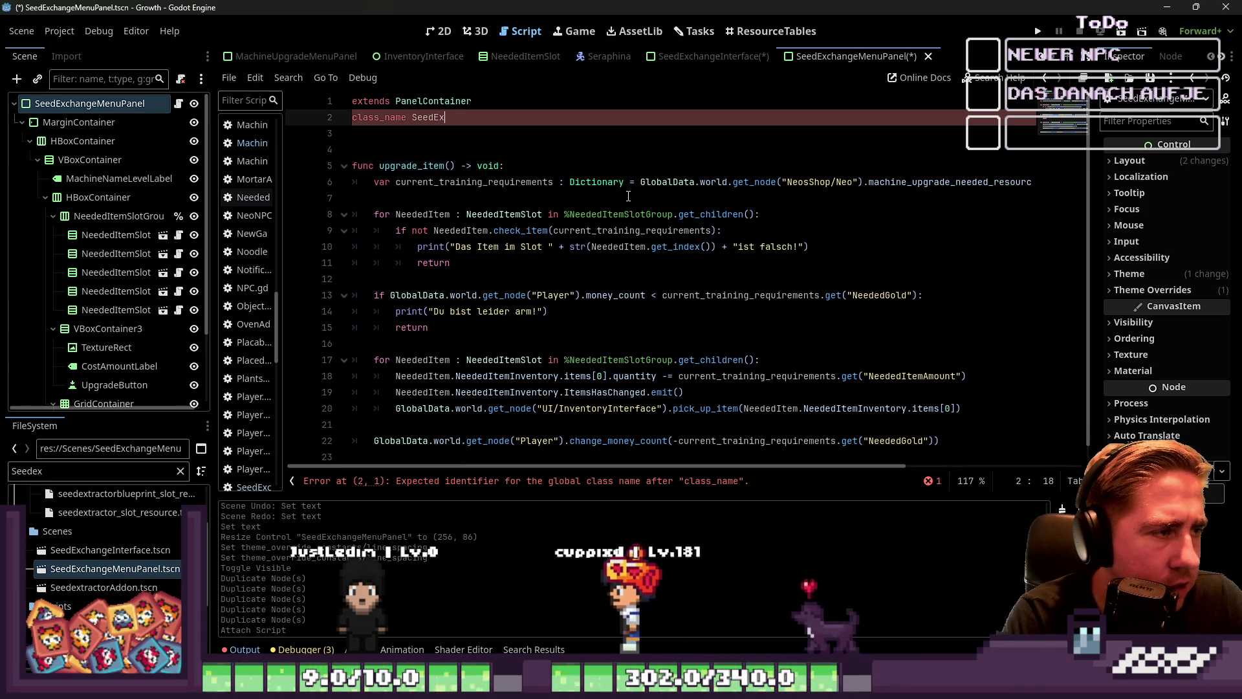
pyautogui.write('changeMenP')
pyautogui.write('uPanel')
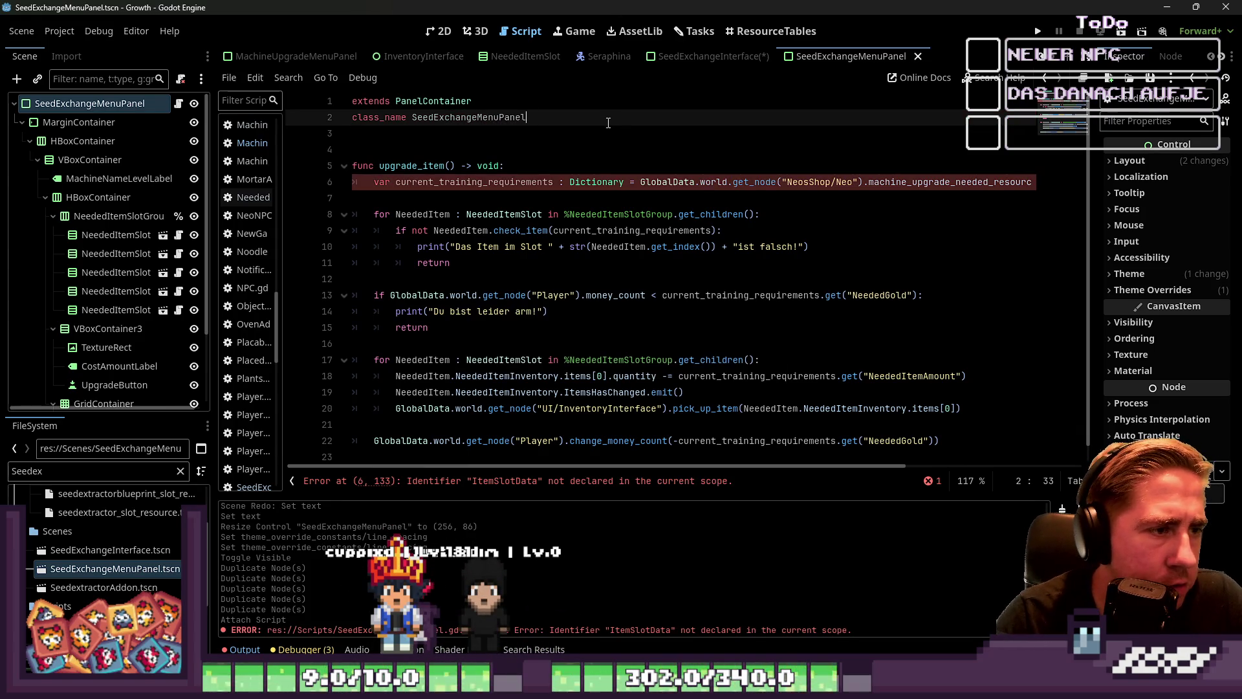
pyautogui.hotkey('ctrl', 's')
# Review pasted line 6's NeosShop/Neo node path and undeclared ItemSlotData, then reopen MachineUpgradeMenuPanel.gd.
pyautogui.doubleClick(482, 183)
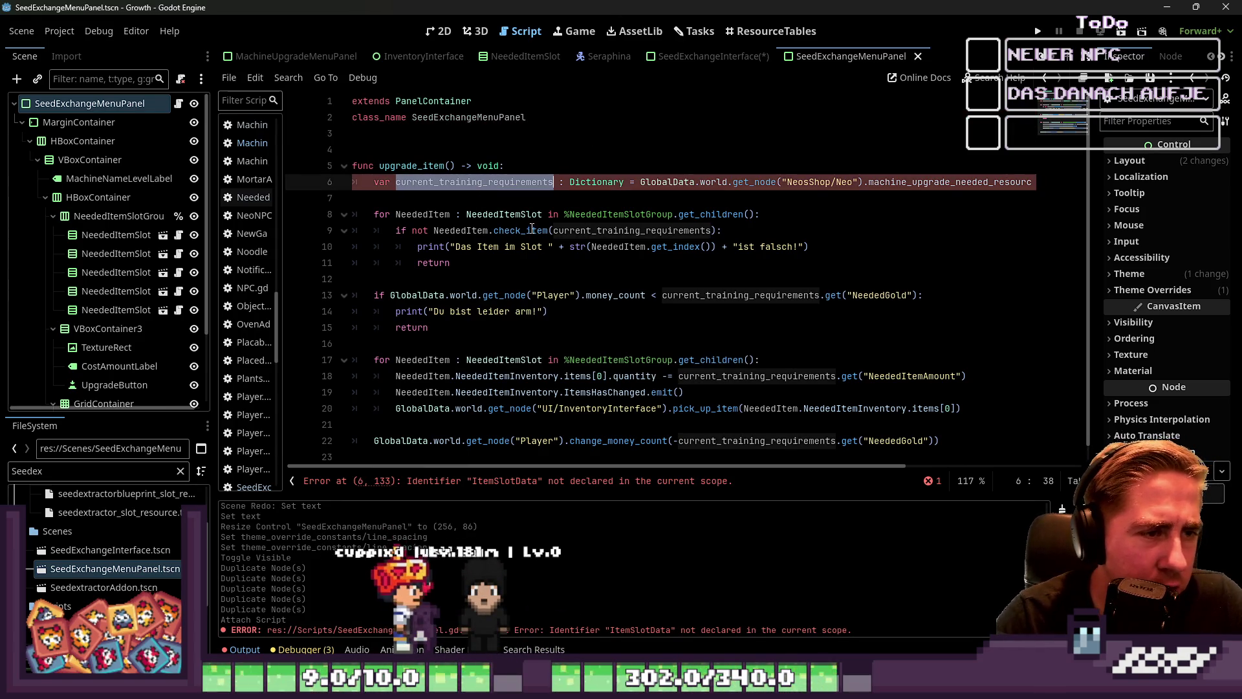
pyautogui.click(753, 182)
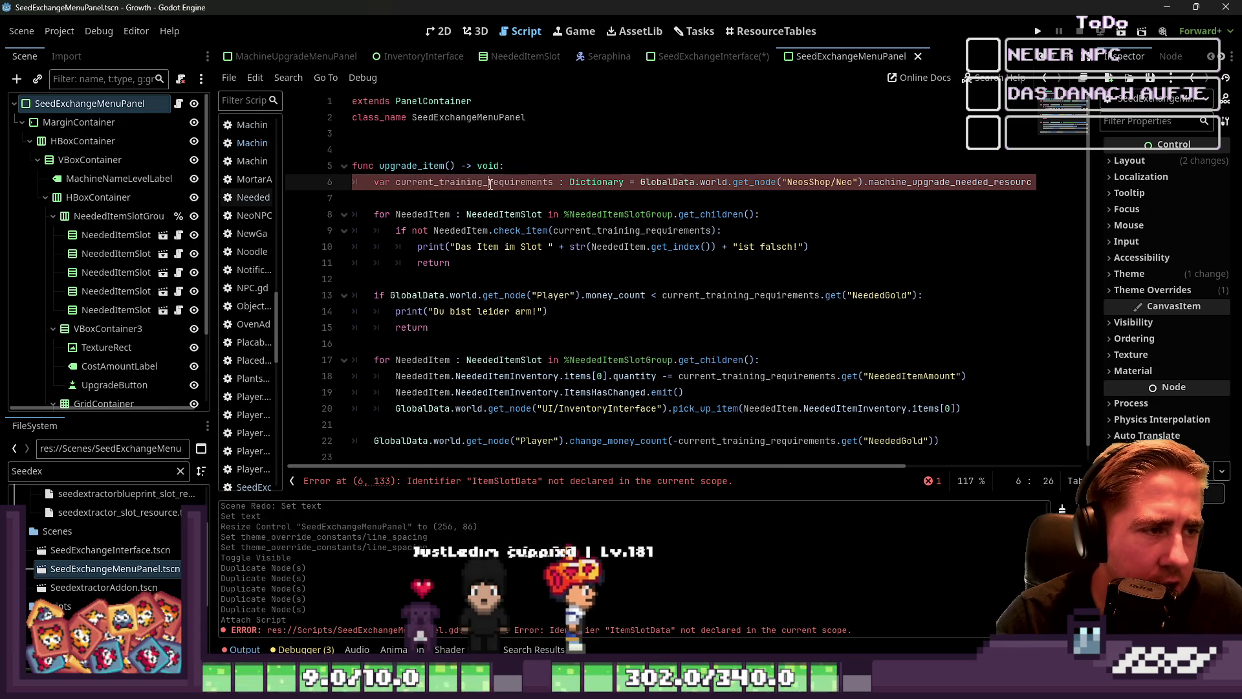
pyautogui.moveTo(846, 182); pyautogui.dragTo(872, 183)
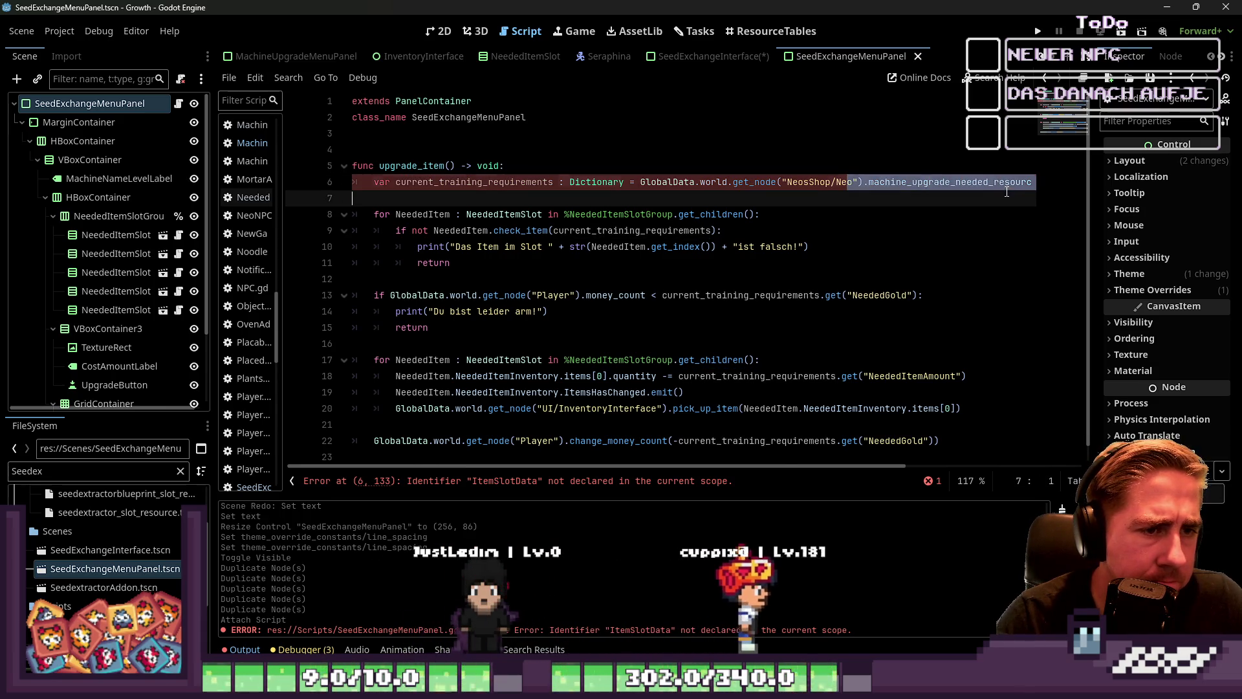
pyautogui.click(957, 168)
pyautogui.hscroll(3, 963, 170)
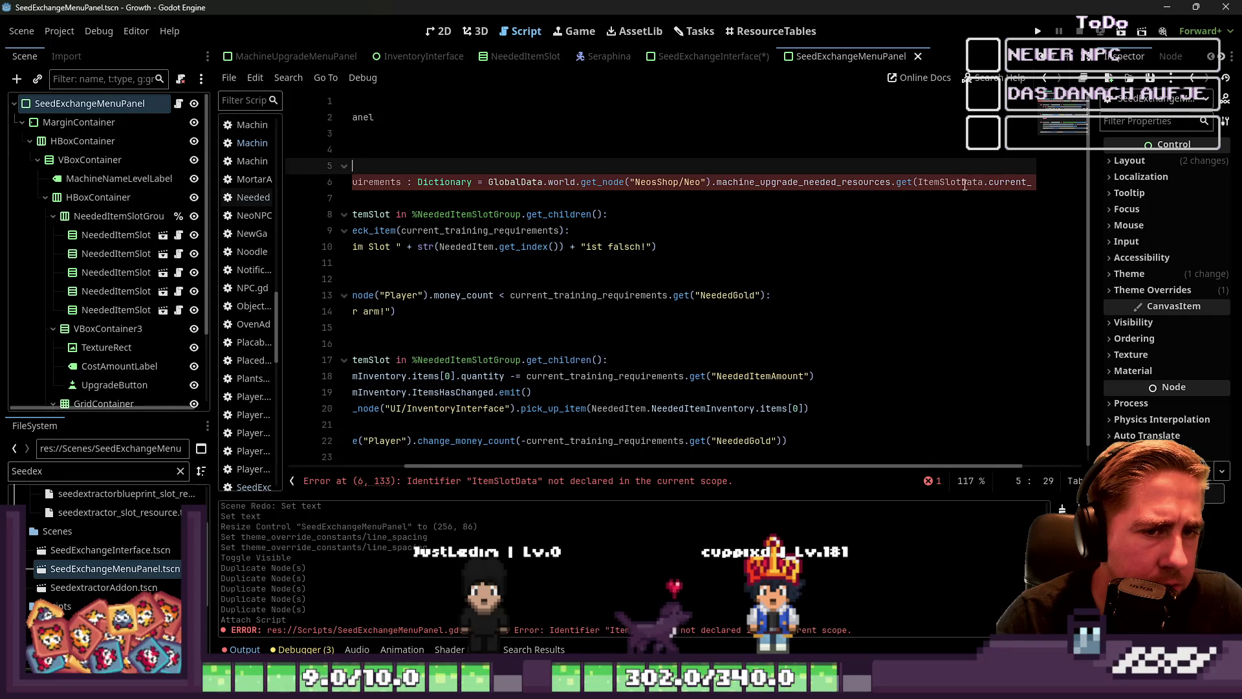
pyautogui.moveTo(1000, 182); pyautogui.dragTo(1071, 187)
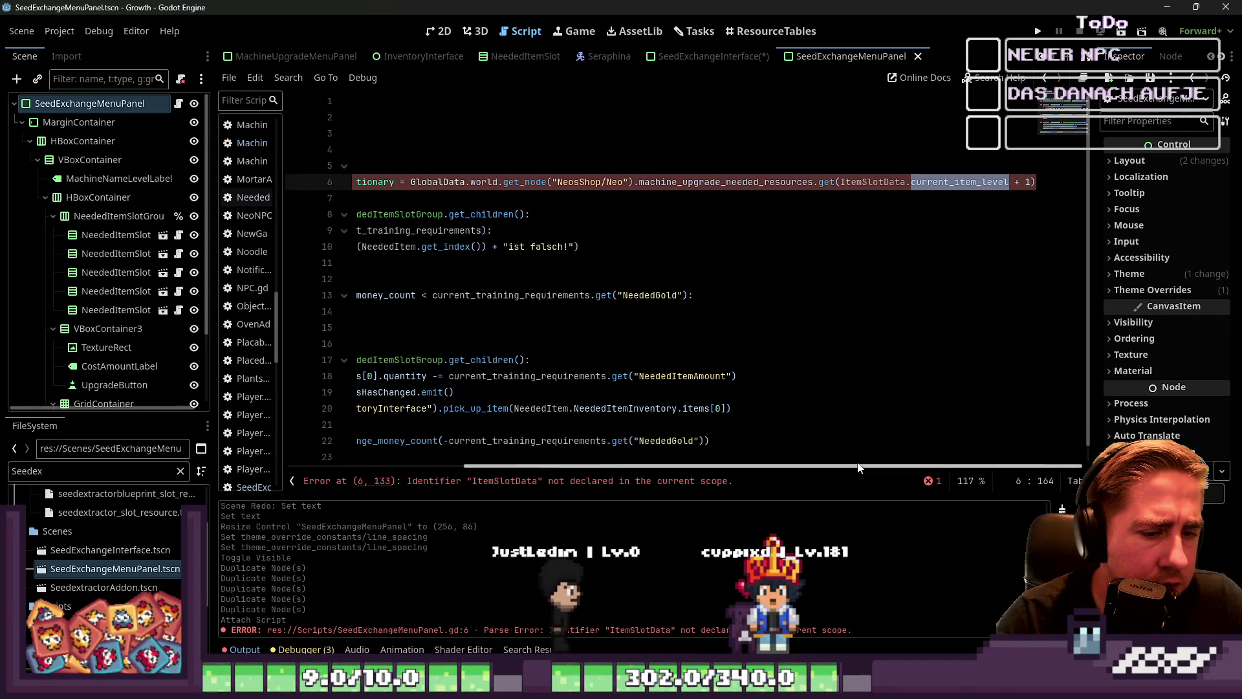
pyautogui.hscroll(-1, 836, 400)
pyautogui.doubleClick(891, 182)
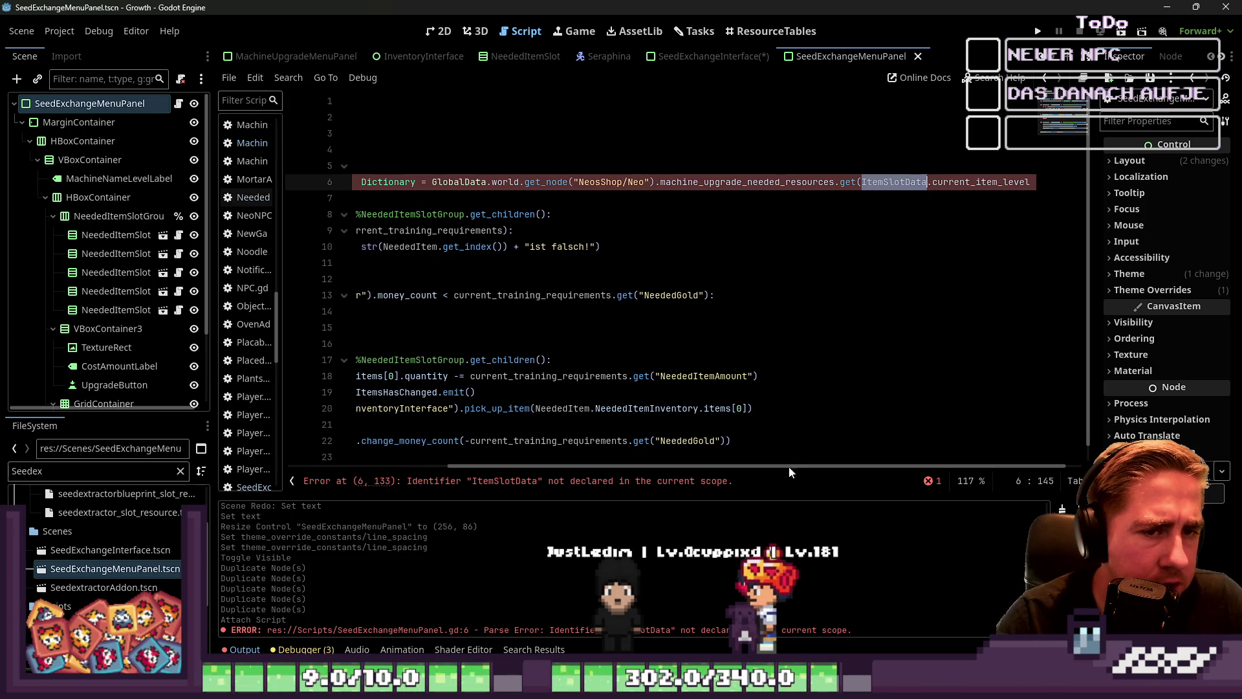
pyautogui.moveTo(771, 466); pyautogui.dragTo(431, 498)
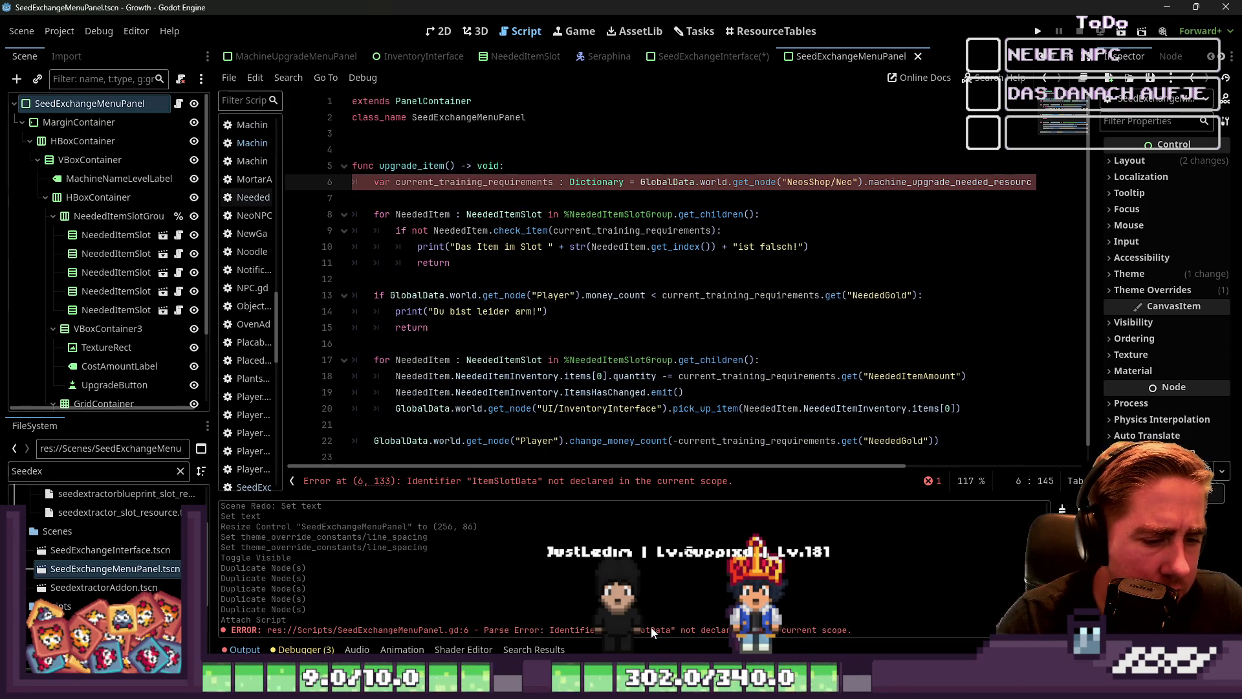
pyautogui.click(471, 143)
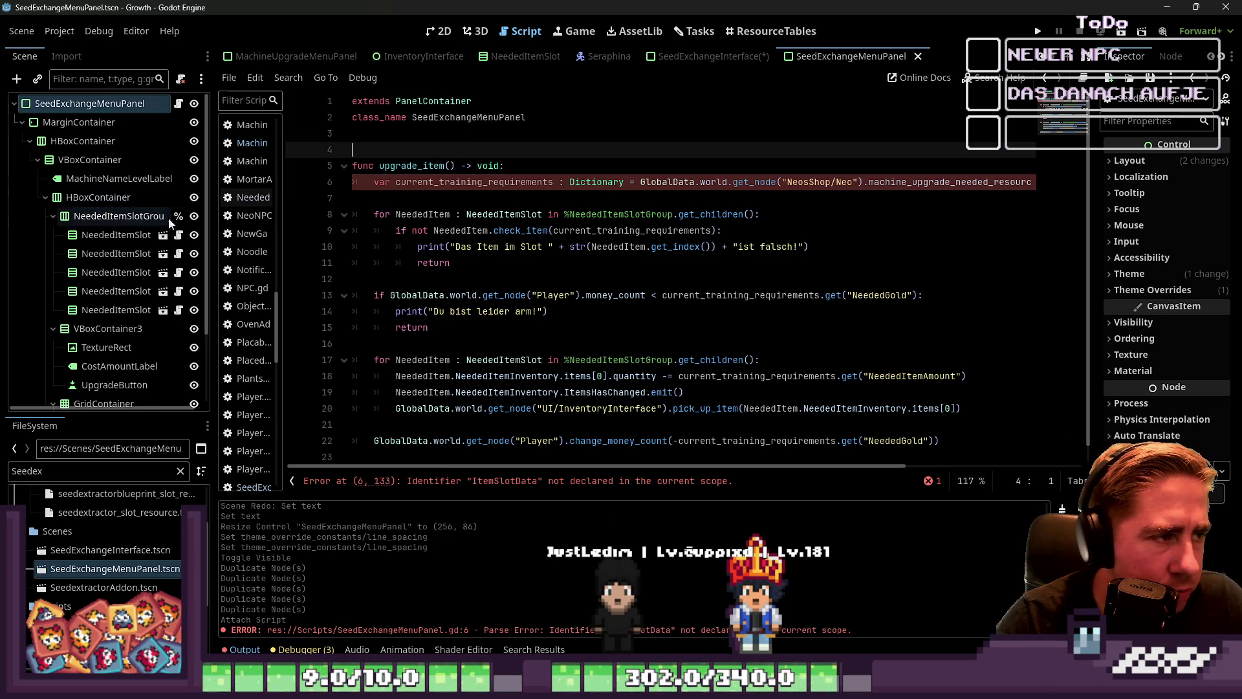
pyautogui.moveTo(284, 199); pyautogui.dragTo(389, 198)
pyautogui.click(304, 143)
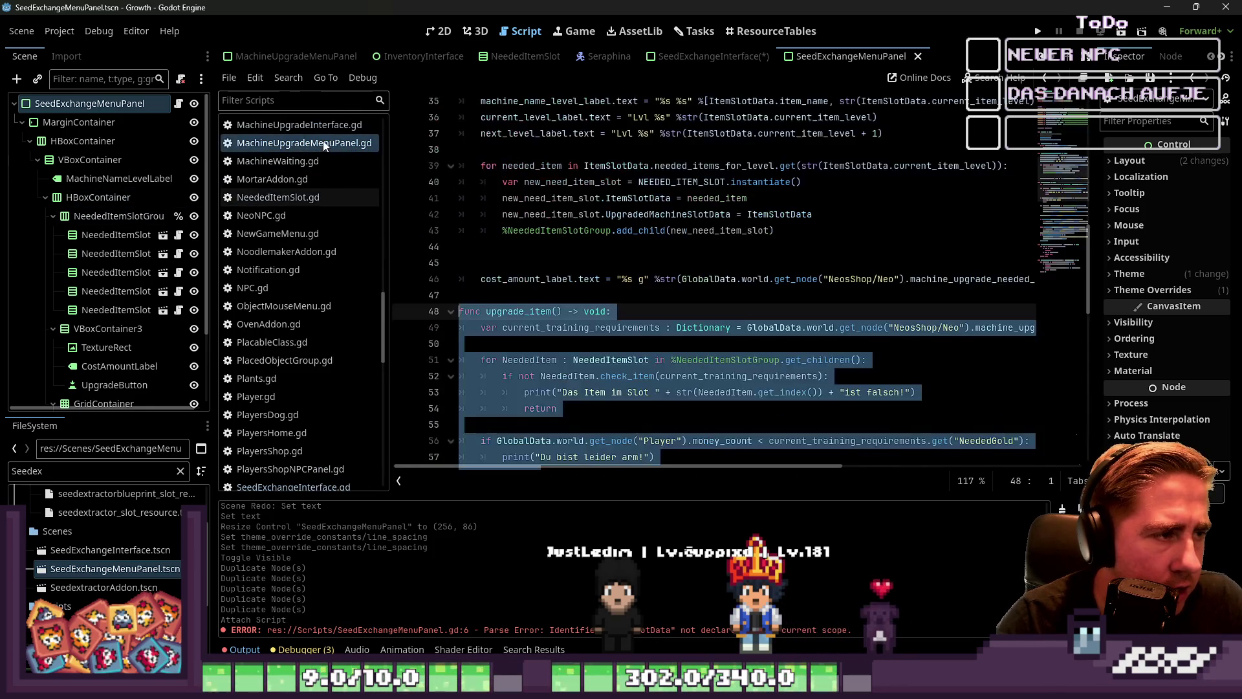
# Glance at MachineUpgradeInterface.gd, then return to SeedExchangeMenuPanel.gd with the caret on line 7.
pyautogui.scroll(10, 625, 242)
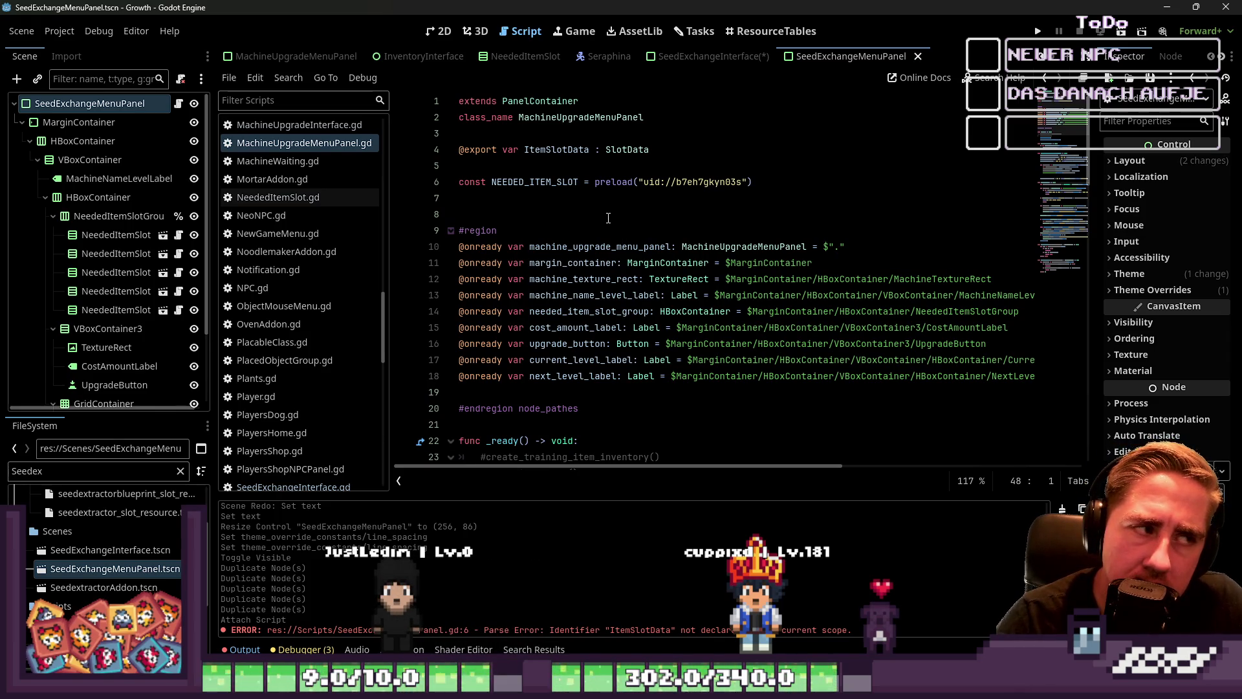
pyautogui.click(316, 125)
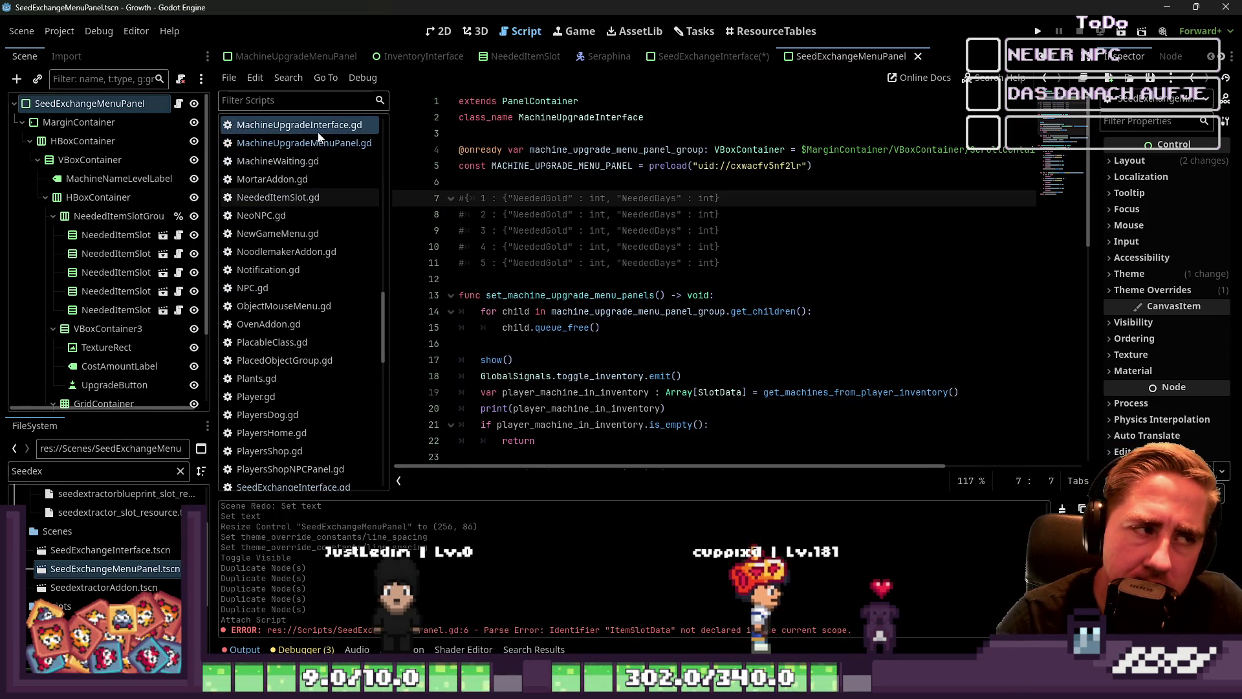
pyautogui.scroll(-3, 305, 389)
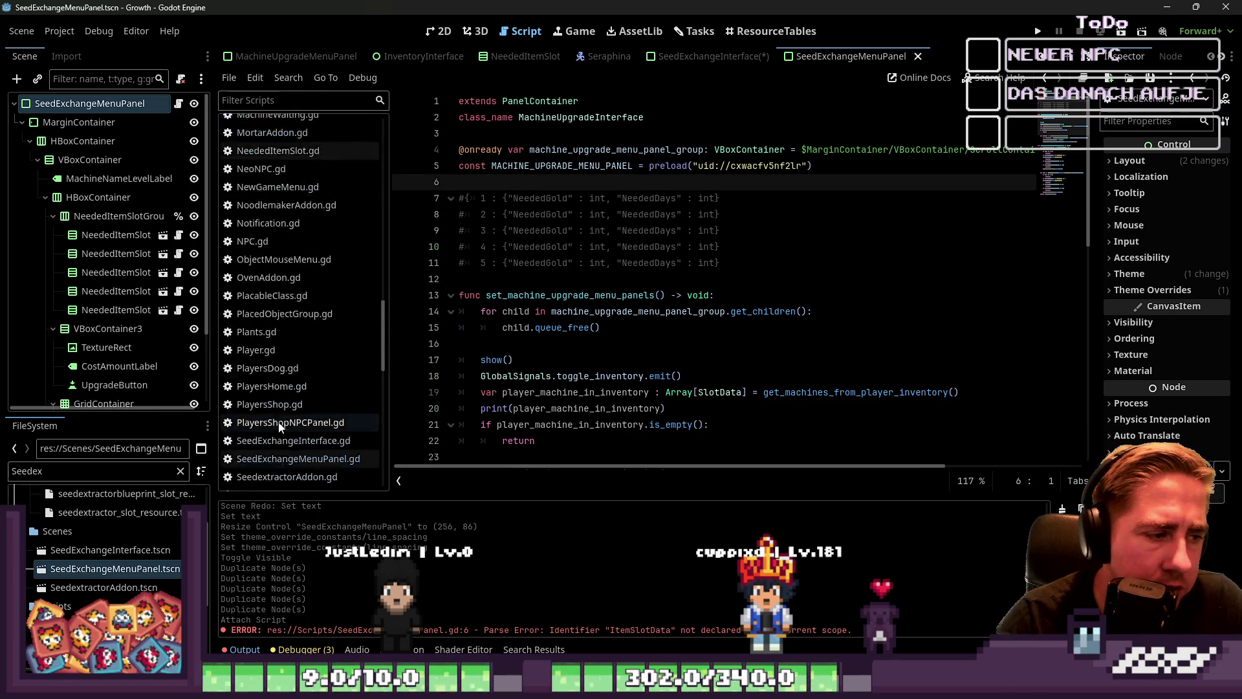
pyautogui.click(299, 413)
pyautogui.click(662, 204)
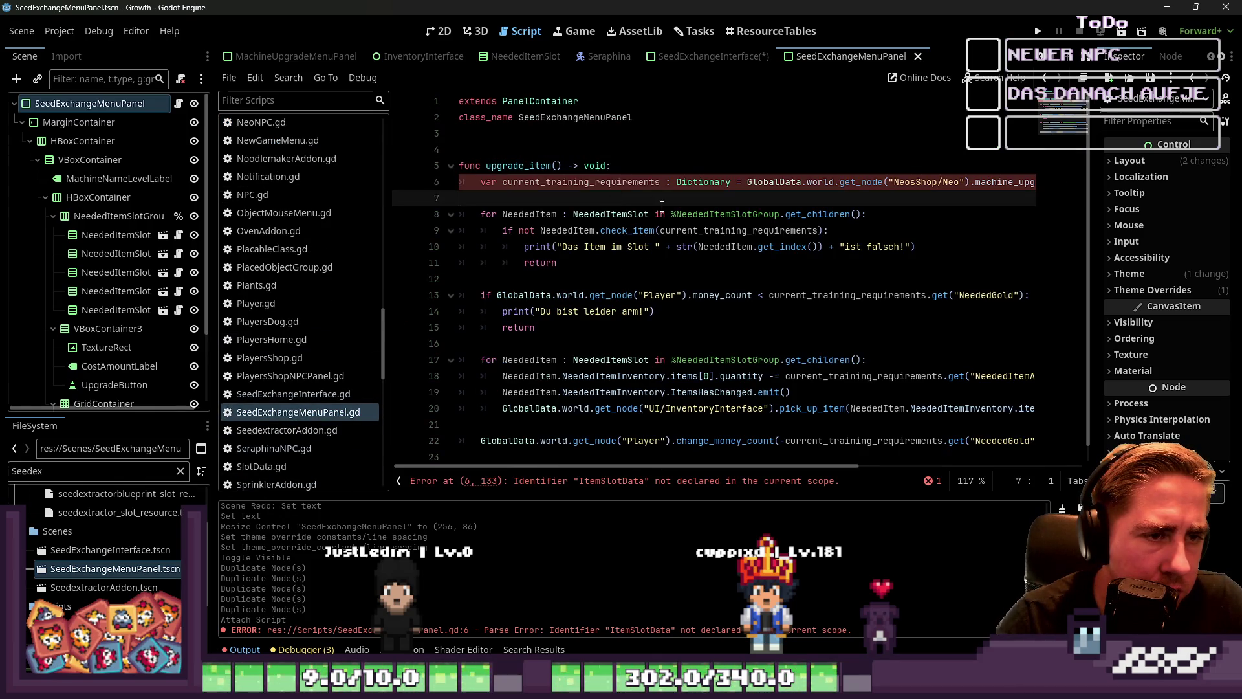
# Change line 6's node path from NeosShop/Neo to SeraphinasShop/Seraphina.
pyautogui.press('Up')
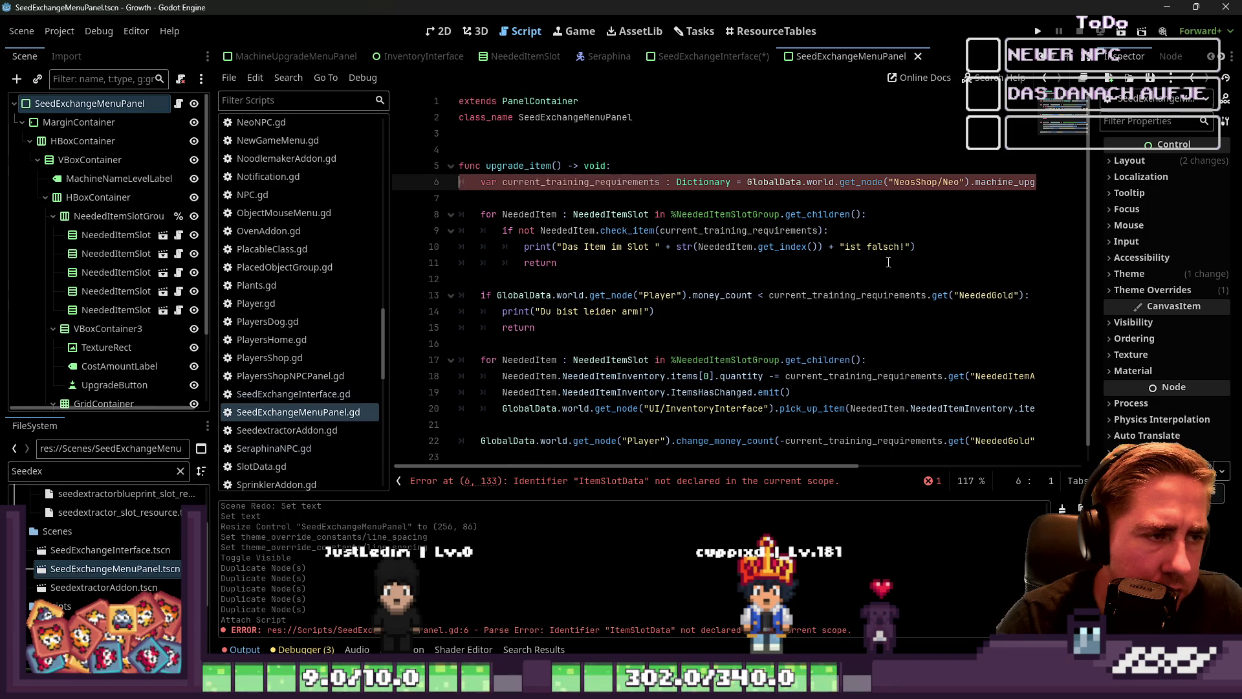
pyautogui.hotkey('shift', 'Down')
pyautogui.hotkey('ctrl', 'k')
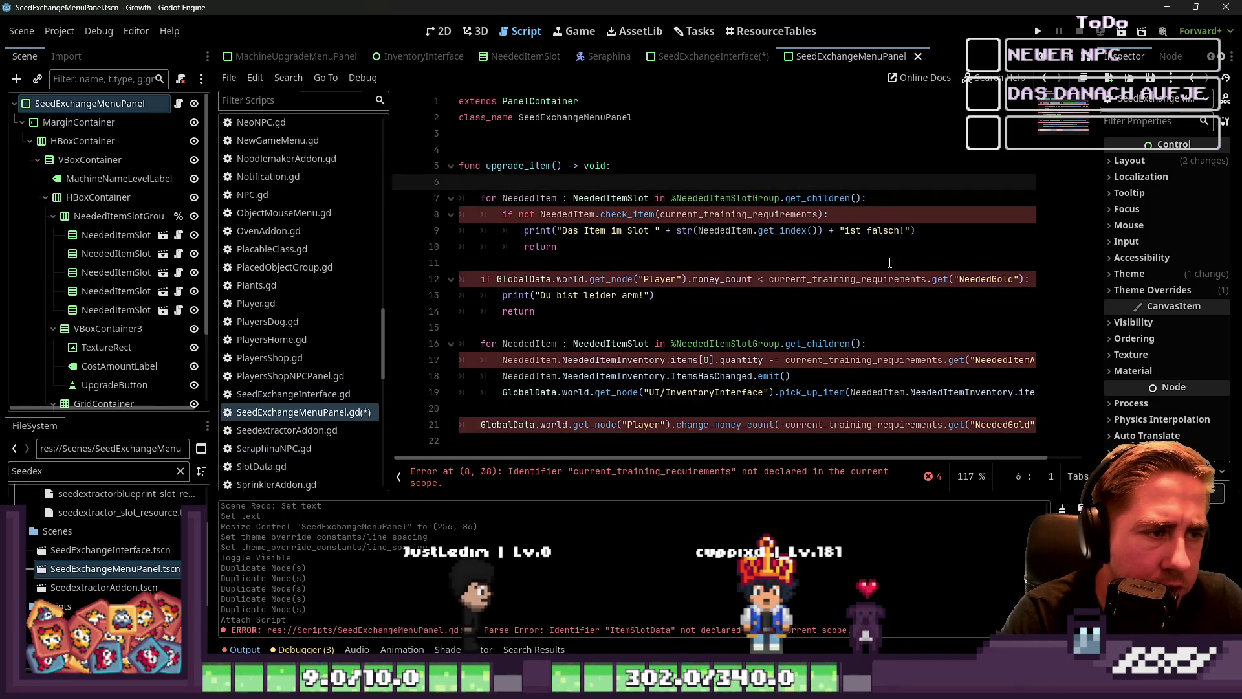
pyautogui.hotkey('ctrl', 'k')
pyautogui.hotkey('ctrl', 'z')
pyautogui.press('End')
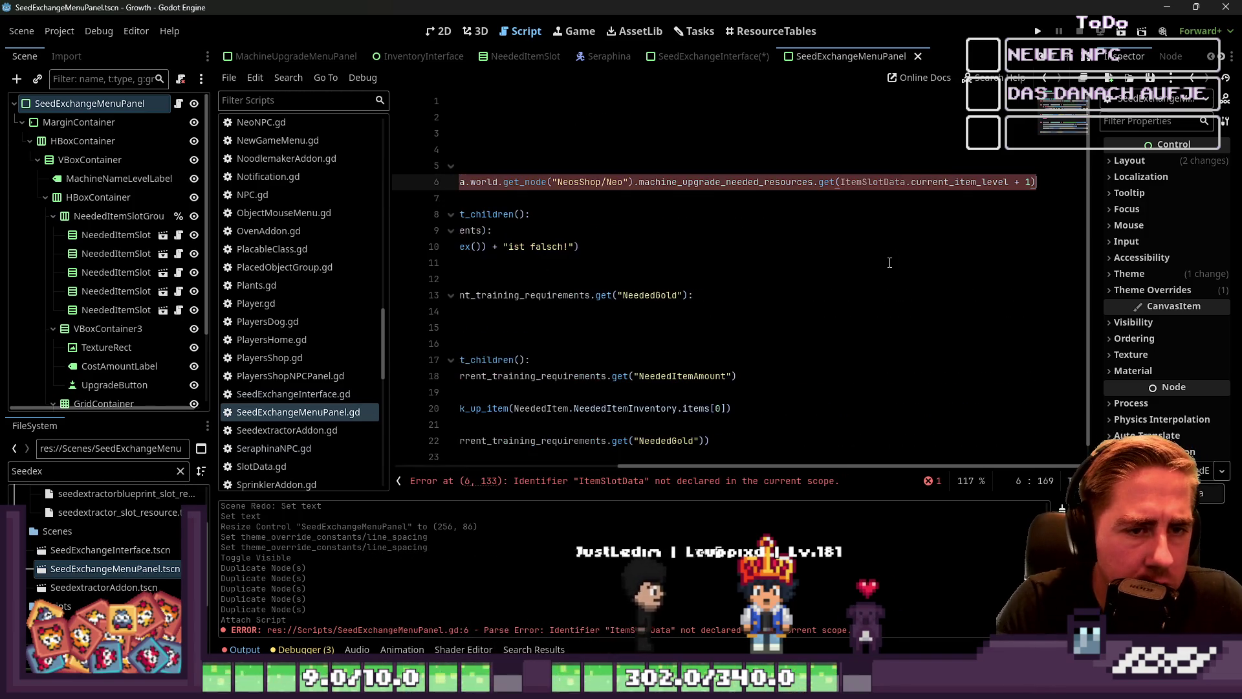
pyautogui.hotkey('ctrl', 'Left')
pyautogui.hotkey('ctrl', 'Left')
pyautogui.hotkey('ctrl', 'Left')
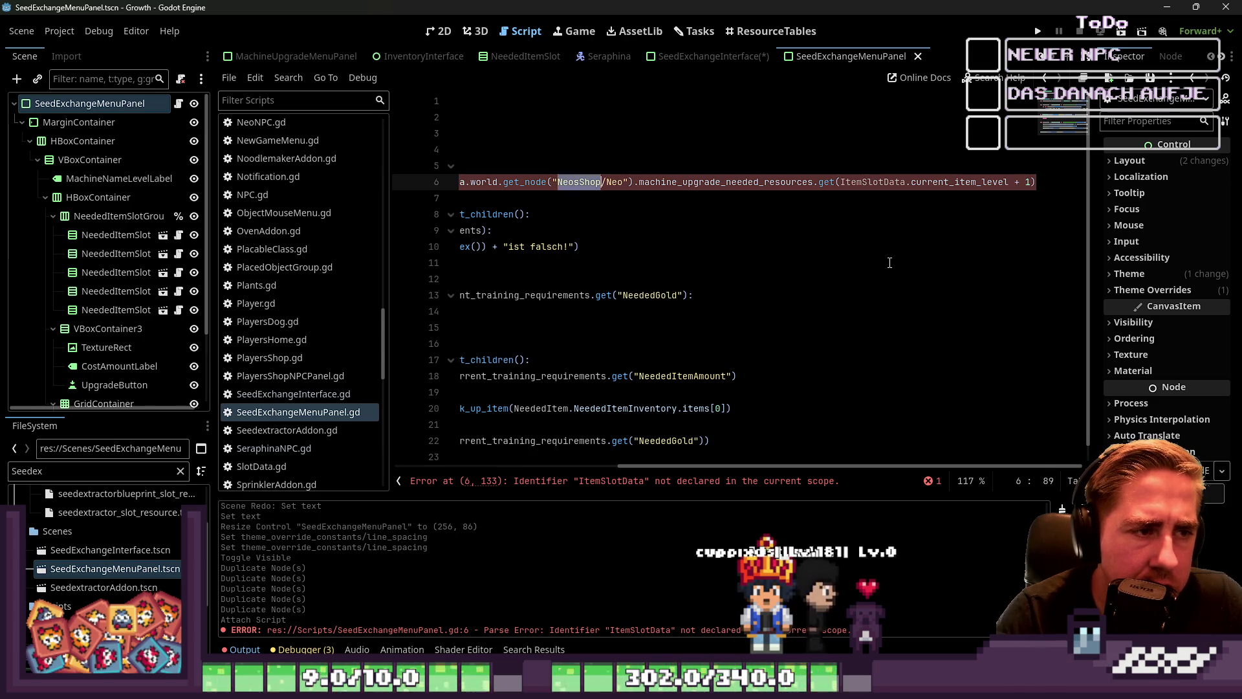
pyautogui.hotkey('ctrl', 'shift', 'Right')
pyautogui.write('Seraph')
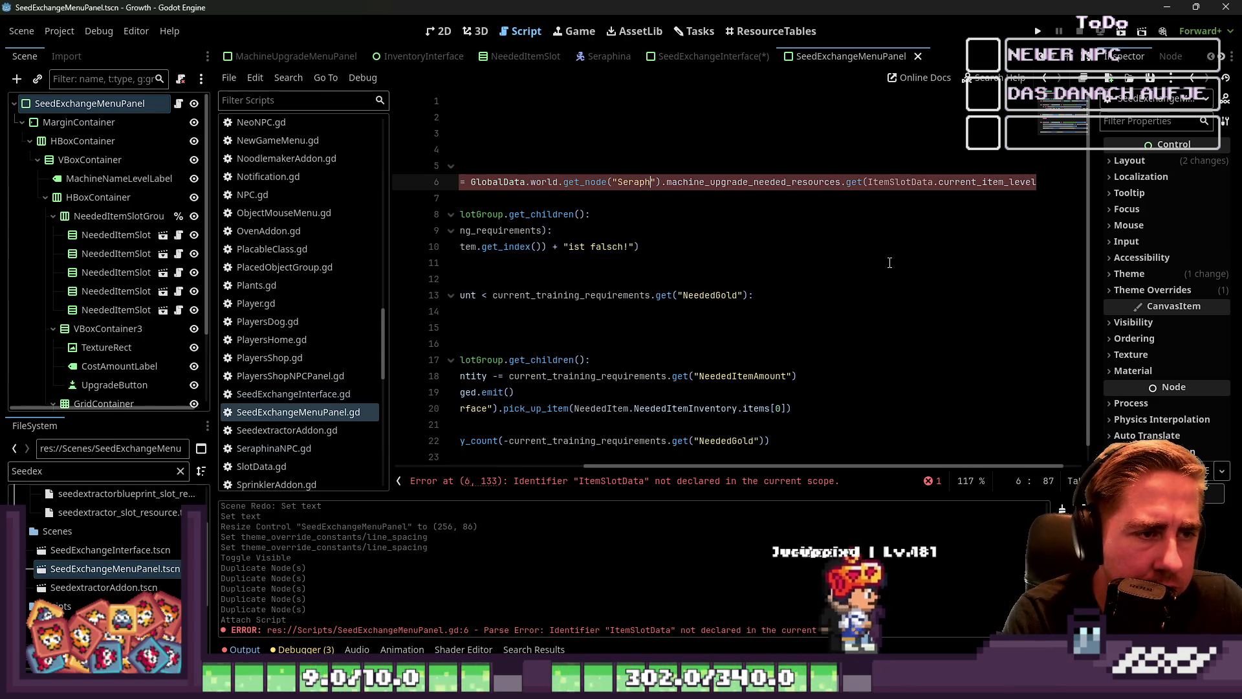
pyautogui.write('inasShop/Seraphina')
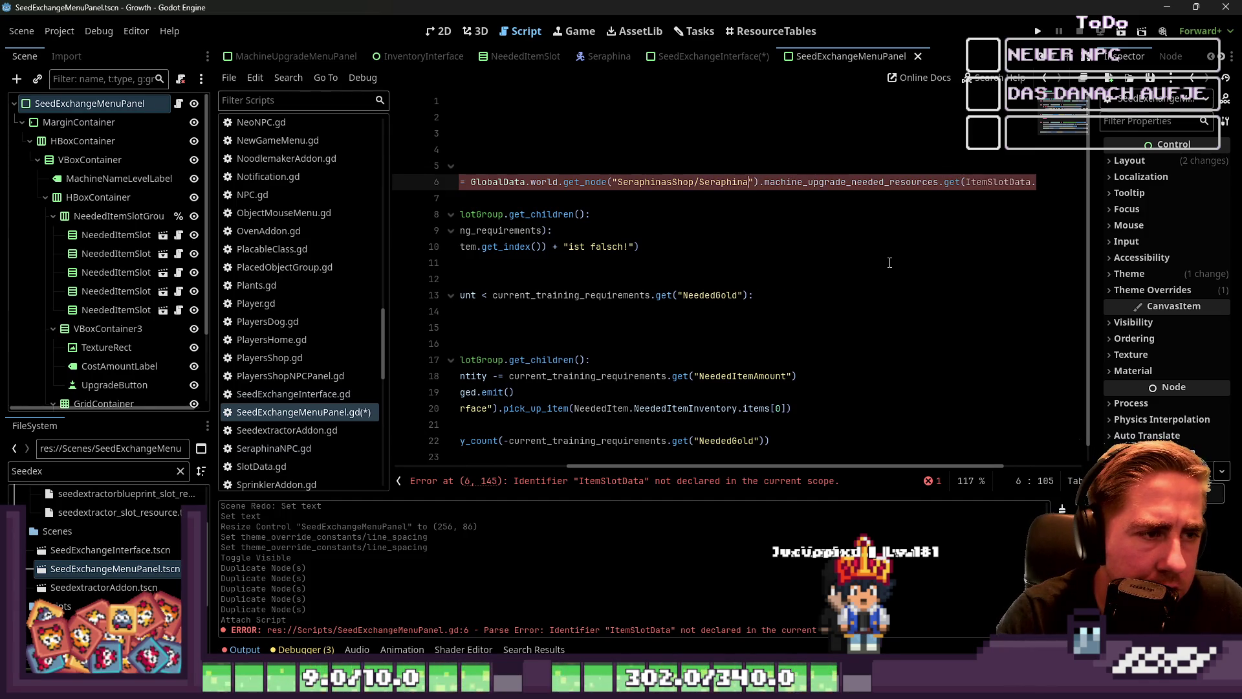
pyautogui.hotkey('ctrl', 'z')
pyautogui.hotkey('ctrl', 'z')
pyautogui.hotkey('ctrl', 'z')
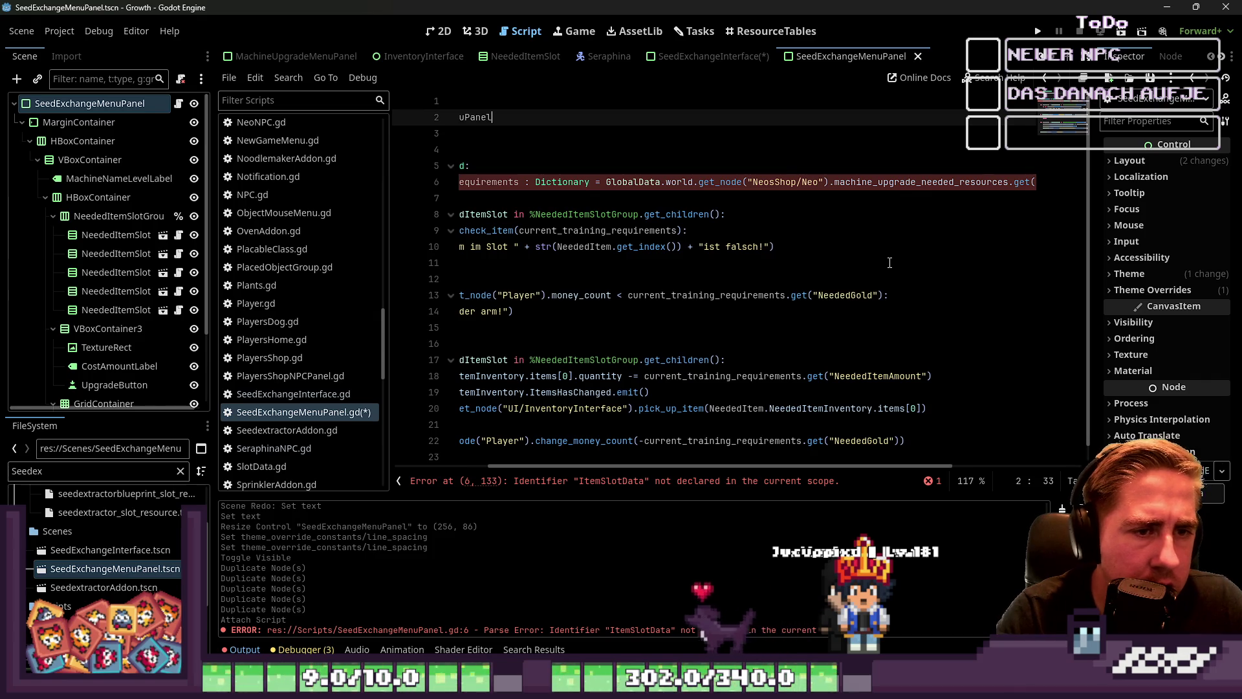
pyautogui.hotkey('ctrl', 'y')
pyautogui.hotkey('ctrl', 'y')
pyautogui.hotkey('ctrl', 'y')
# Replace machine_upgrade_needed_resources with Seed_exchange_sets in line 6's get call.
pyautogui.hotkey('ctrl', 'Left')
pyautogui.hotkey('ctrl', 'Left')
pyautogui.hotkey('ctrl', 'Left')
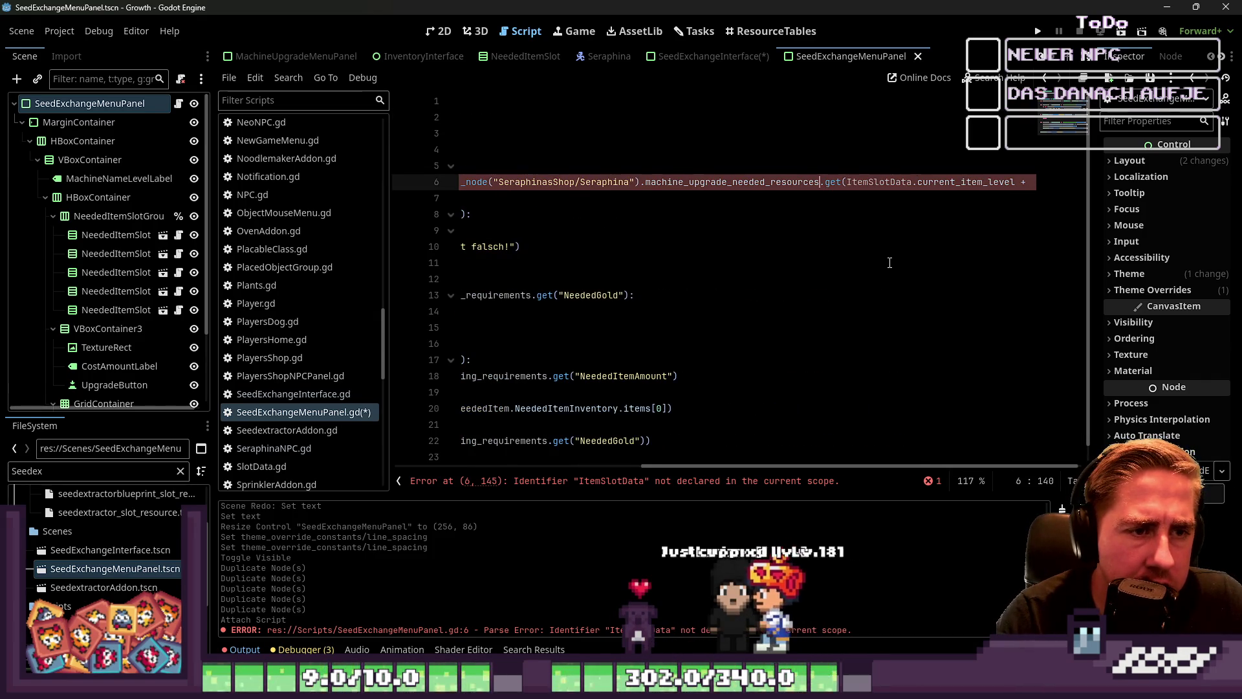
pyautogui.hotkey('ctrl', 'shift', 'Left')
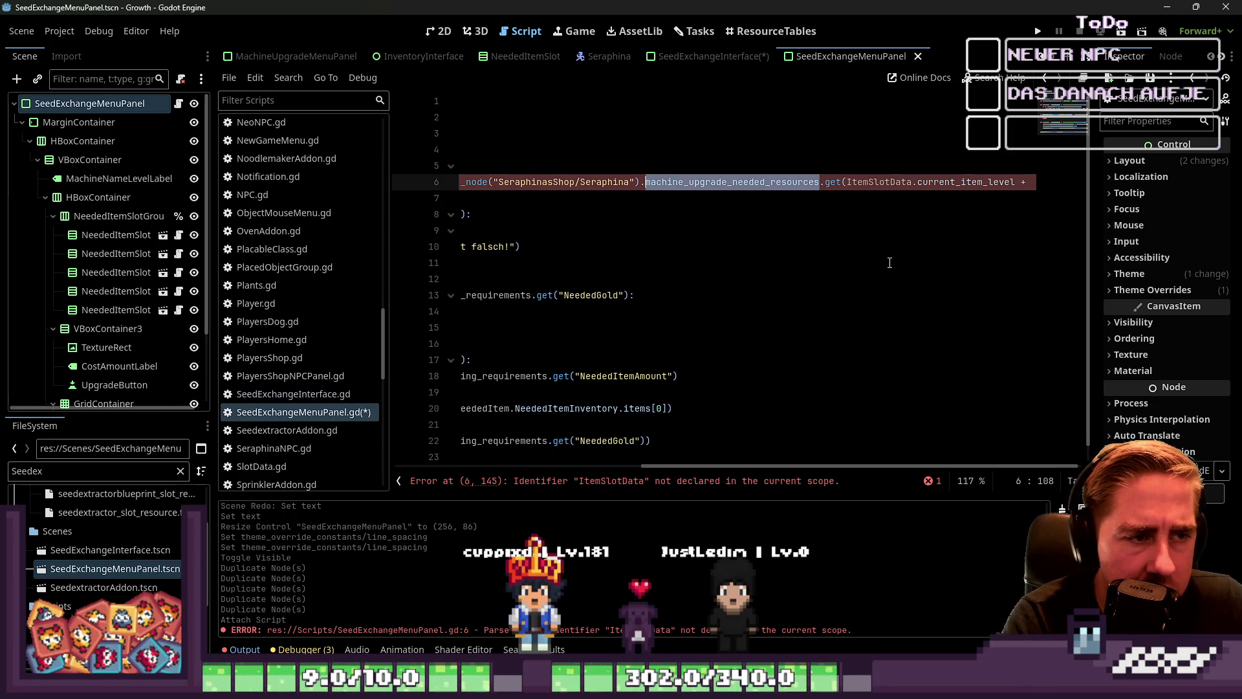
pyautogui.write('set')
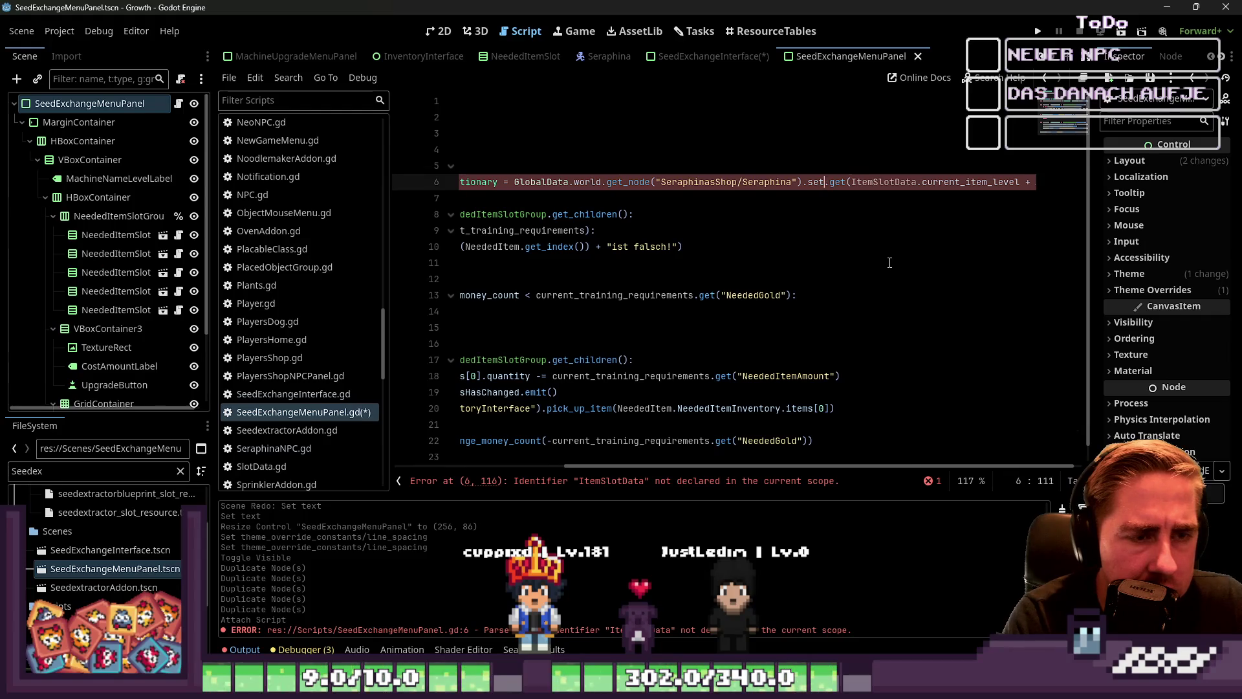
pyautogui.press('BackSpace')
pyautogui.press('BackSpace')
pyautogui.press('BackSpace')
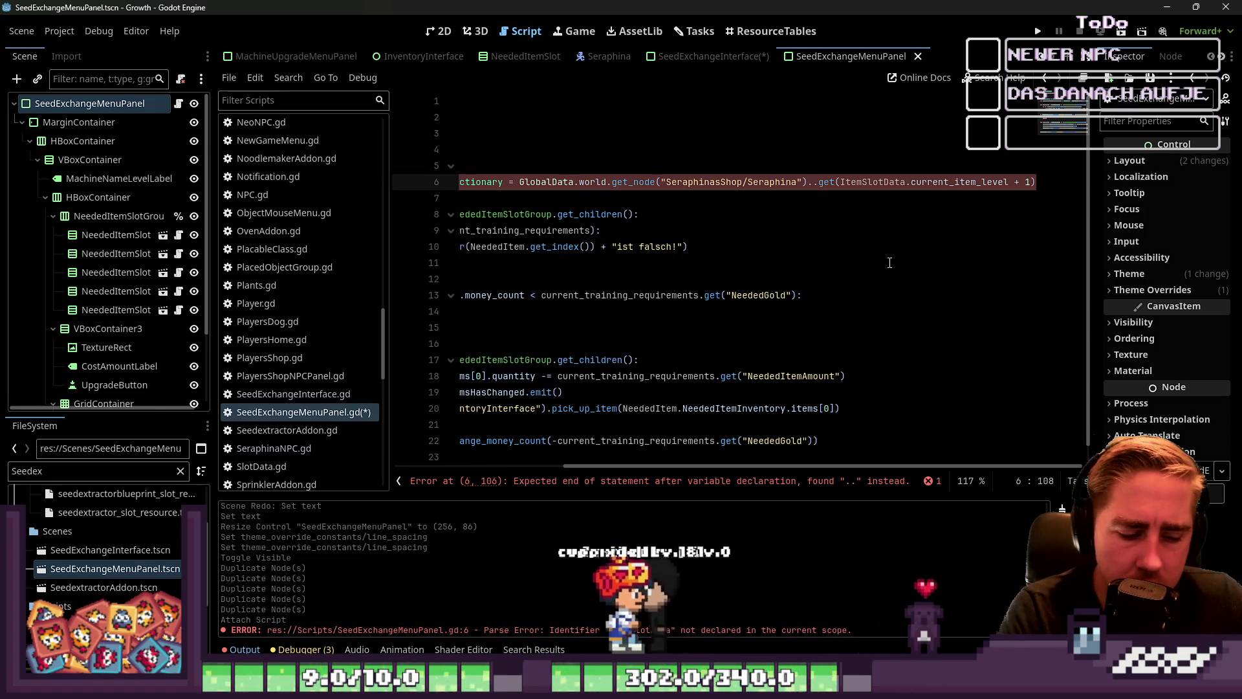
pyautogui.write('Seed_exh')
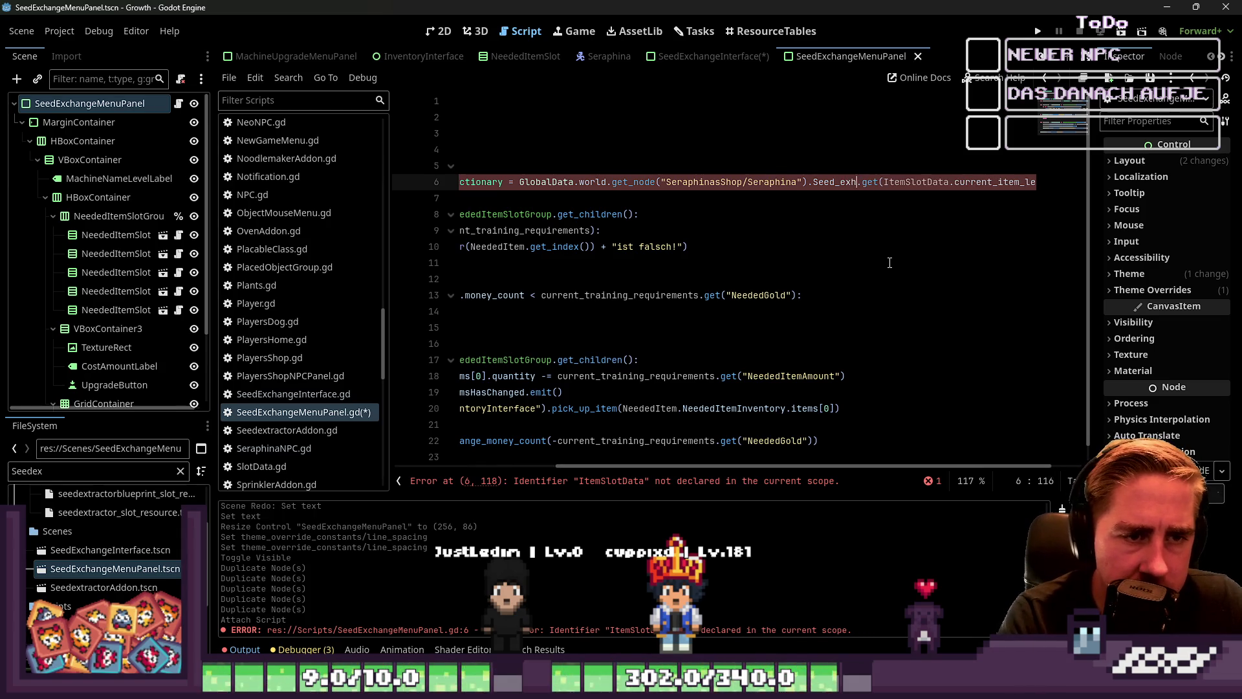
pyautogui.write('ange_se')
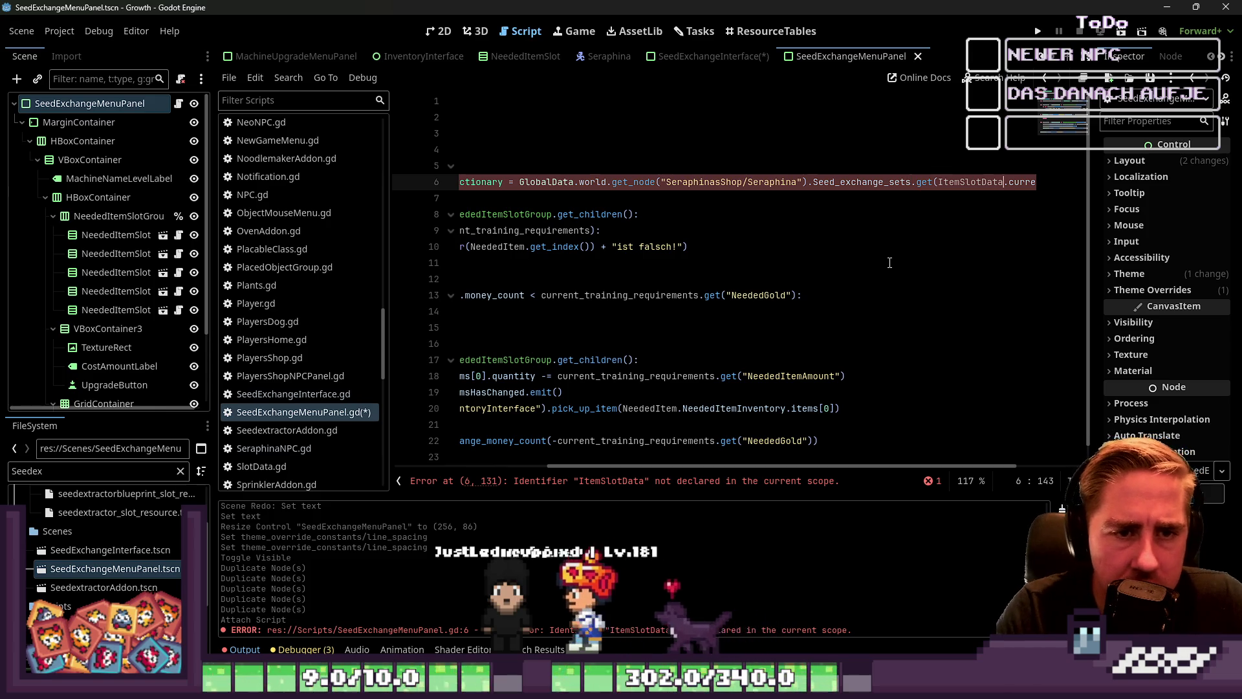
pyautogui.write('ts')
pyautogui.hotkey('ctrl', 'Right')
pyautogui.hotkey('ctrl', 'Right')
pyautogui.hotkey('ctrl', 'Right')
pyautogui.press('Up')
pyautogui.press('Up')
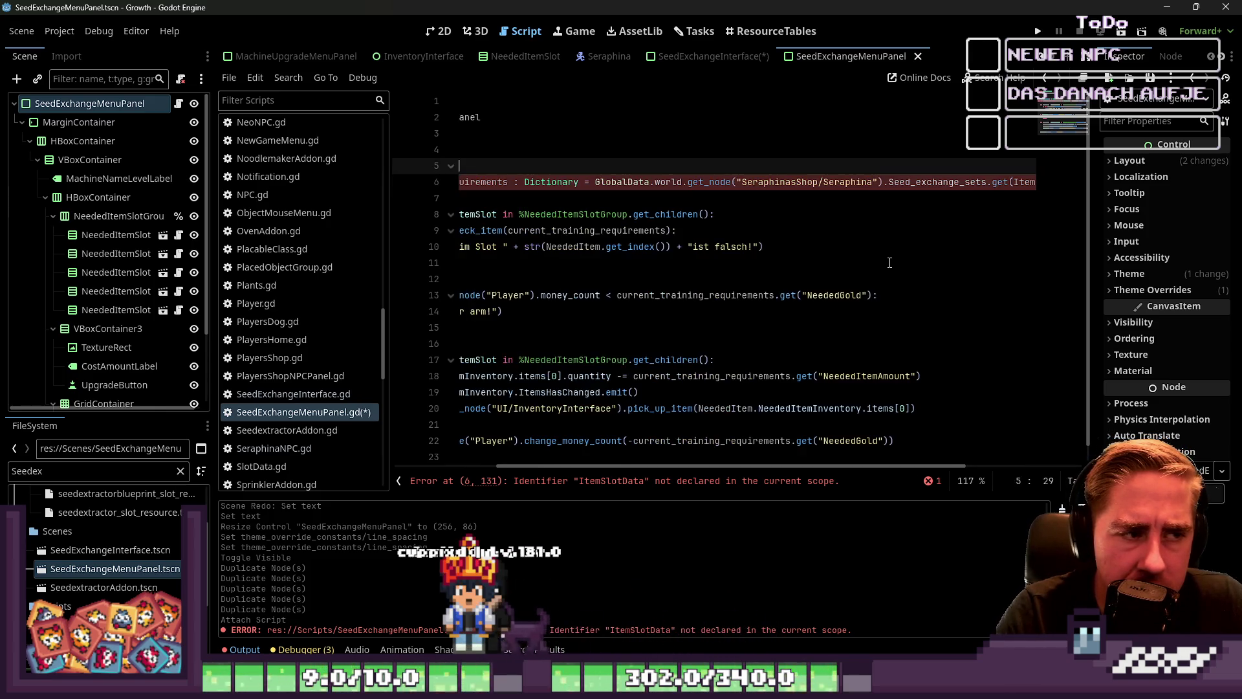
pyautogui.press('Down')
pyautogui.press('Down')
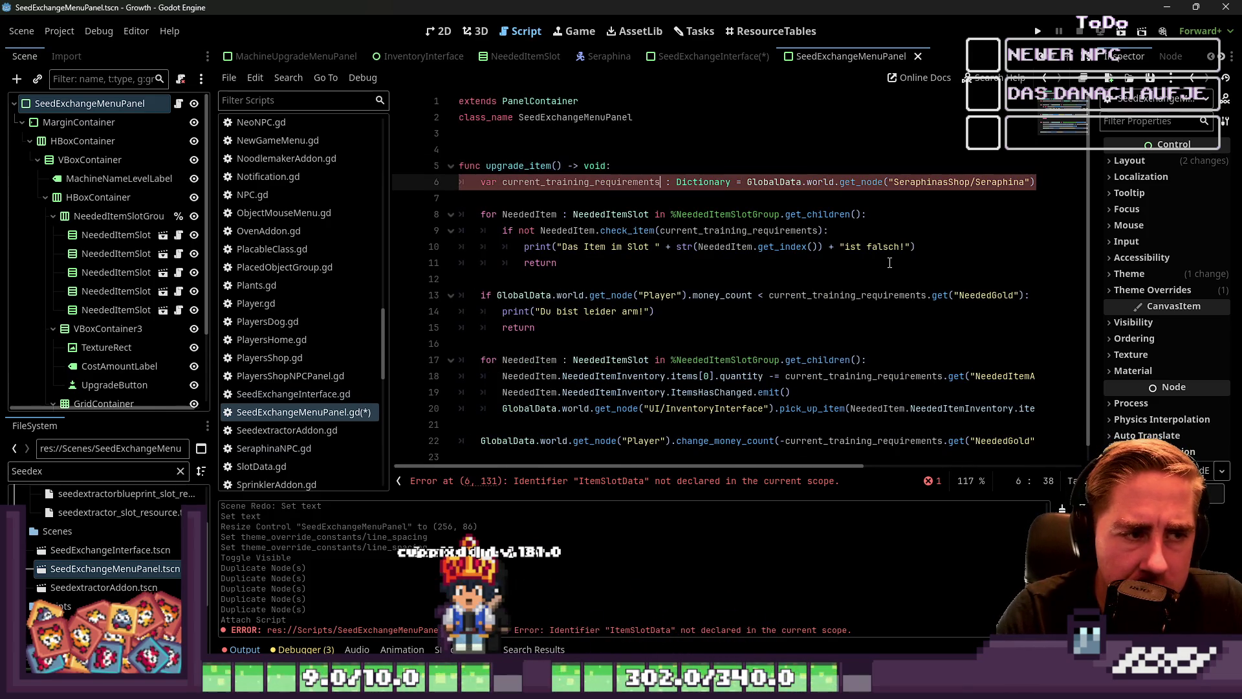
# Rename the requirements variable to seed_set_exchange_requirements and swap get's current_item_level argument for ItemSlotData.
pyautogui.hotkey('ctrl', 'shift', 'Right')
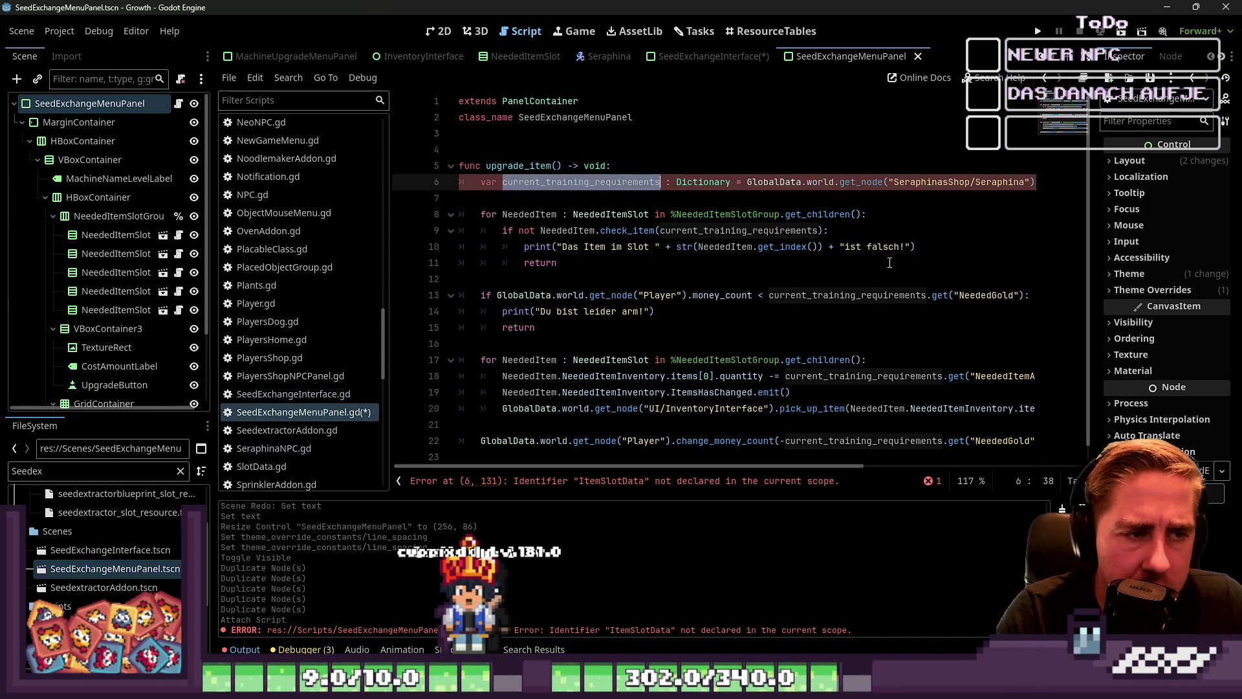
pyautogui.press('BackSpace')
pyautogui.write('et_exchange_')
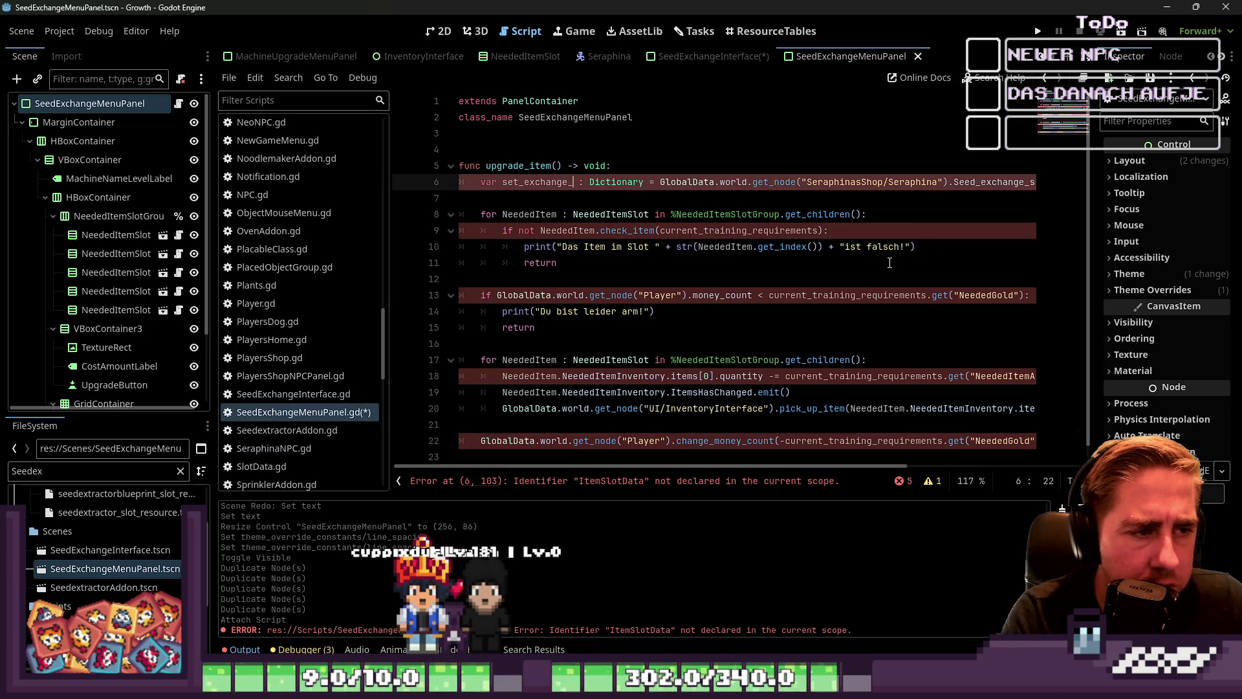
pyautogui.write('requirements')
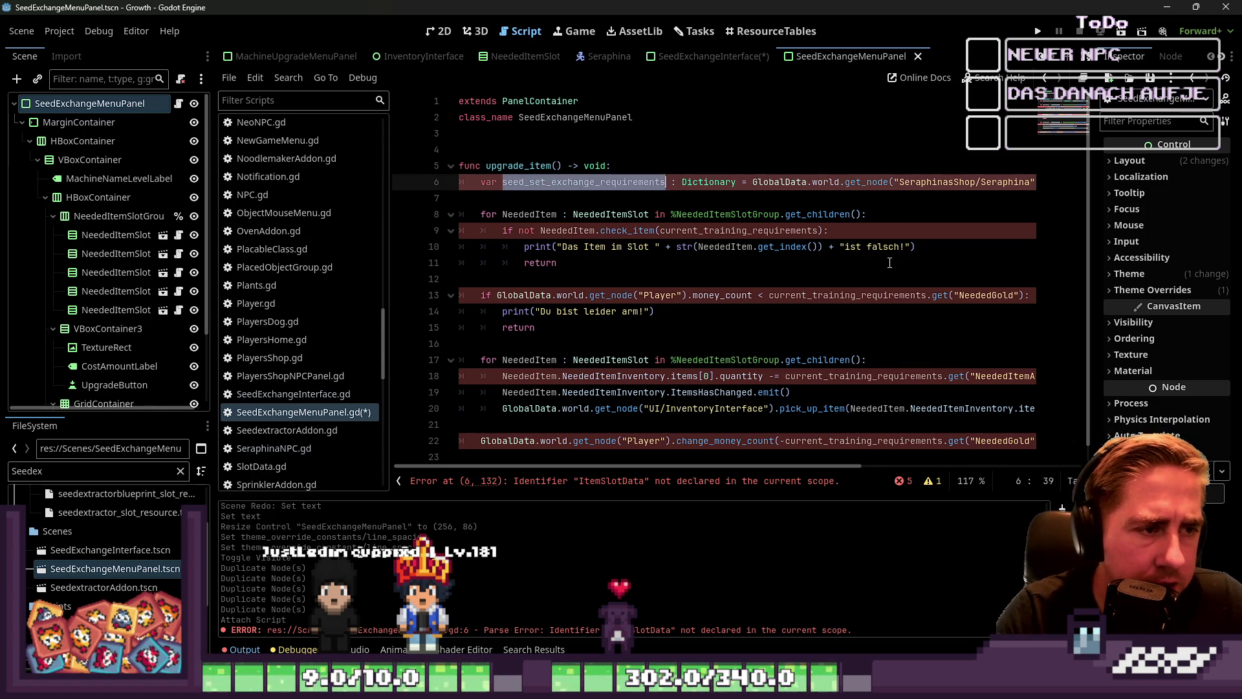
pyautogui.press('Down')
pyautogui.press('Down')
pyautogui.press('Left')
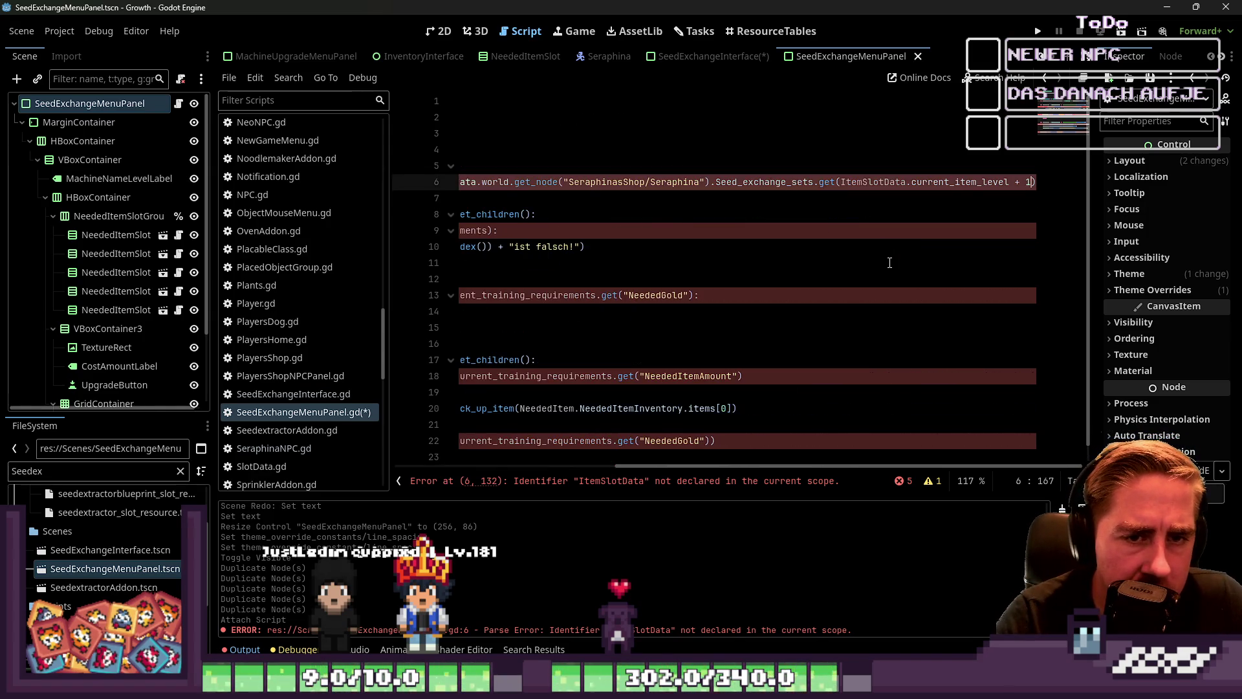
pyautogui.hotkey('ctrl', 'shift', 'Left')
pyautogui.hotkey('ctrl', 'shift', 'Left')
pyautogui.hotkey('ctrl', 'shift', 'Left')
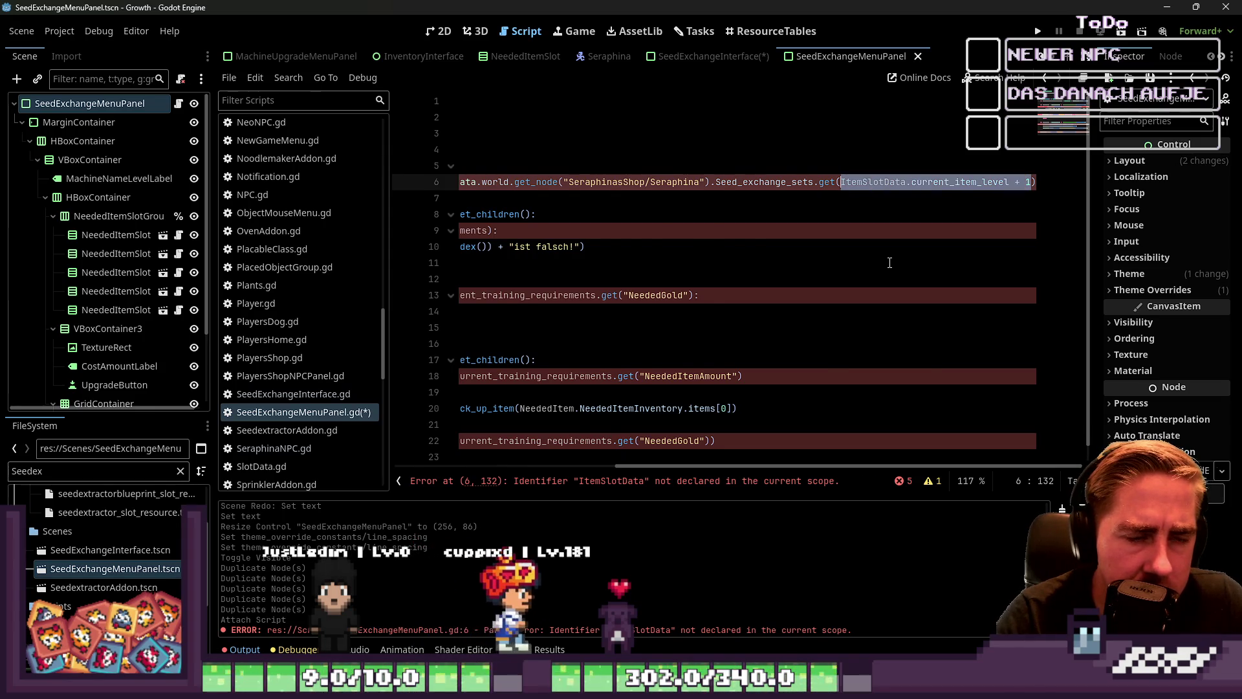
pyautogui.press('BackSpace')
pyautogui.write('Items')
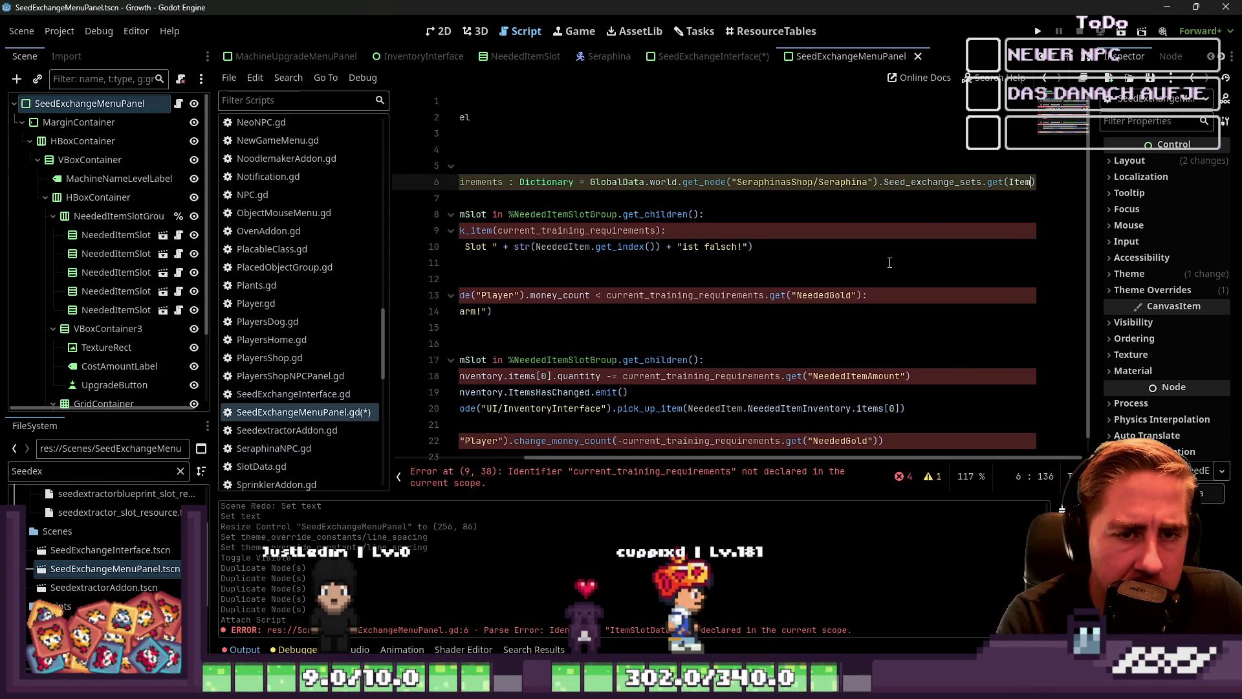
pyautogui.write('lotData.name')
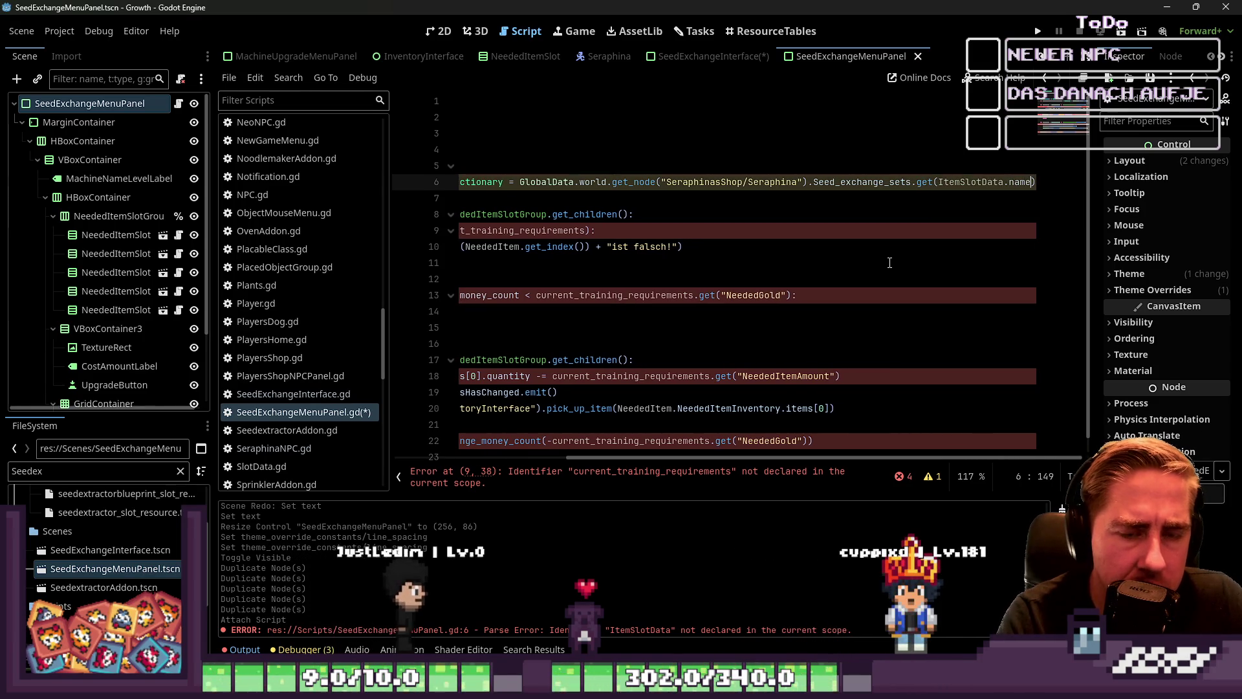
# Add the exported ItemSlotData declaration from MachineUpgradeMenuPanel on line 4 of SeedExchangeMenuPanel.
pyautogui.press('Home')
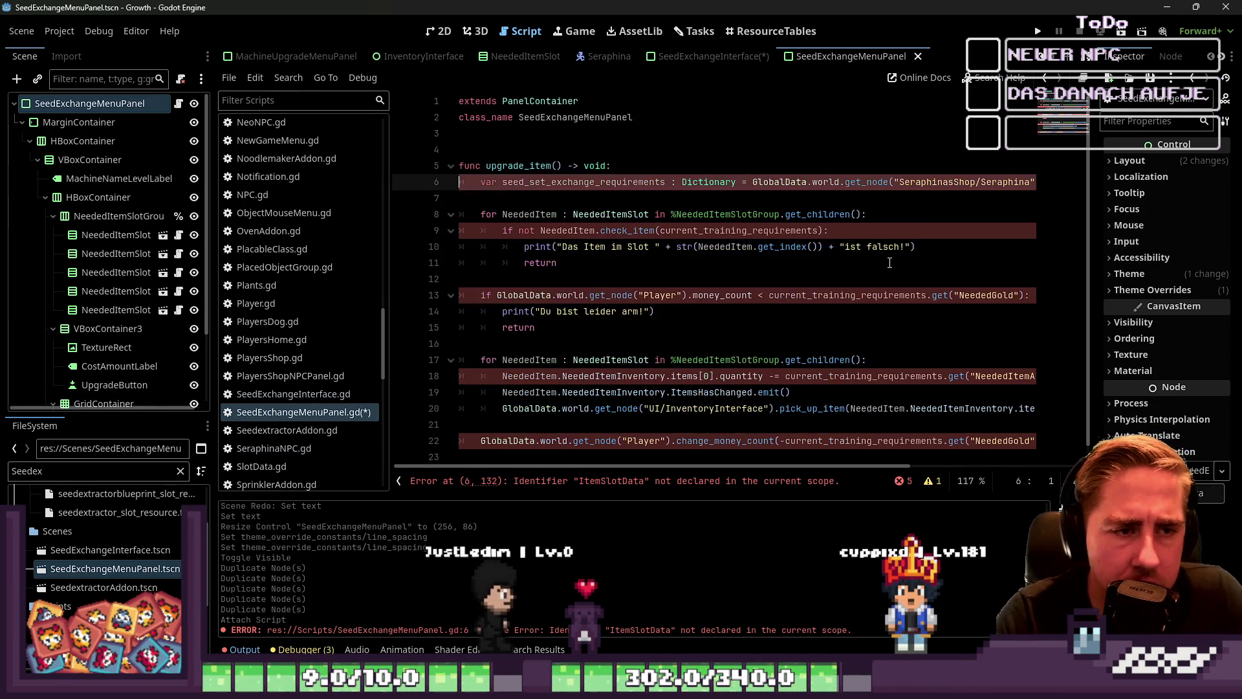
pyautogui.press('End')
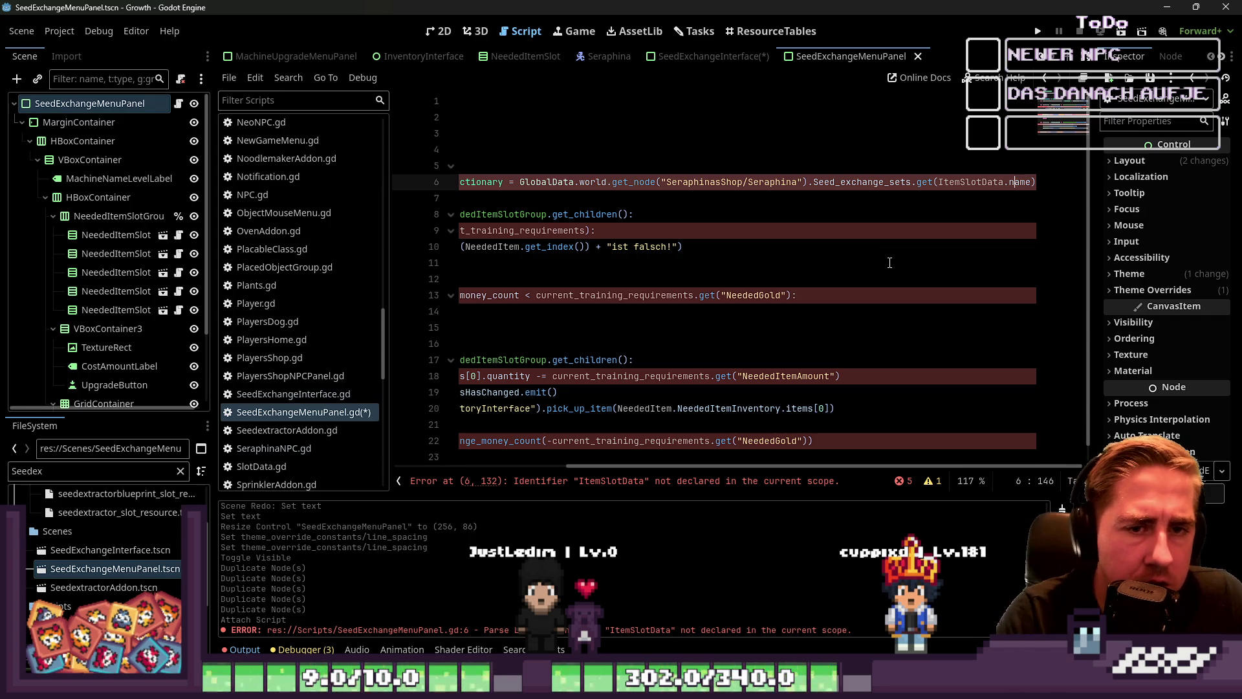
pyautogui.press('Home')
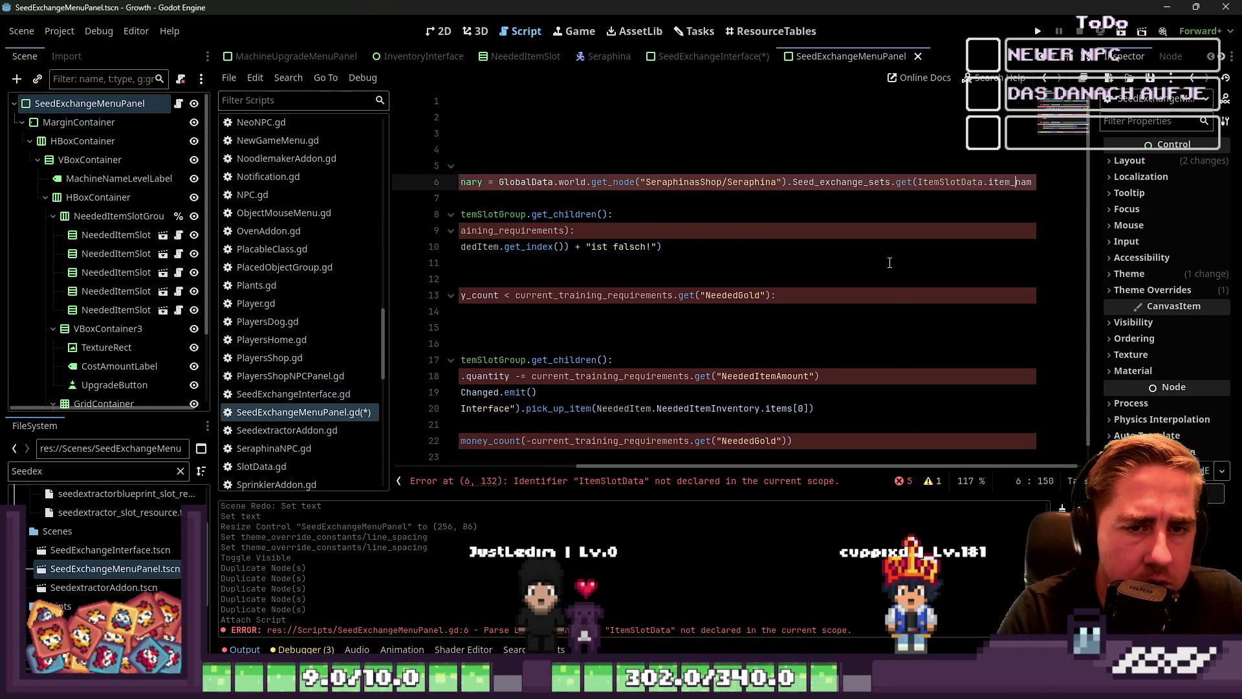
pyautogui.press('Up')
pyautogui.press('Up')
pyautogui.press('Up')
pyautogui.press('Return')
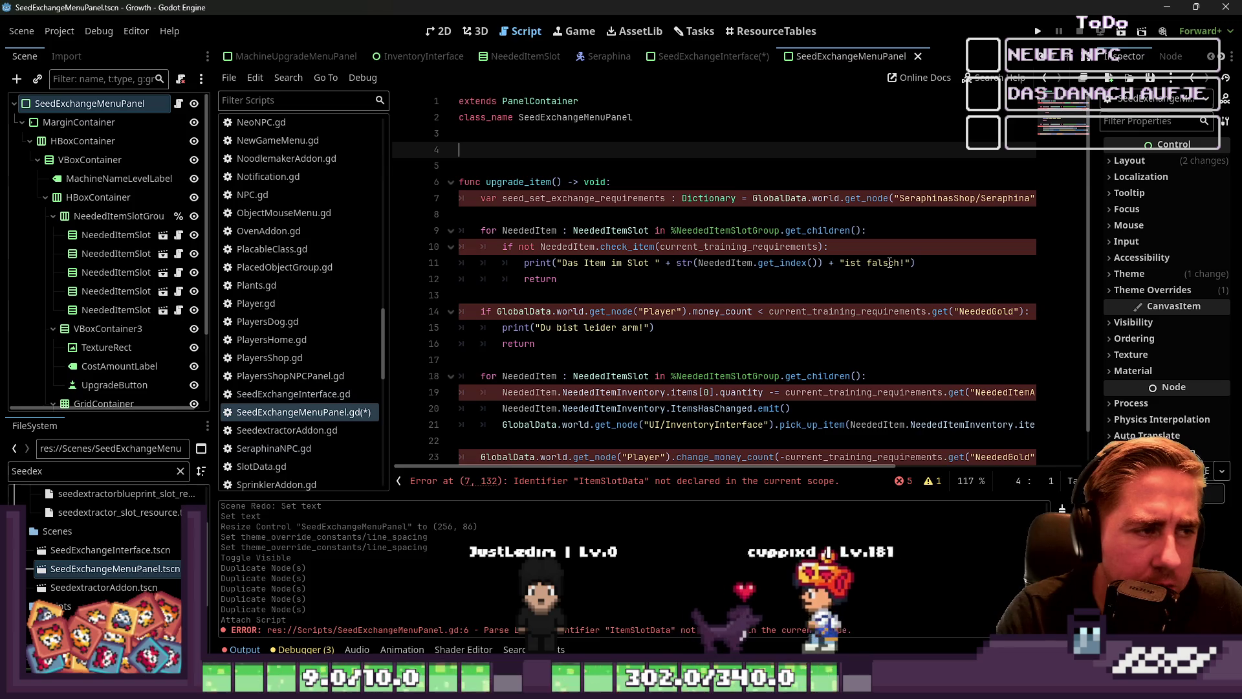
pyautogui.scroll(6, 306, 382)
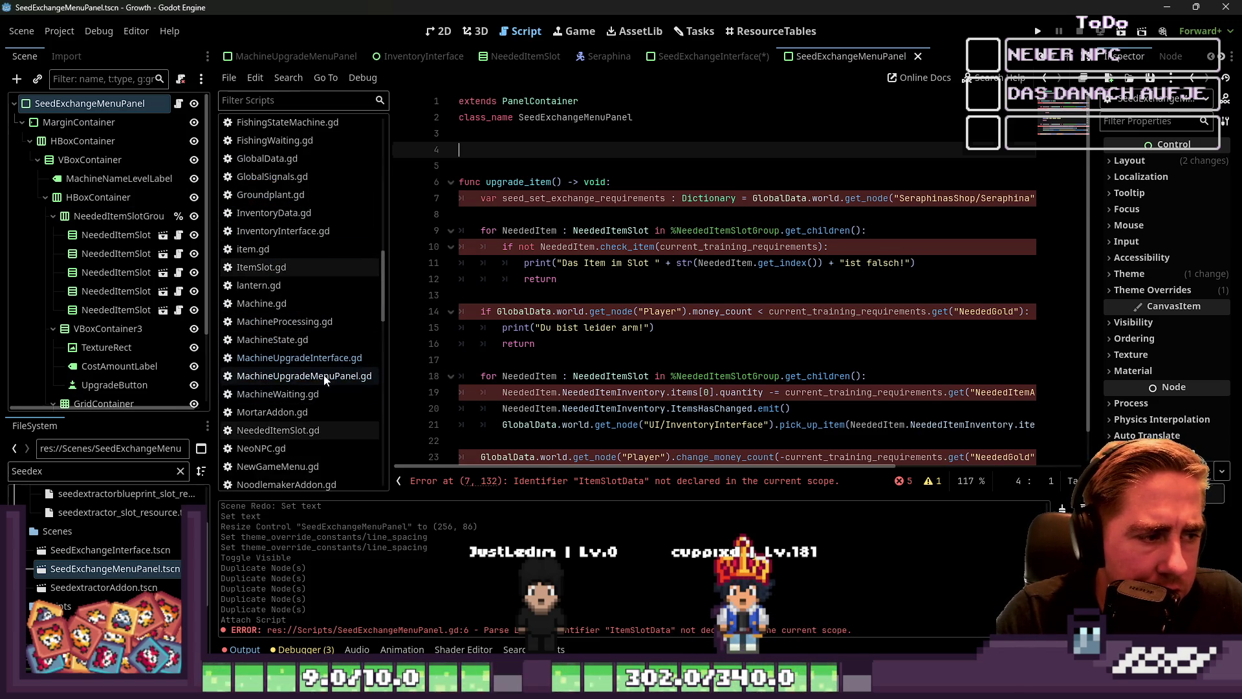
pyautogui.click(304, 376)
pyautogui.click(339, 359)
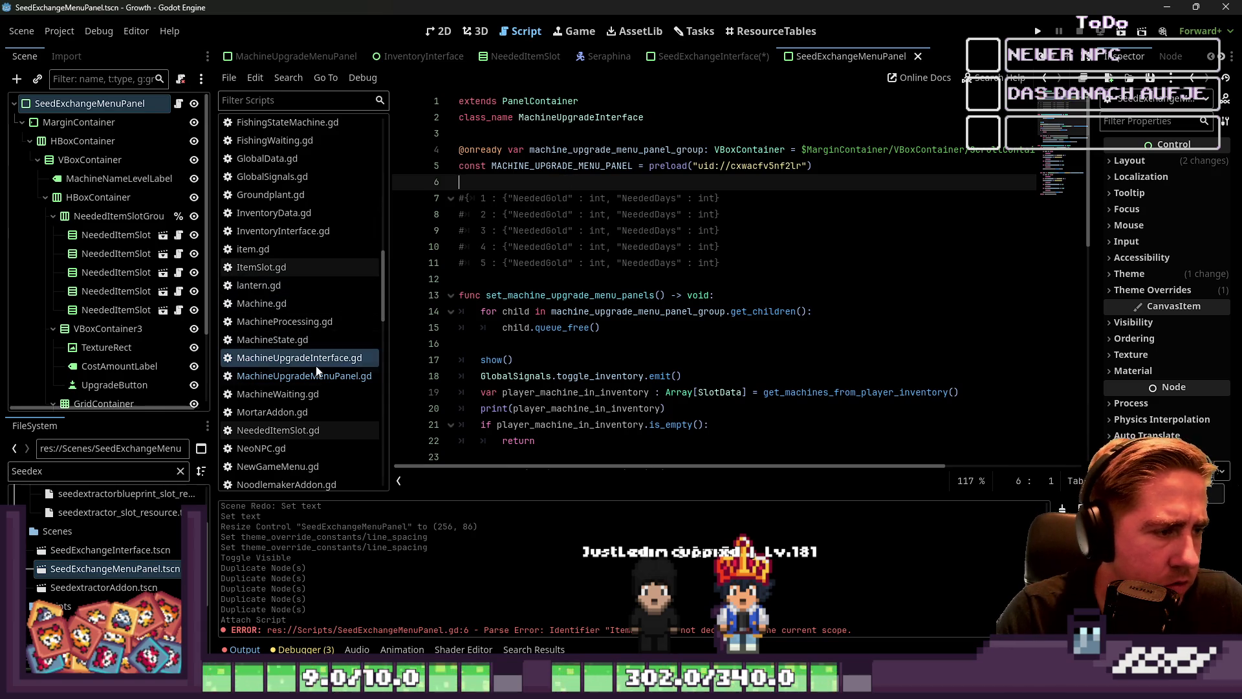
pyautogui.click(316, 376)
pyautogui.click(547, 218)
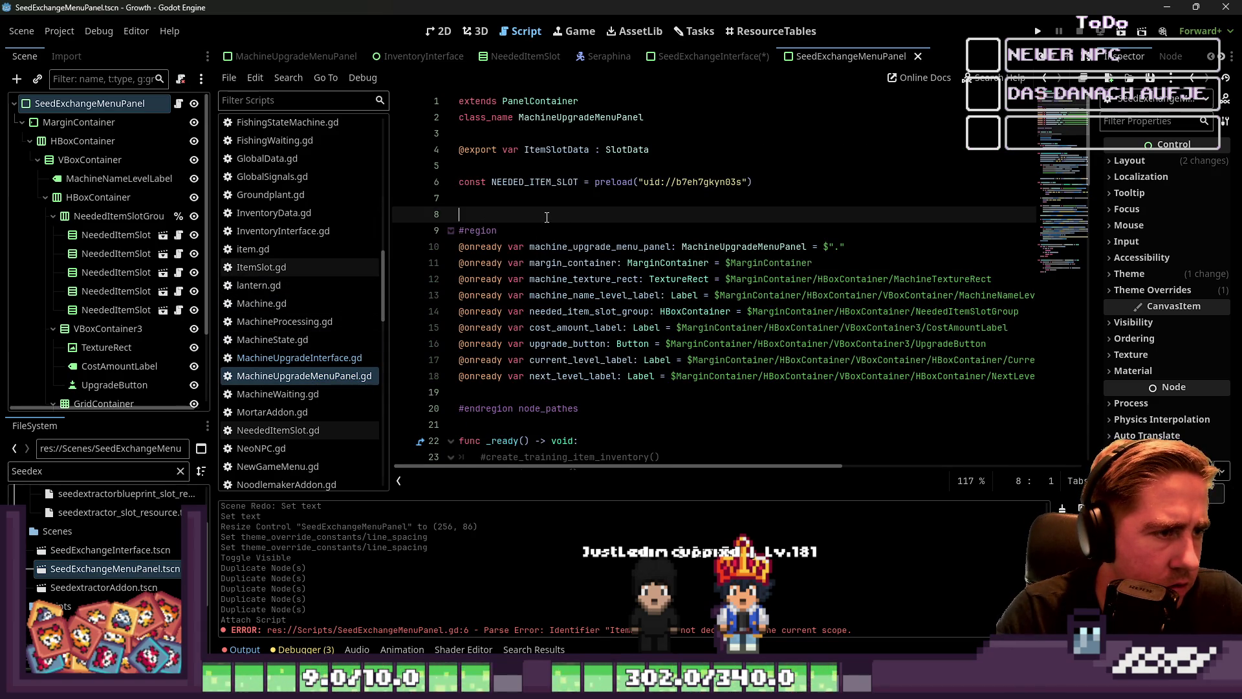
pyautogui.moveTo(650, 150); pyautogui.dragTo(457, 150)
pyautogui.hotkey('ctrl', 'c')
pyautogui.scroll(-5, 323, 348)
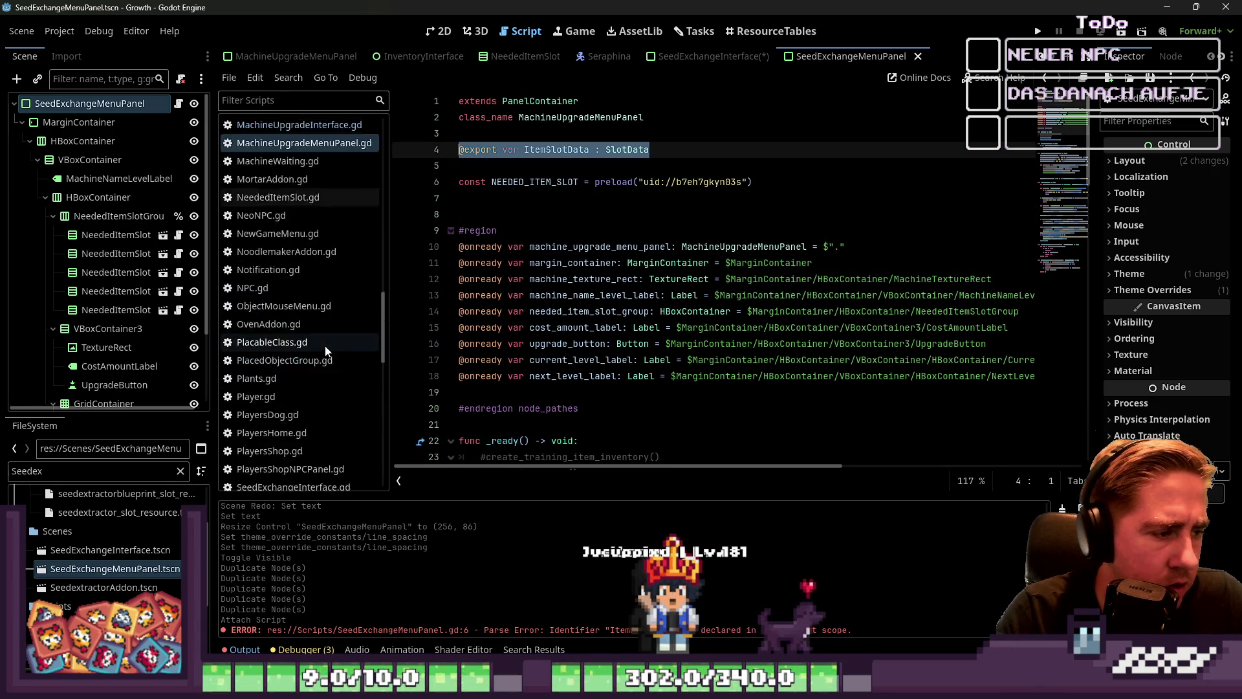
pyautogui.click(301, 319)
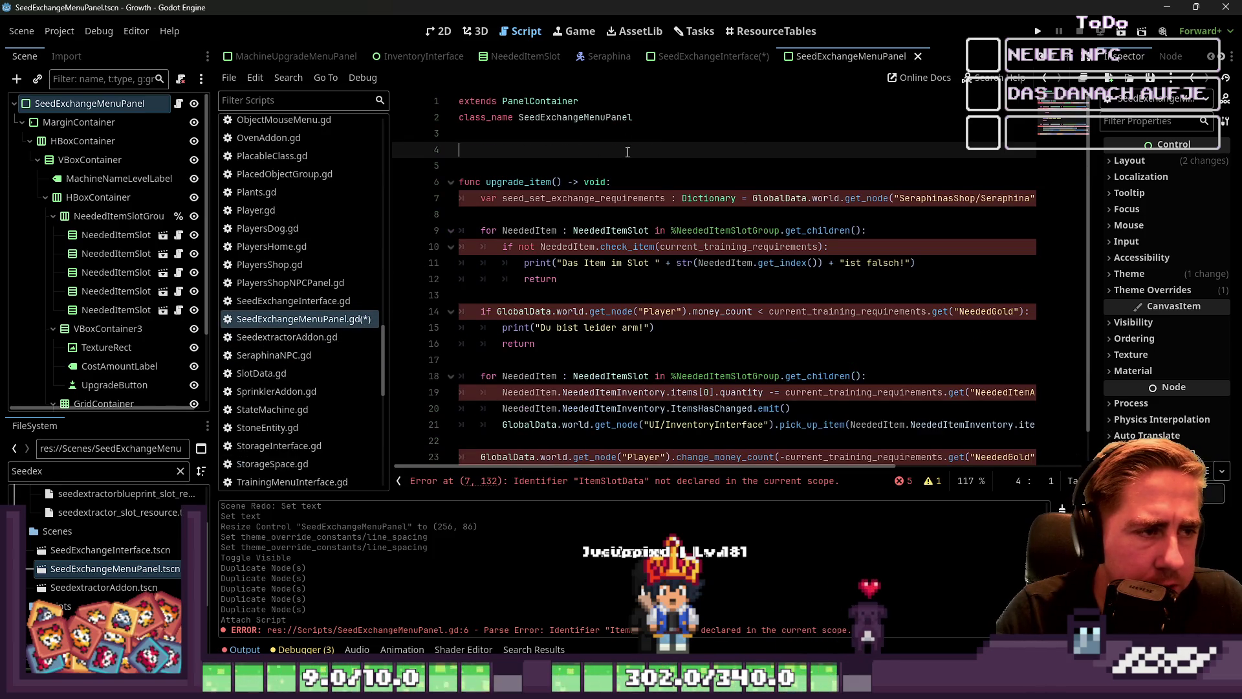
pyautogui.hotkey('ctrl', 'v')
# Replace current_training_requirements with seed_set_exchange_requirements on line 10.
pyautogui.click(564, 197)
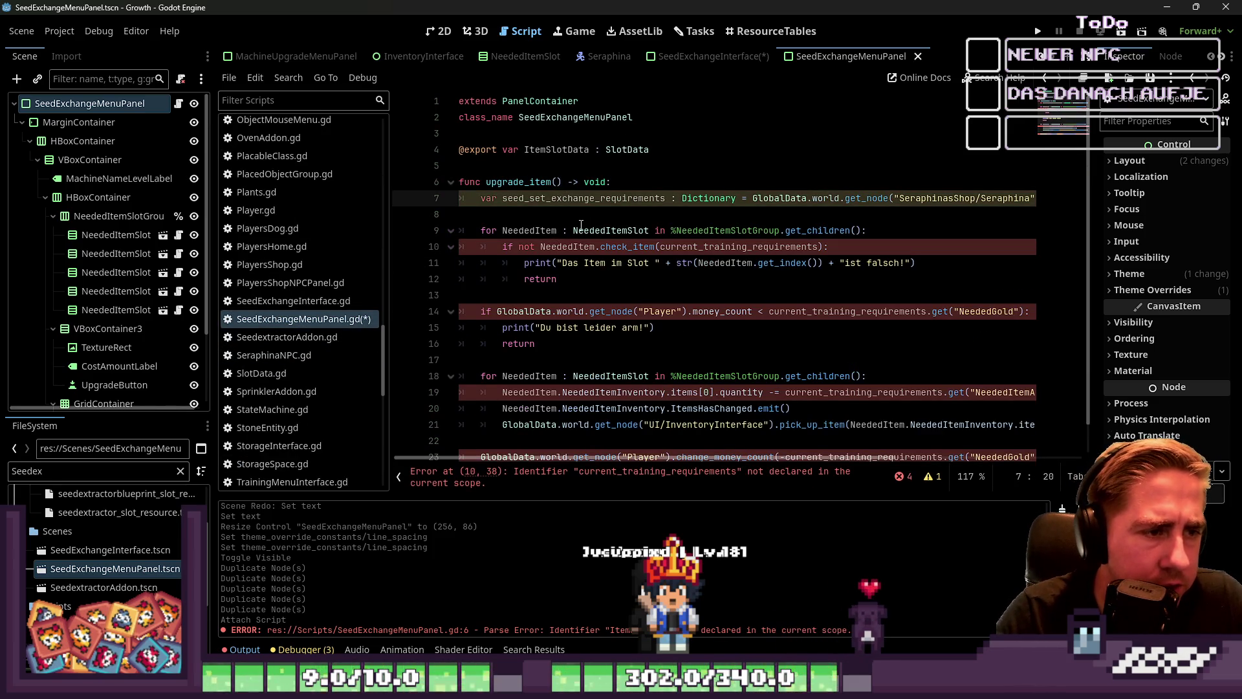
pyautogui.doubleClick(595, 194)
pyautogui.hotkey('ctrl', 'c')
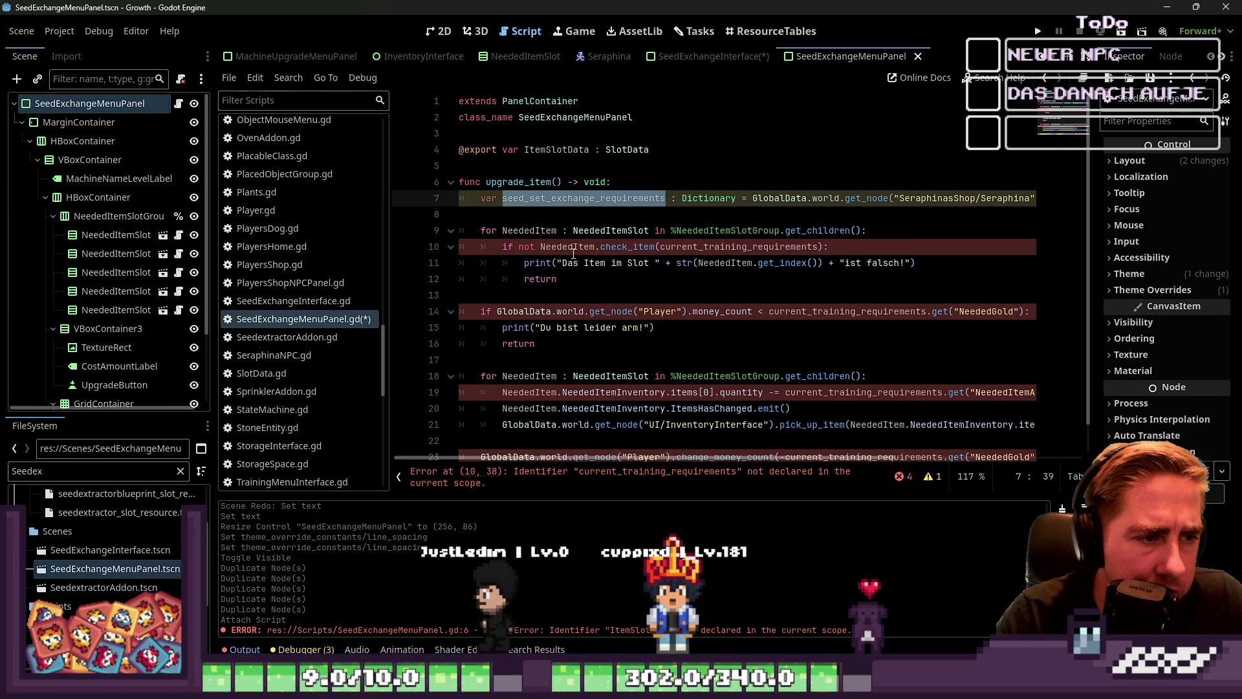
pyautogui.doubleClick(638, 248)
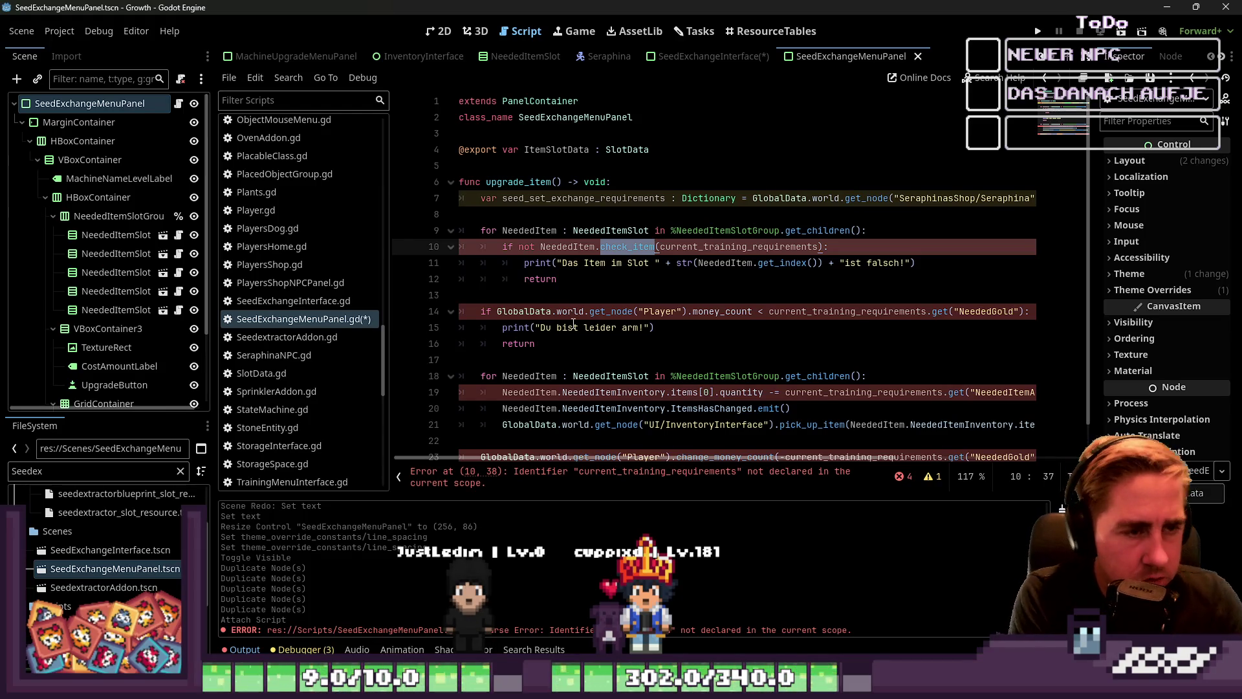
pyautogui.doubleClick(709, 246)
pyautogui.hotkey('ctrl', 'v')
pyautogui.click(664, 200)
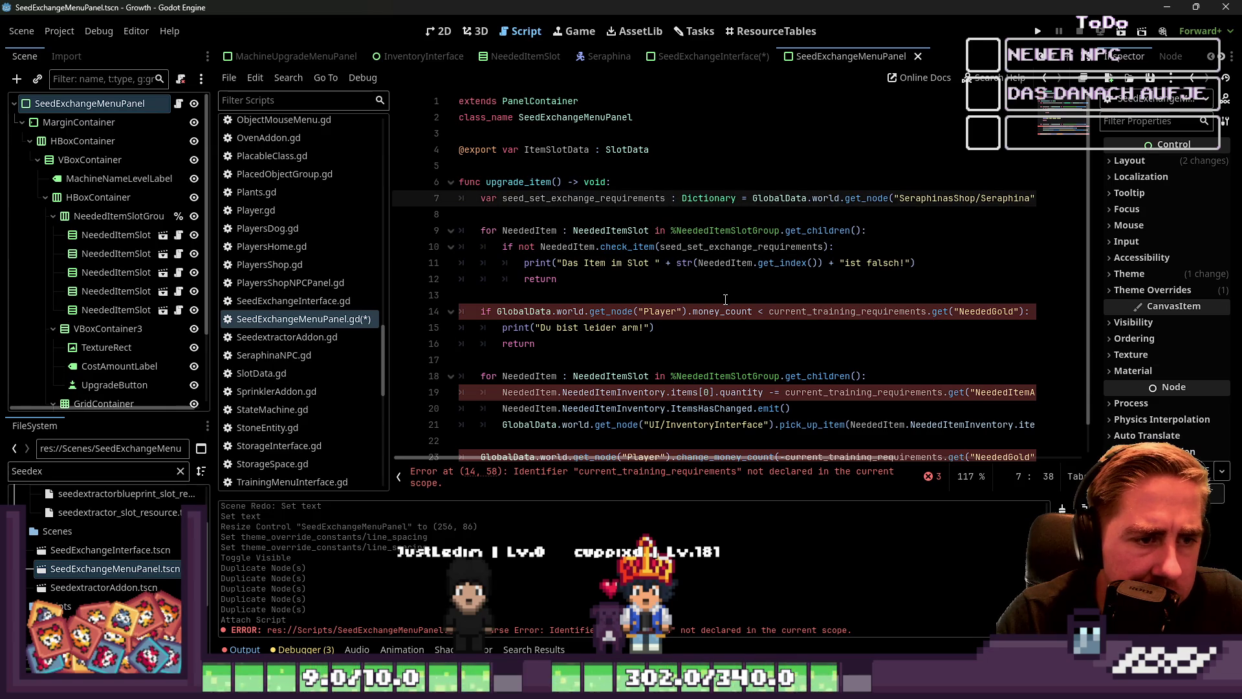
pyautogui.click(622, 264)
pyautogui.click(625, 247)
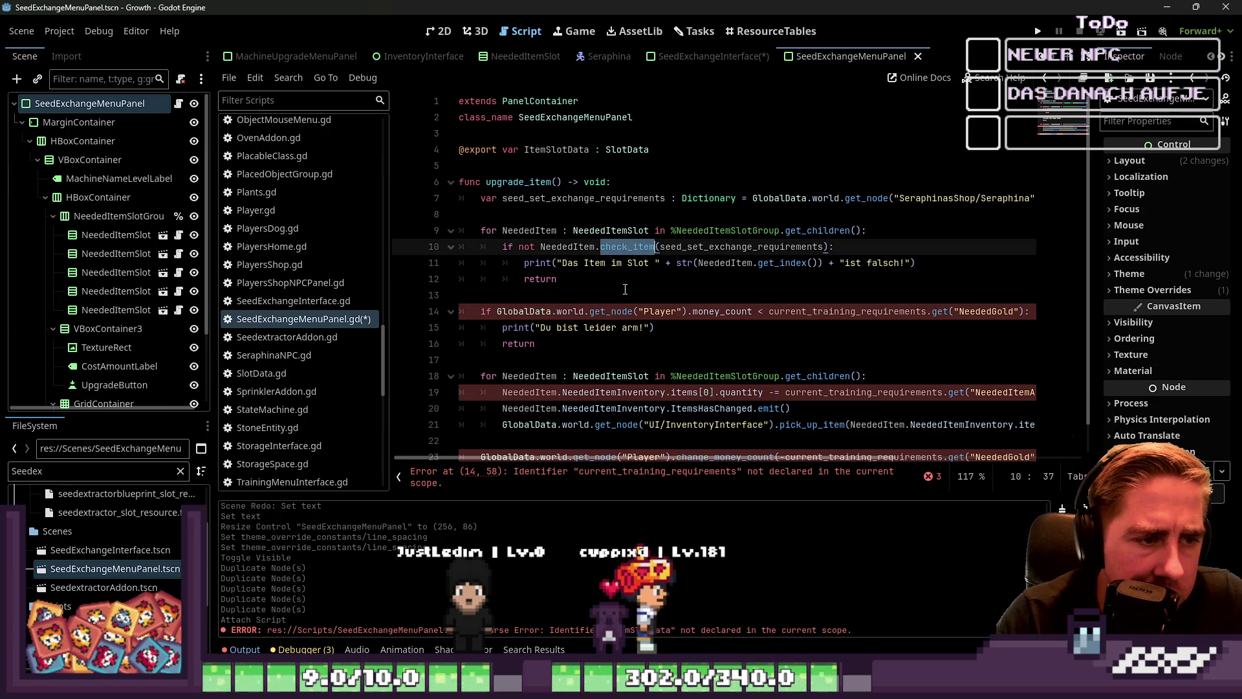
pyautogui.doubleClick(666, 248)
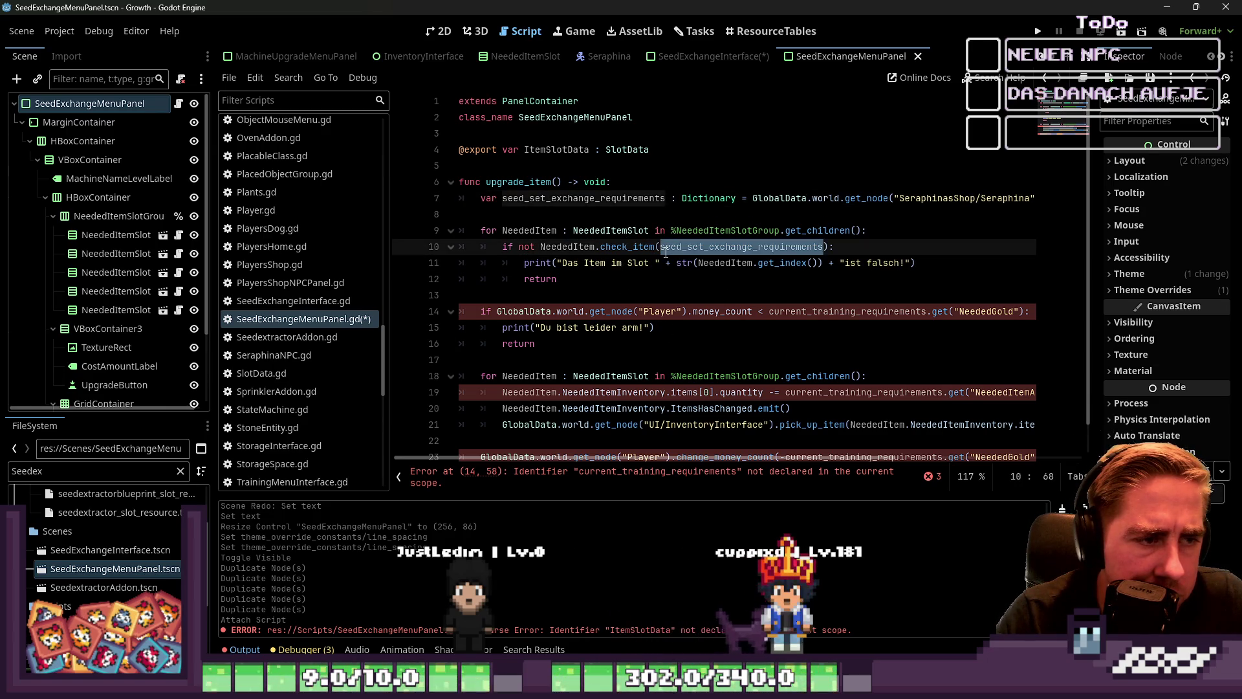
pyautogui.moveTo(610, 263); pyautogui.dragTo(706, 255)
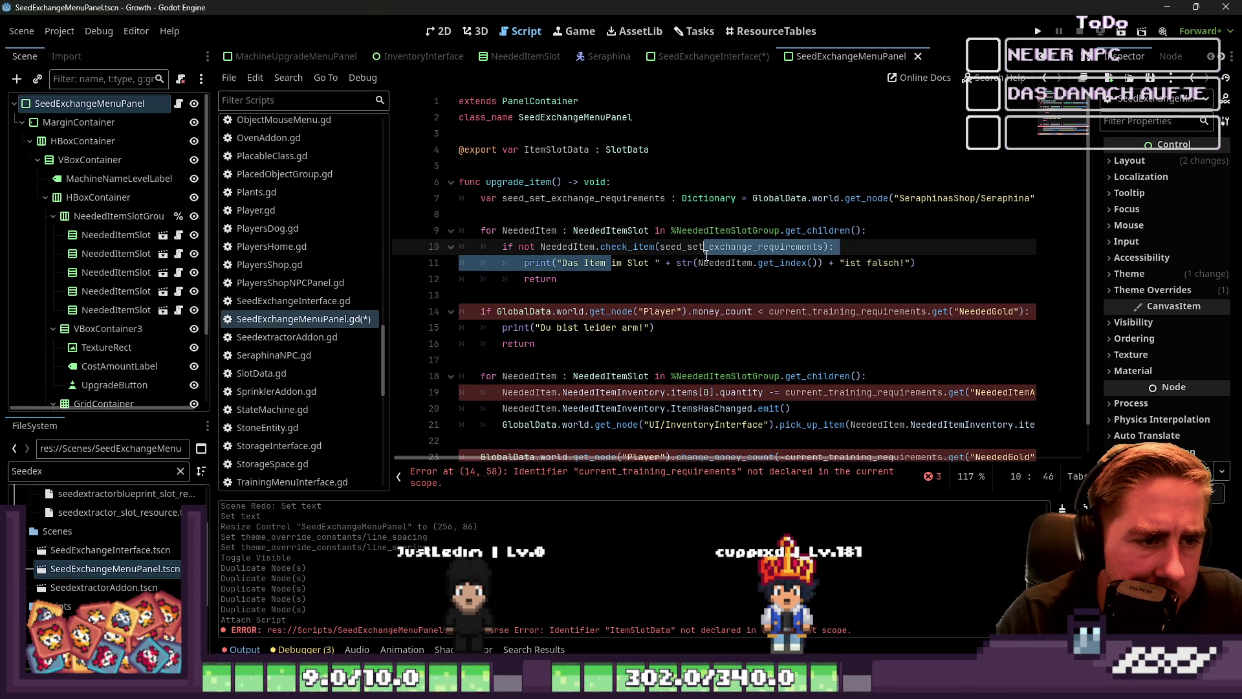
pyautogui.scroll(-1, 580, 287)
# Replace current_training_requirements with seed_set_exchange_requirements on lines 14 and 19.
pyautogui.click(580, 287)
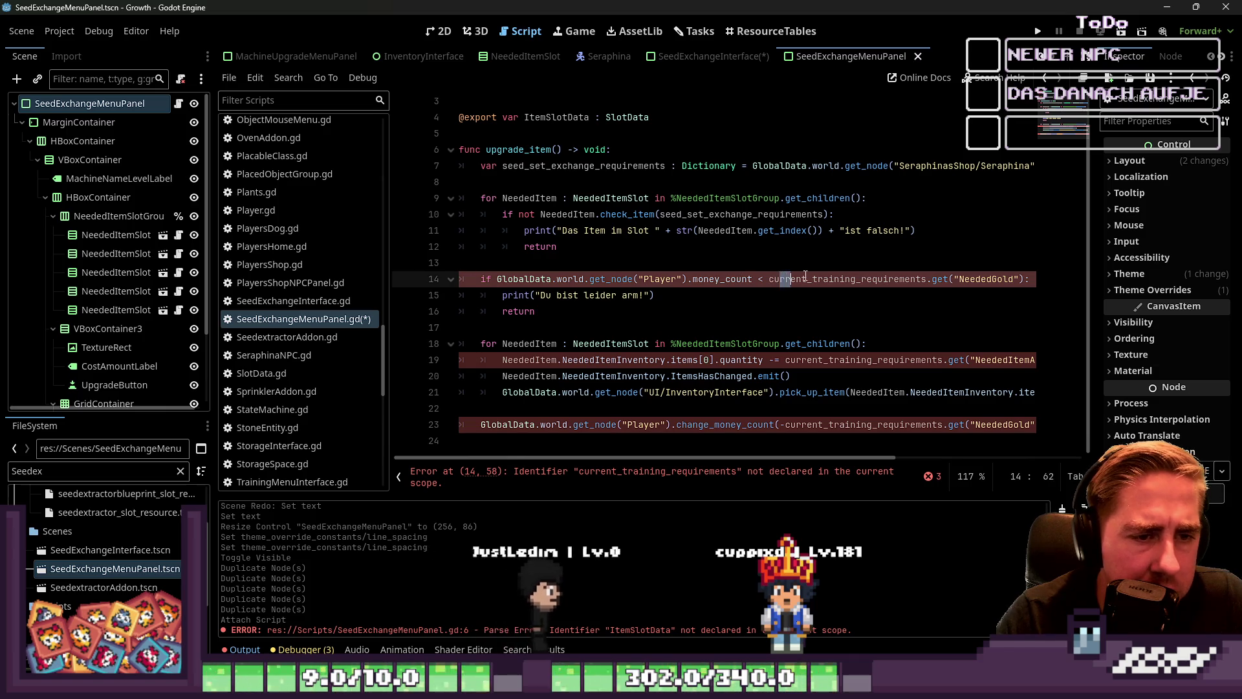
pyautogui.doubleClick(780, 279)
pyautogui.hotkey('ctrl', 'v')
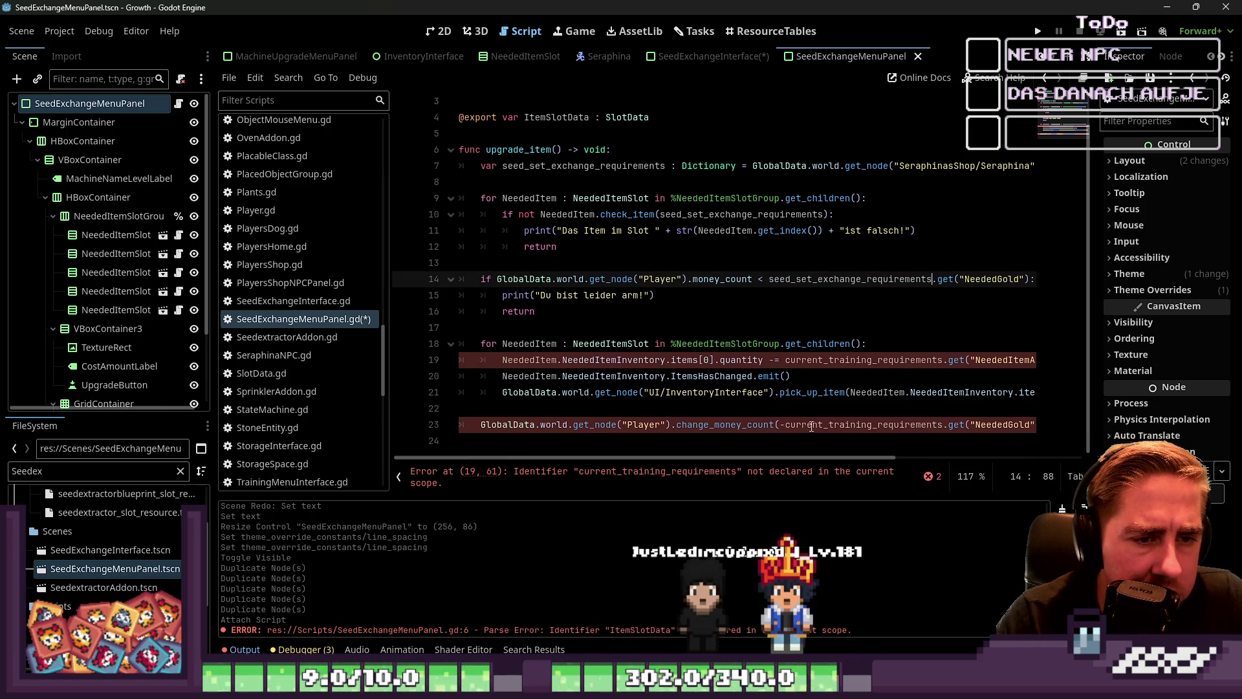
pyautogui.moveTo(830, 459)
pyautogui.mouseDown()
pyautogui.moveTo(845, 460)
pyautogui.moveTo(771, 459)
pyautogui.mouseUp()
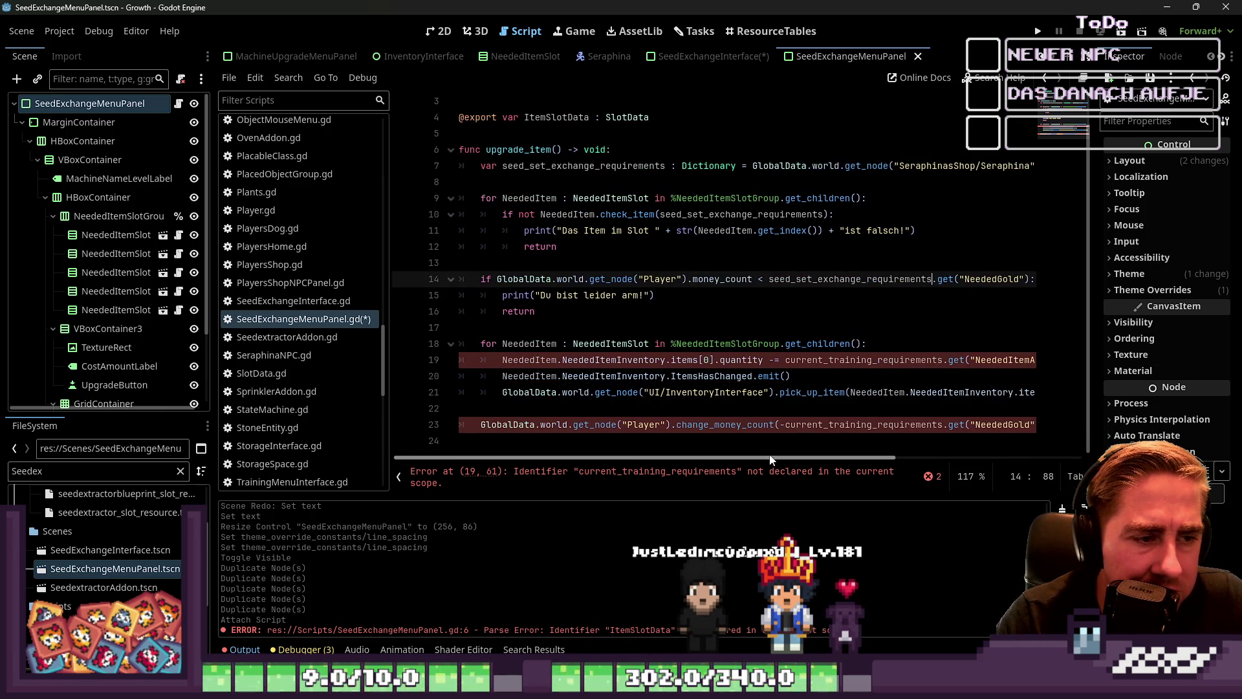
pyautogui.click(562, 359)
pyautogui.click(504, 344)
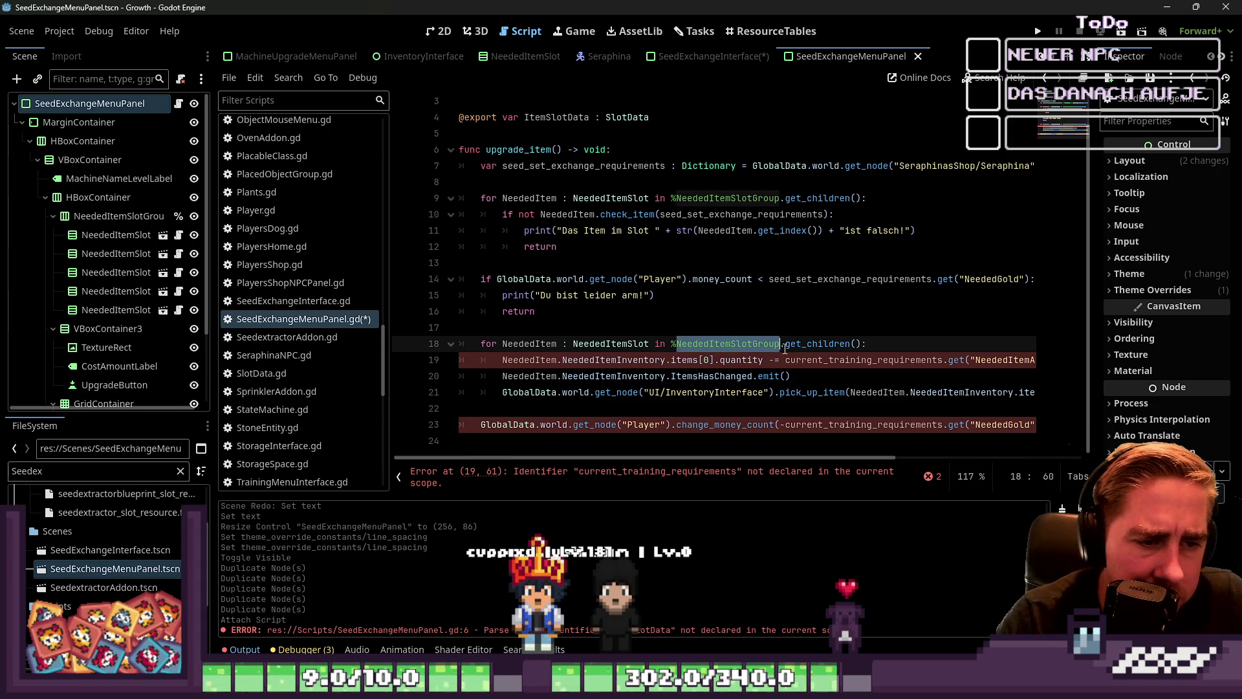
pyautogui.click(599, 367)
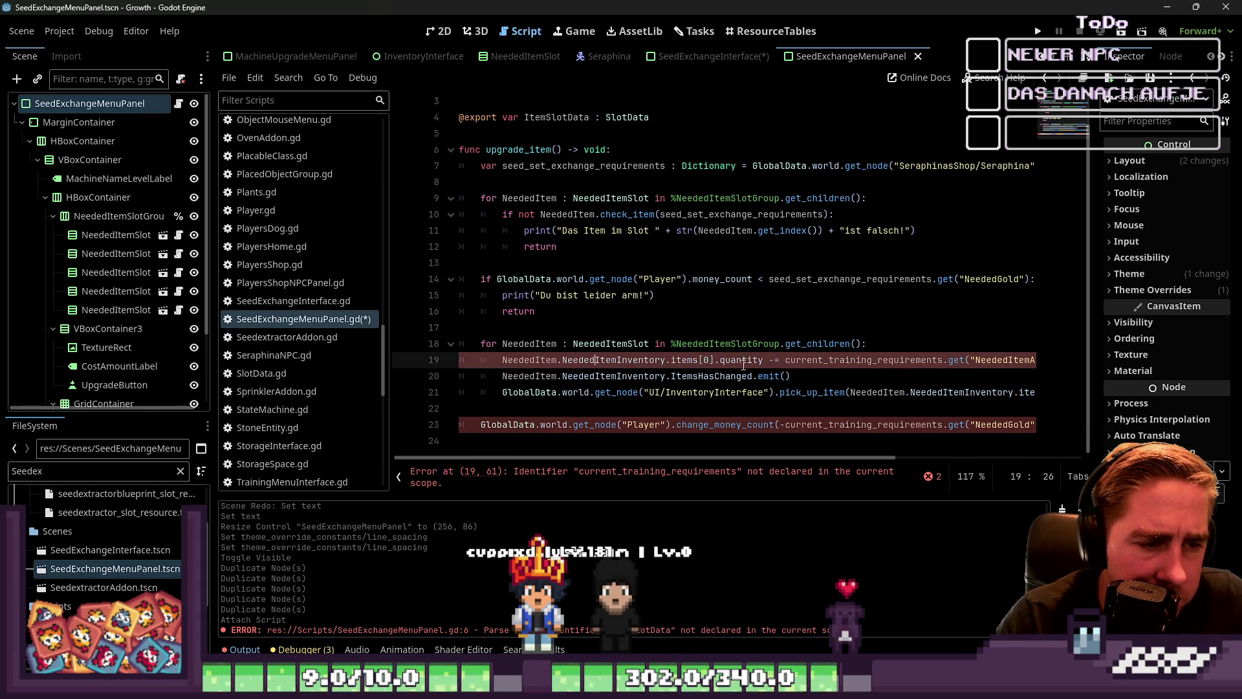
pyautogui.moveTo(790, 458); pyautogui.dragTo(878, 463)
pyautogui.click(749, 365)
pyautogui.doubleClick(749, 366)
pyautogui.hotkey('ctrl', 'v')
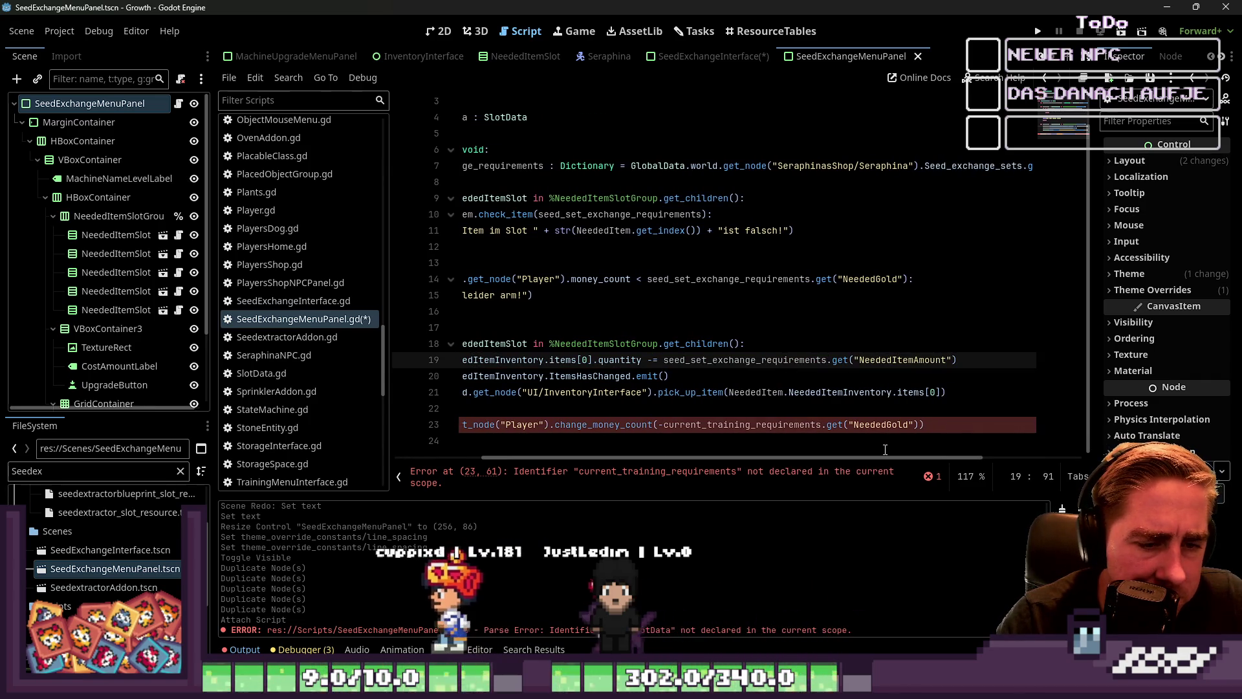
# Fix the remaining requirements reference on line 23, then return above upgrade_item.
pyautogui.moveTo(874, 459); pyautogui.dragTo(801, 474)
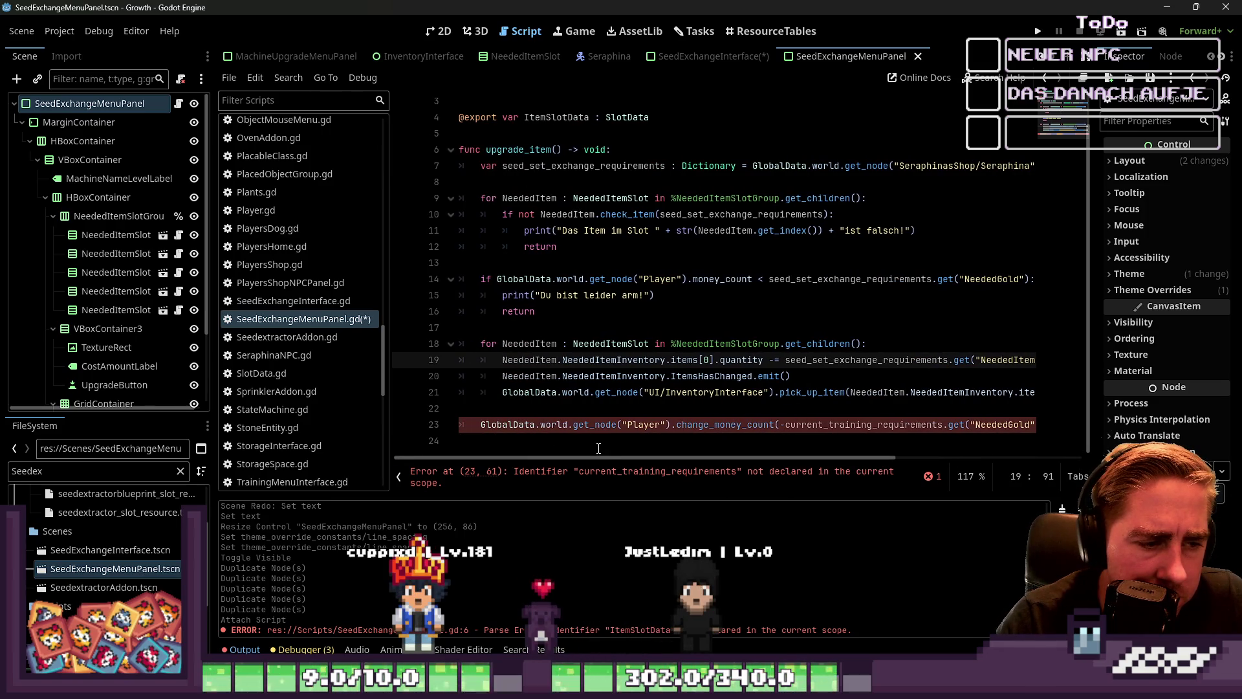
pyautogui.moveTo(601, 458); pyautogui.dragTo(676, 460)
pyautogui.doubleClick(760, 425)
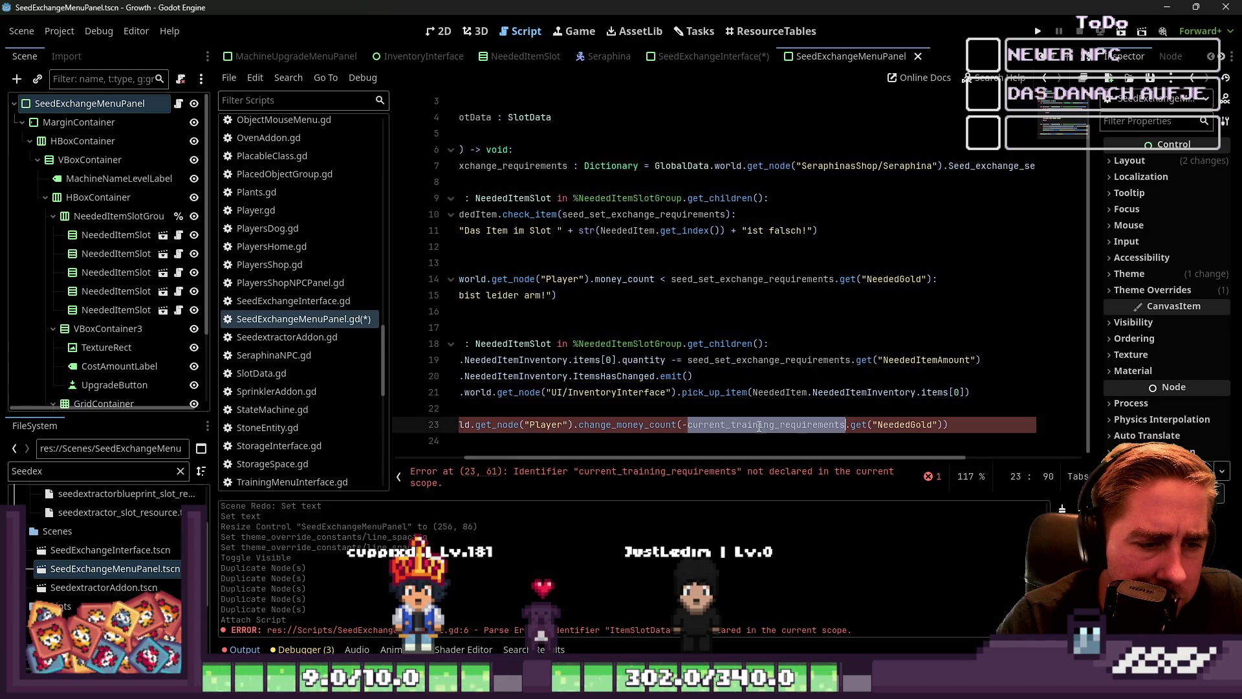
pyautogui.click(776, 408)
pyautogui.moveTo(789, 466); pyautogui.dragTo(855, 478)
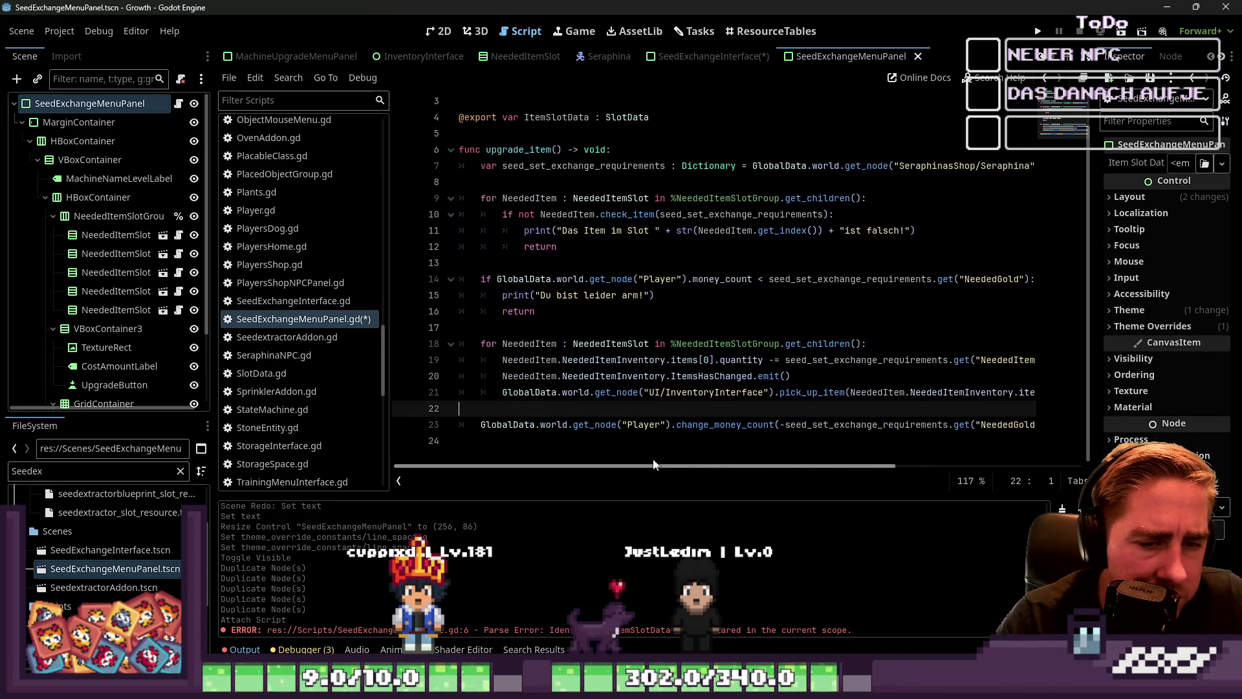
pyautogui.scroll(1, 501, 192)
pyautogui.click(502, 184)
pyautogui.doubleClick(518, 182)
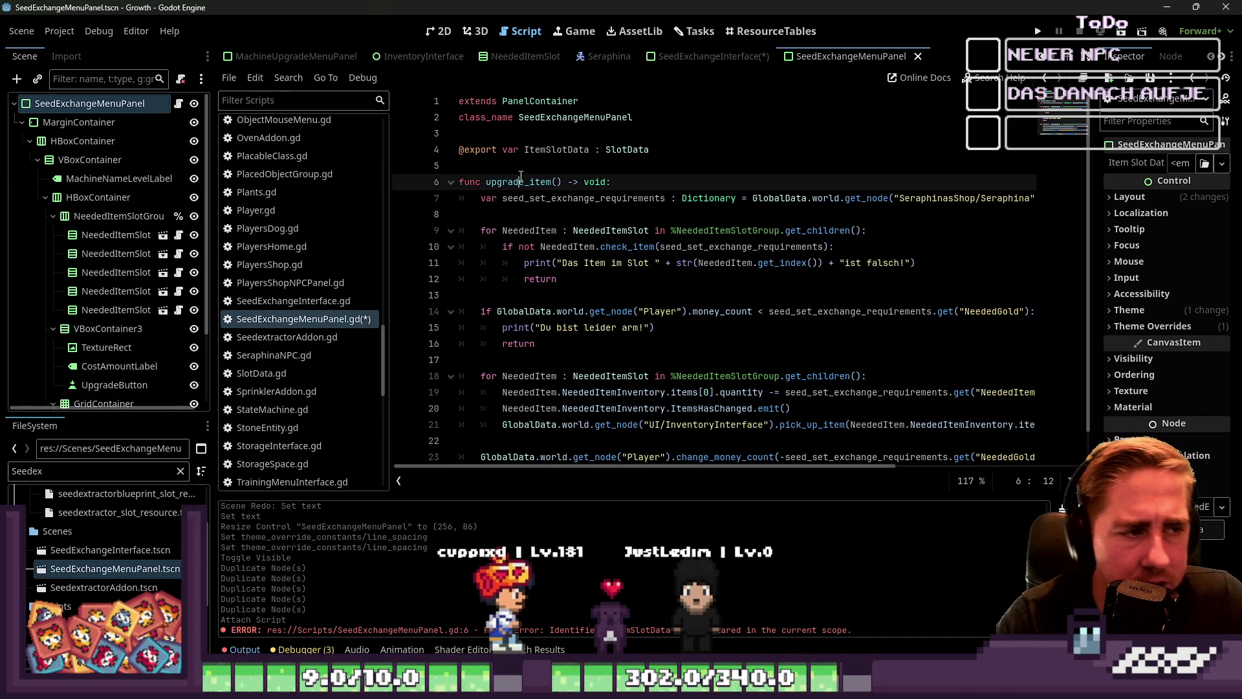
# Add a _ready() -> void function above upgrade_item that calls connect_signals().
pyautogui.click(560, 169)
pyautogui.write('#')
pyautogui.press('Return')
pyautogui.press('Return')
pyautogui.click(560, 170)
pyautogui.press('BackSpace')
pyautogui.press('Return')
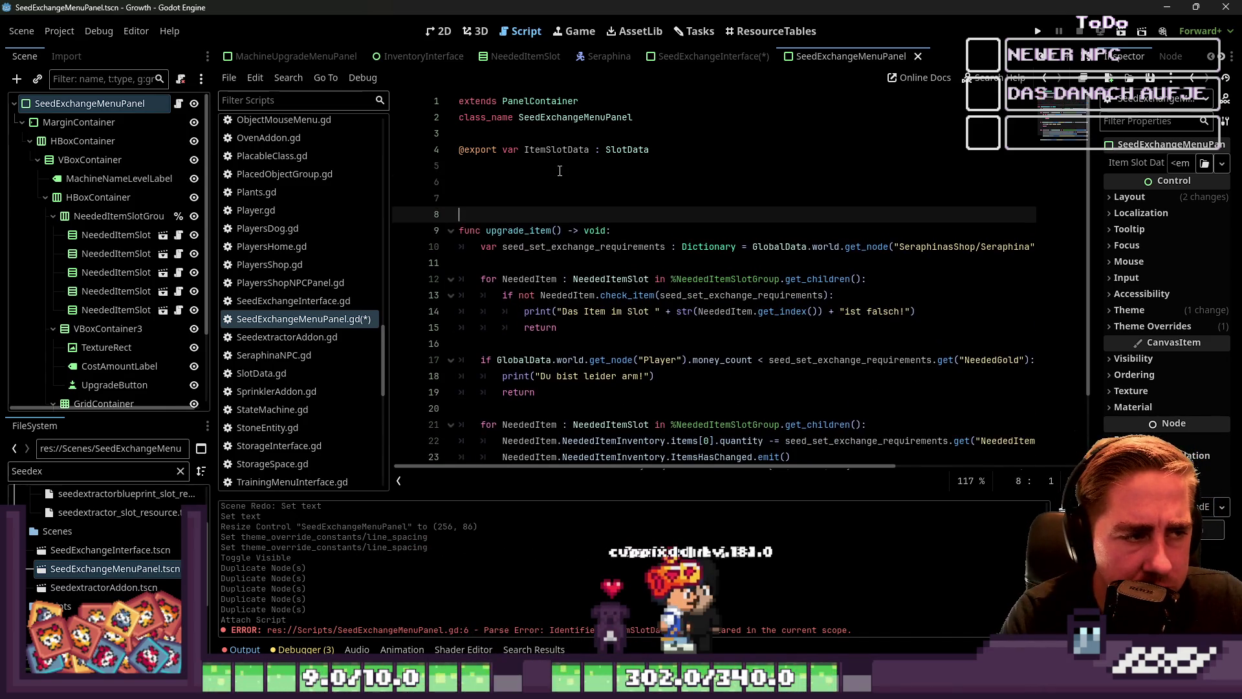
pyautogui.write('func _')
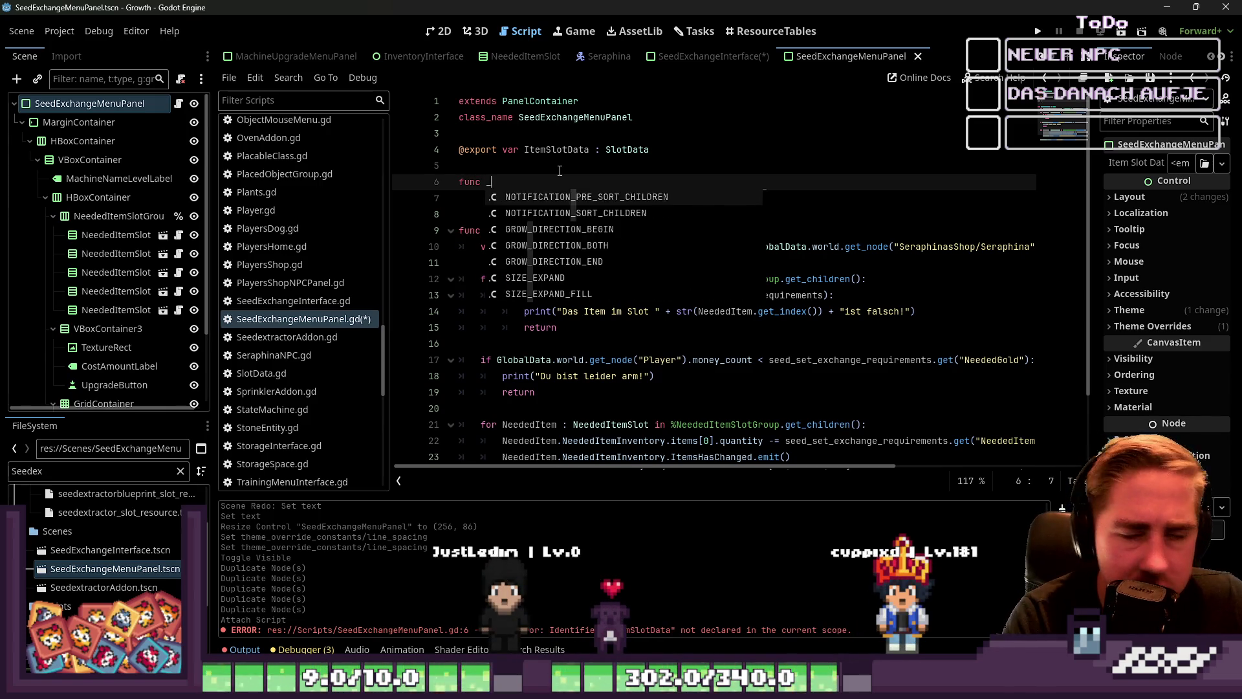
pyautogui.write('r')
pyautogui.press('Return')
pyautogui.press('Return')
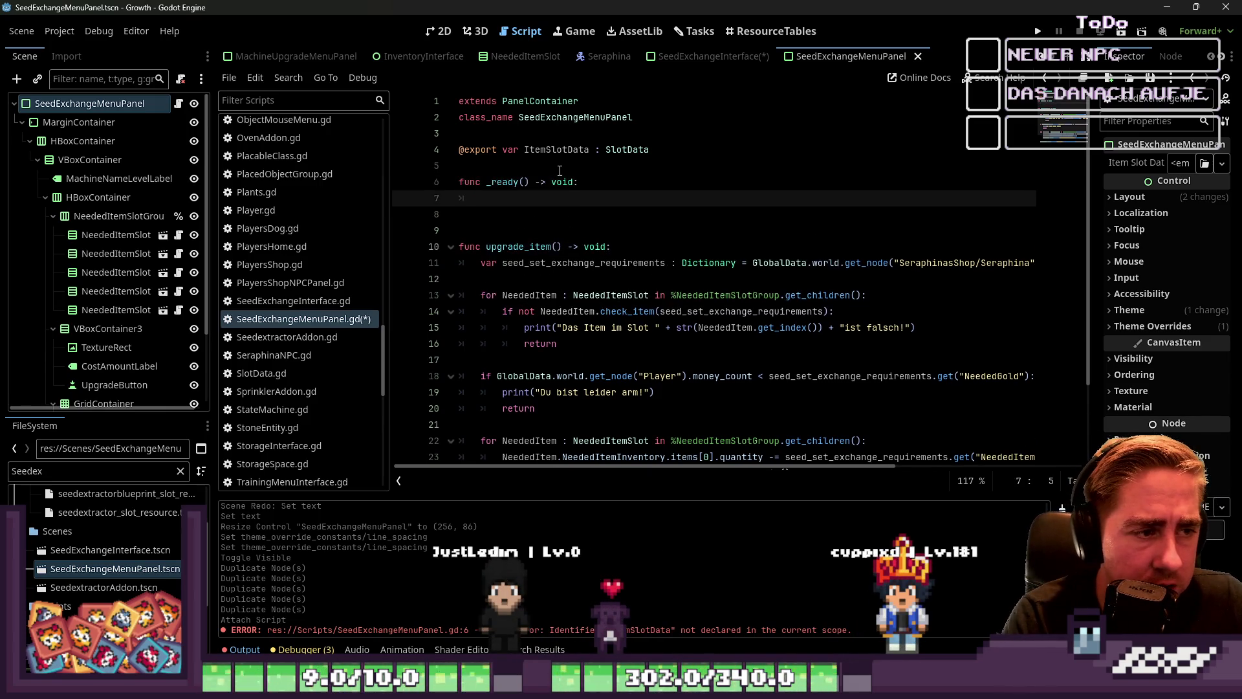
pyautogui.write('cooconen')
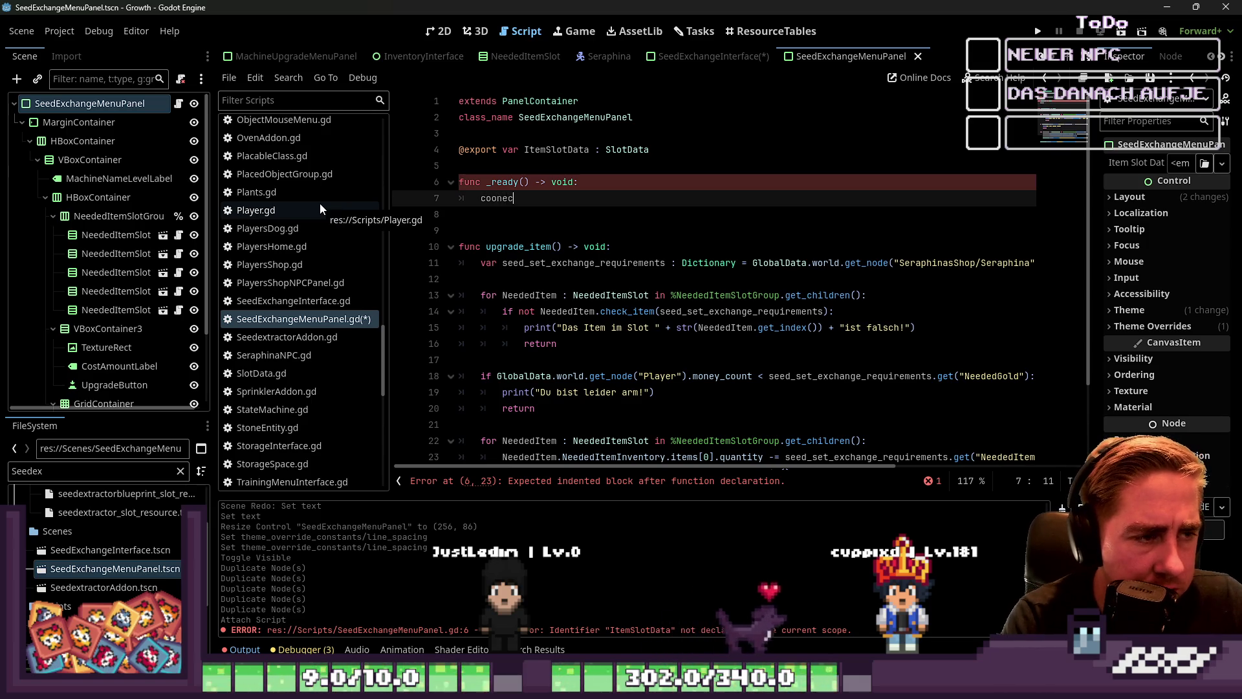
pyautogui.press('BackSpace')
pyautogui.press('BackSpace')
pyautogui.write('nect()')
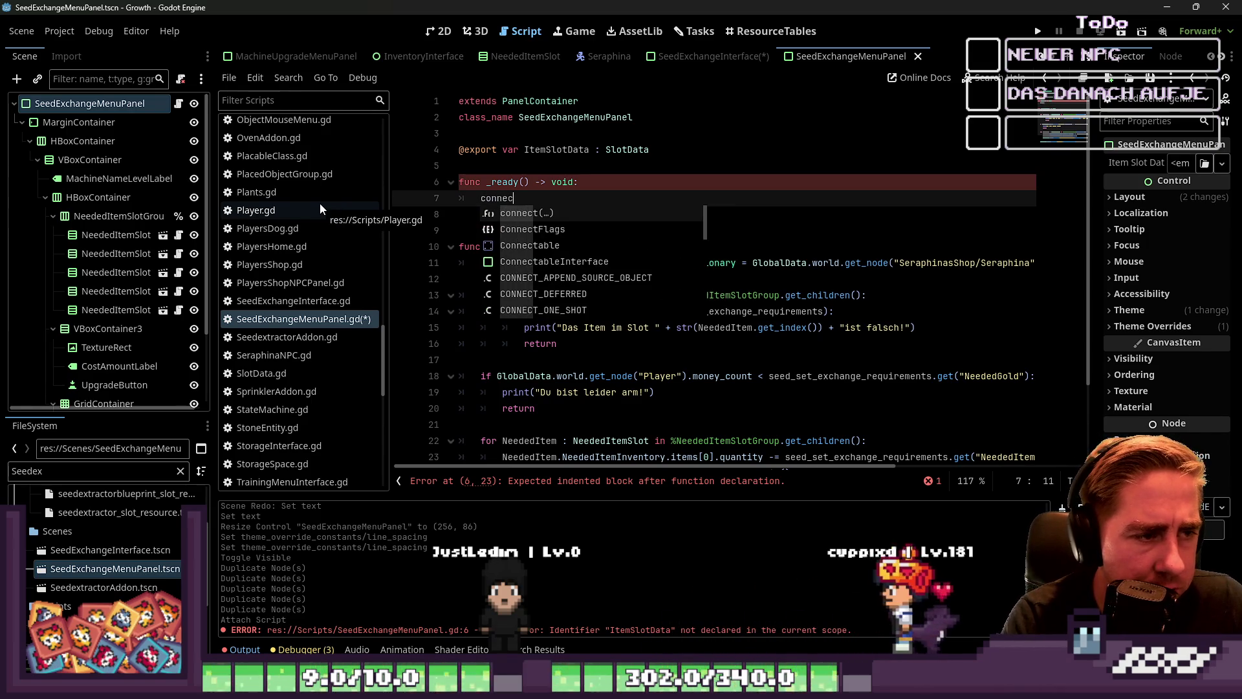
pyautogui.press('Left')
pyautogui.press('Left')
pyautogui.write('_signal')
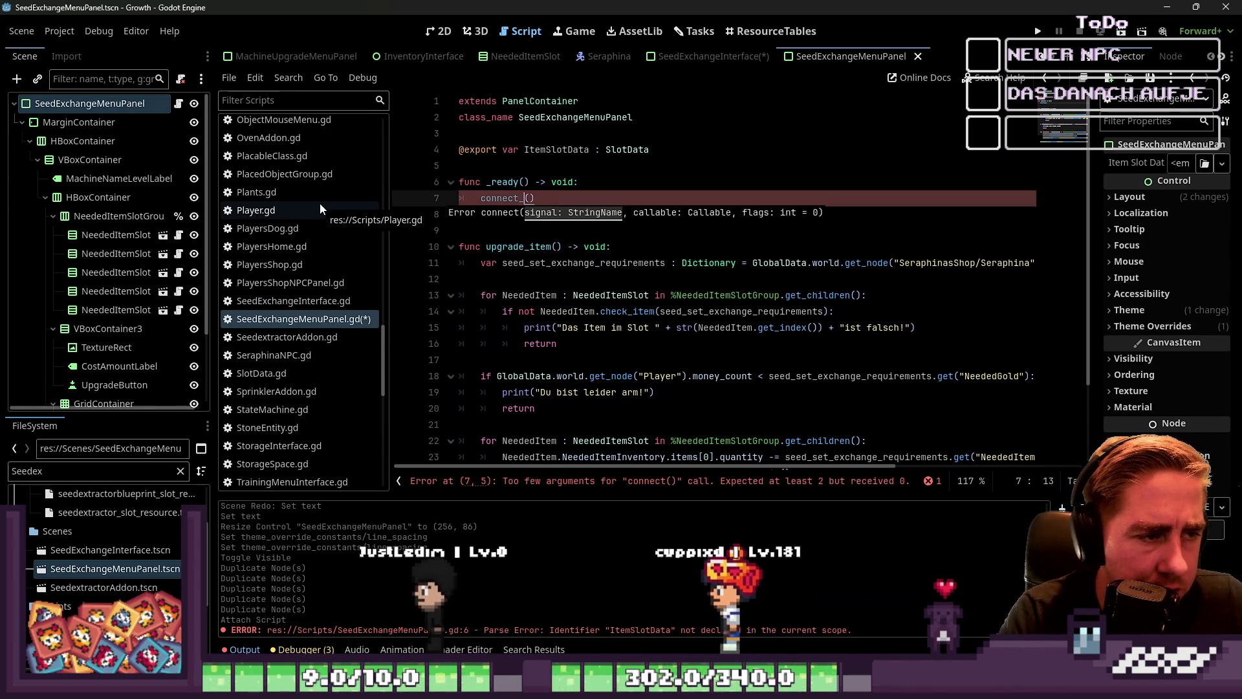
pyautogui.write('s')
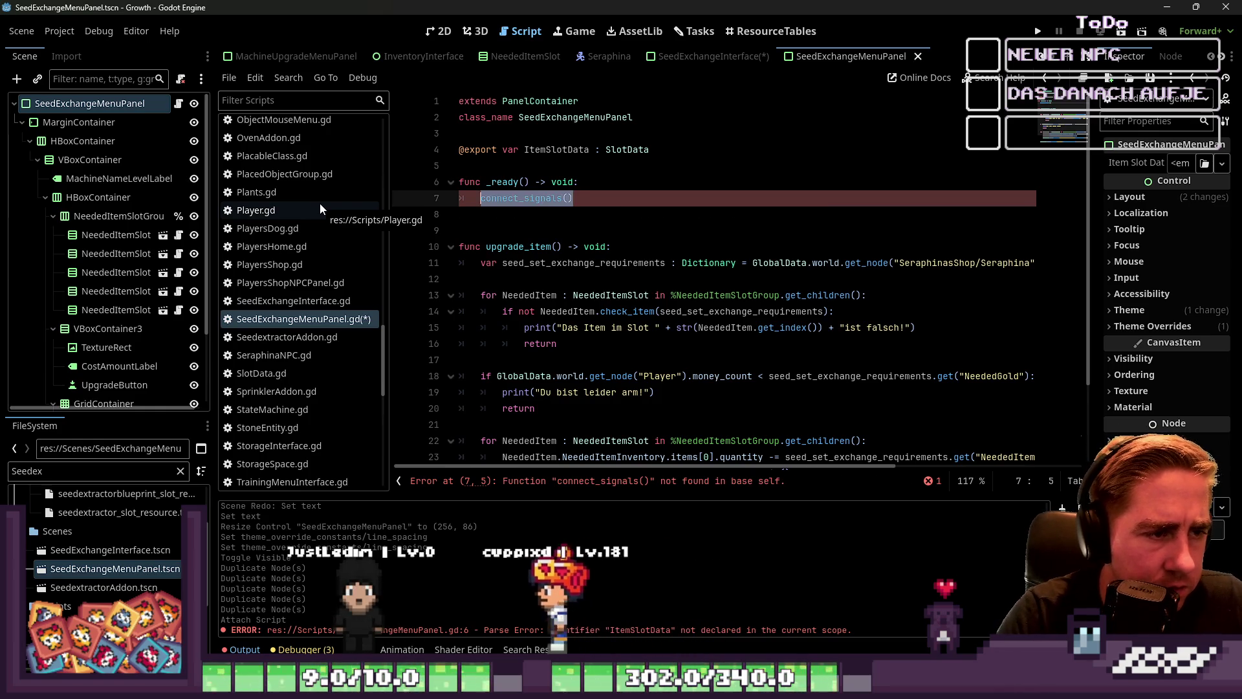
# Declare an empty connect_signals() -> void function below _ready.
pyautogui.press('Down')
pyautogui.press('Return')
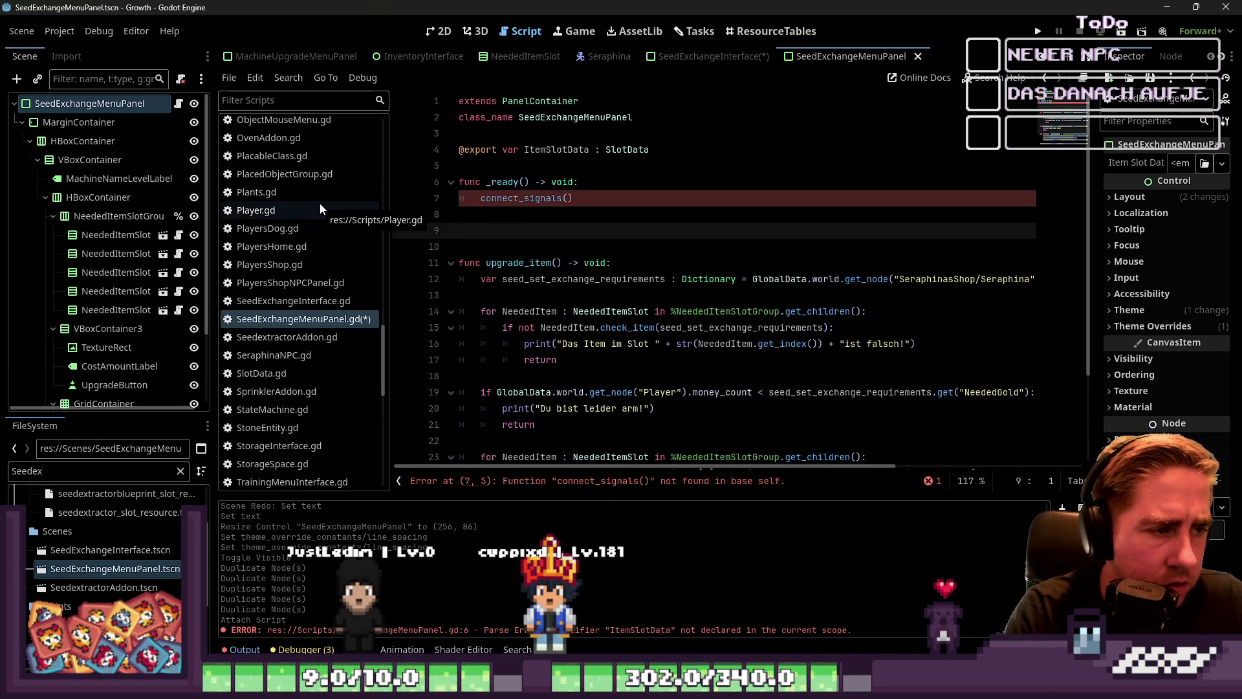
pyautogui.write('func connect_signals() -> vopios')
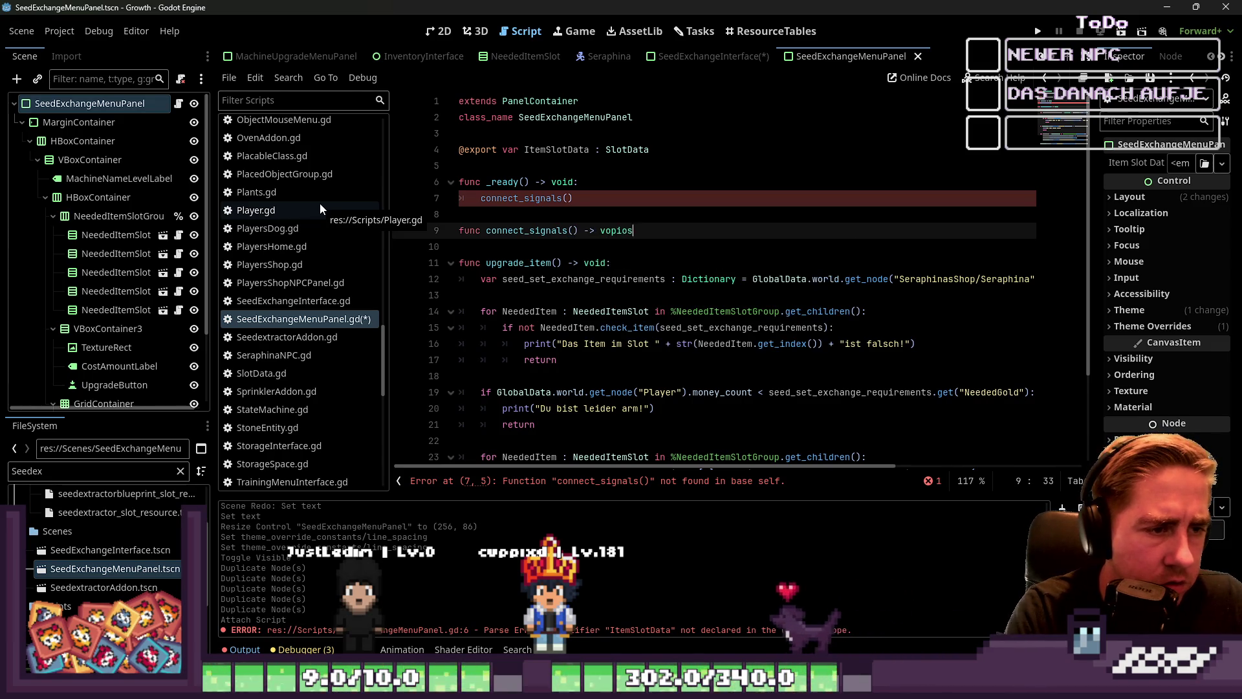
pyautogui.press('BackSpace')
pyautogui.press('BackSpace')
pyautogui.press('BackSpace')
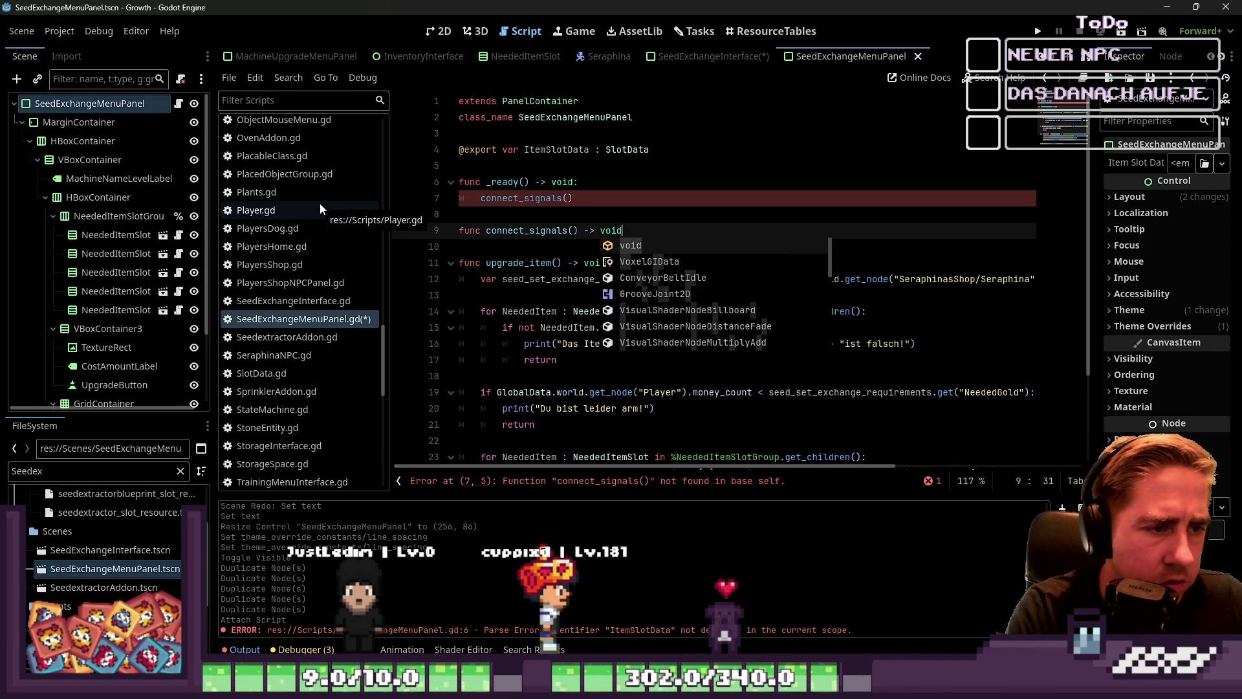
pyautogui.press('Return')
pyautogui.write(':')
pyautogui.press('Return')
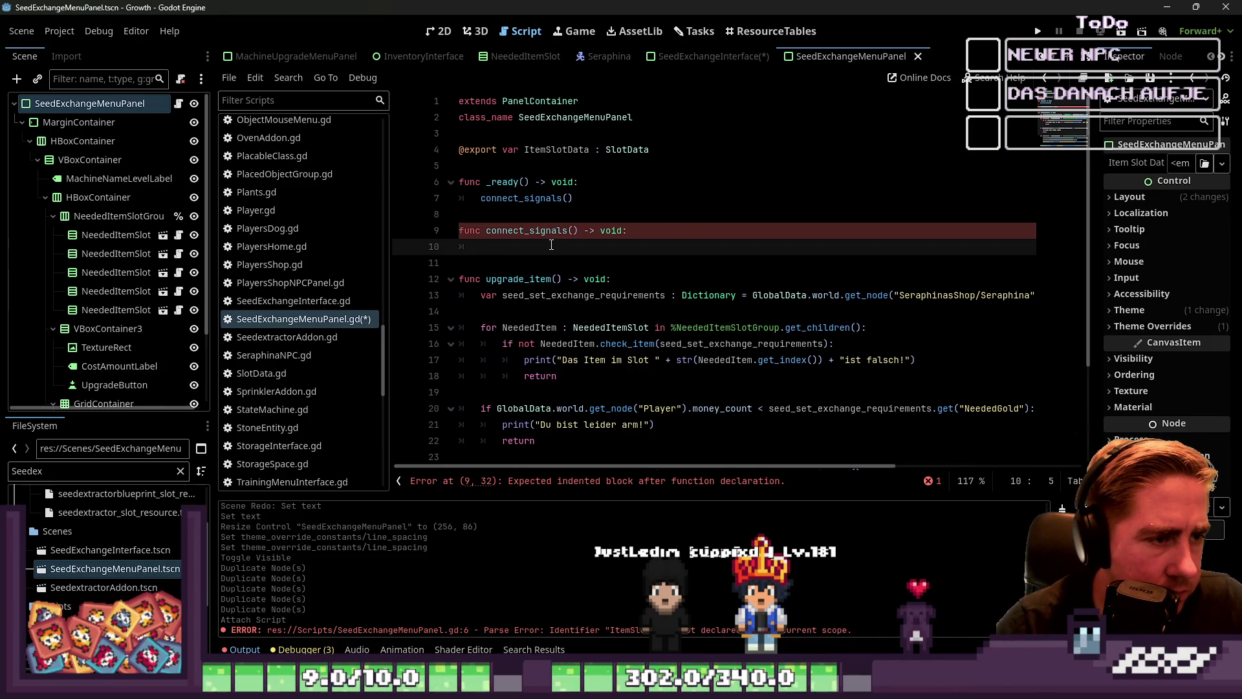
pyautogui.scroll(-3, 79, 262)
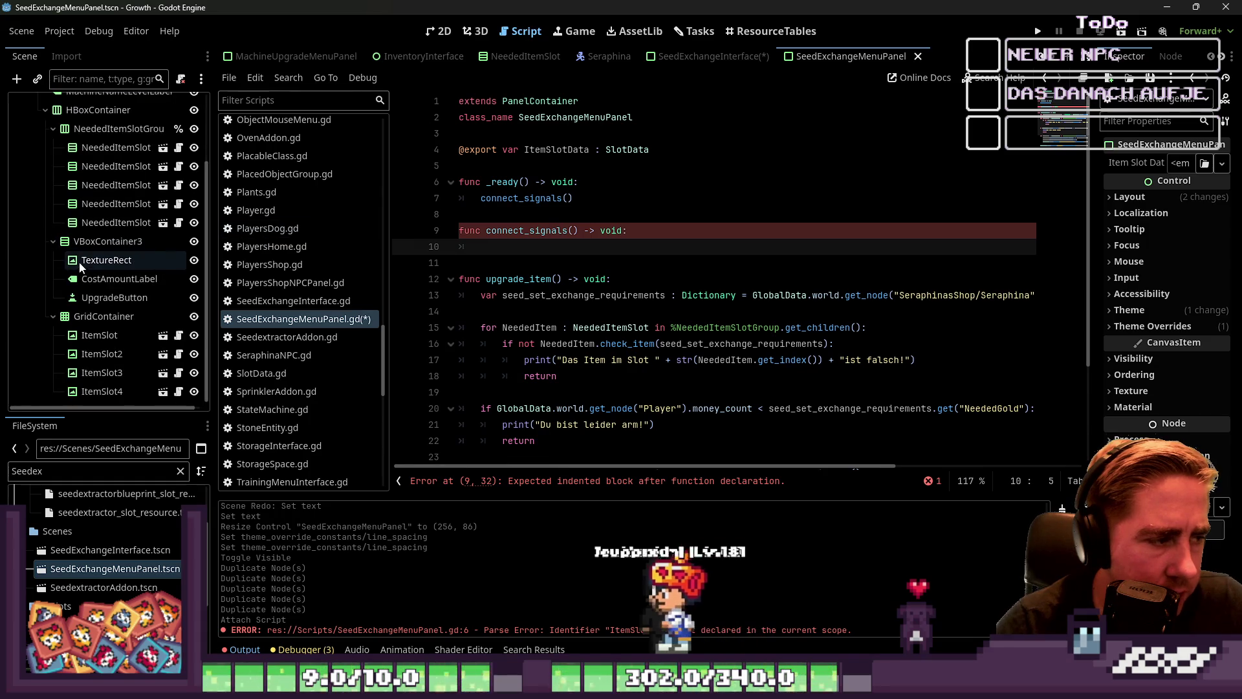
# Rename UpgradeButton to unique-named TradeButton, then start 'if %TradeButton.pressed.' in connect_signals.
pyautogui.click(107, 301)
pyautogui.press('F2')
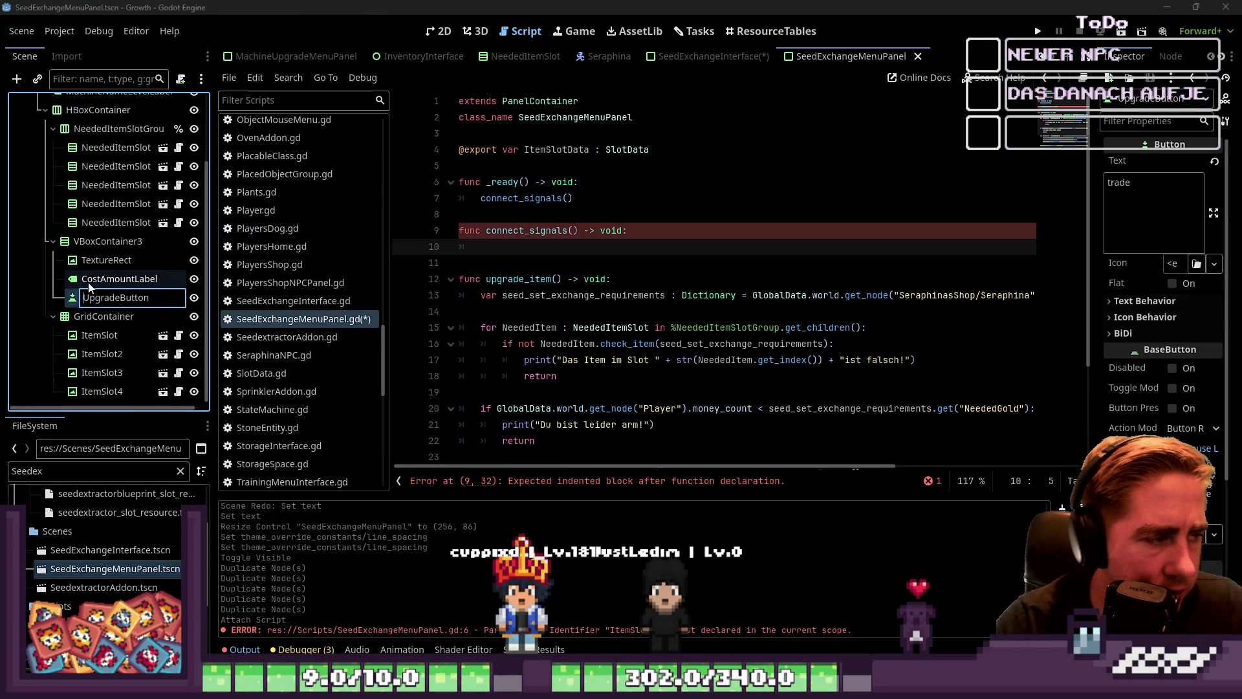
pyautogui.write('Trade')
pyautogui.press('Return')
pyautogui.press('F2')
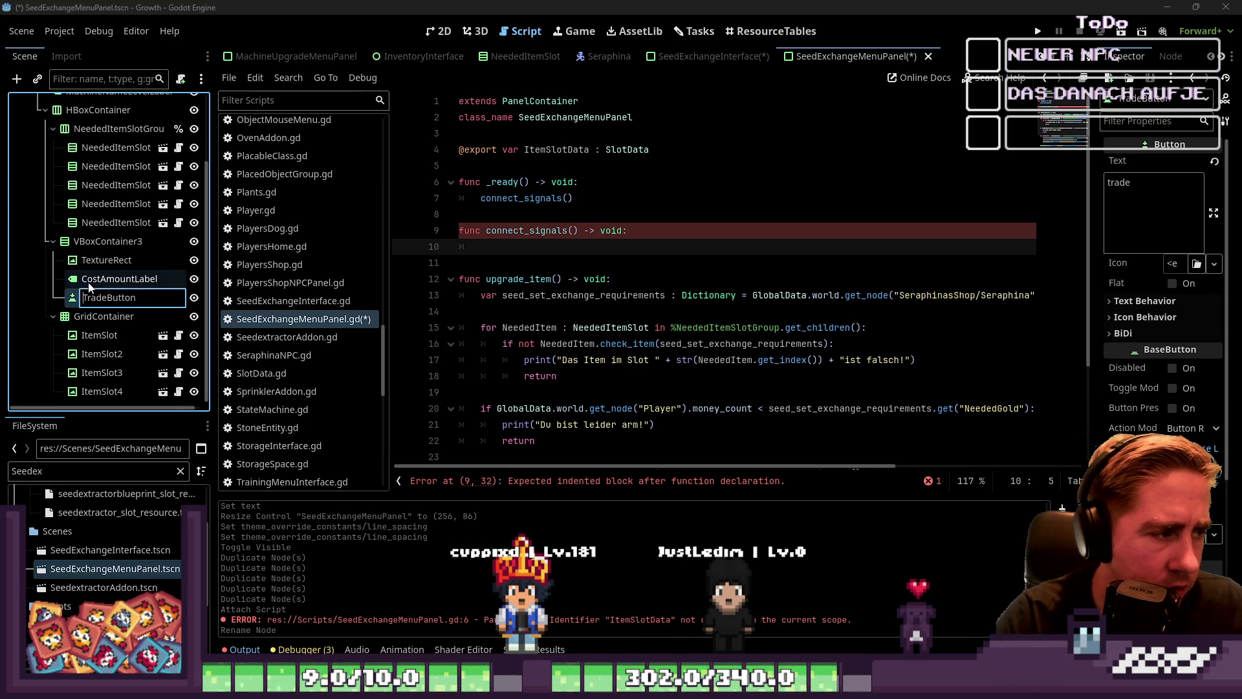
pyautogui.press('Return')
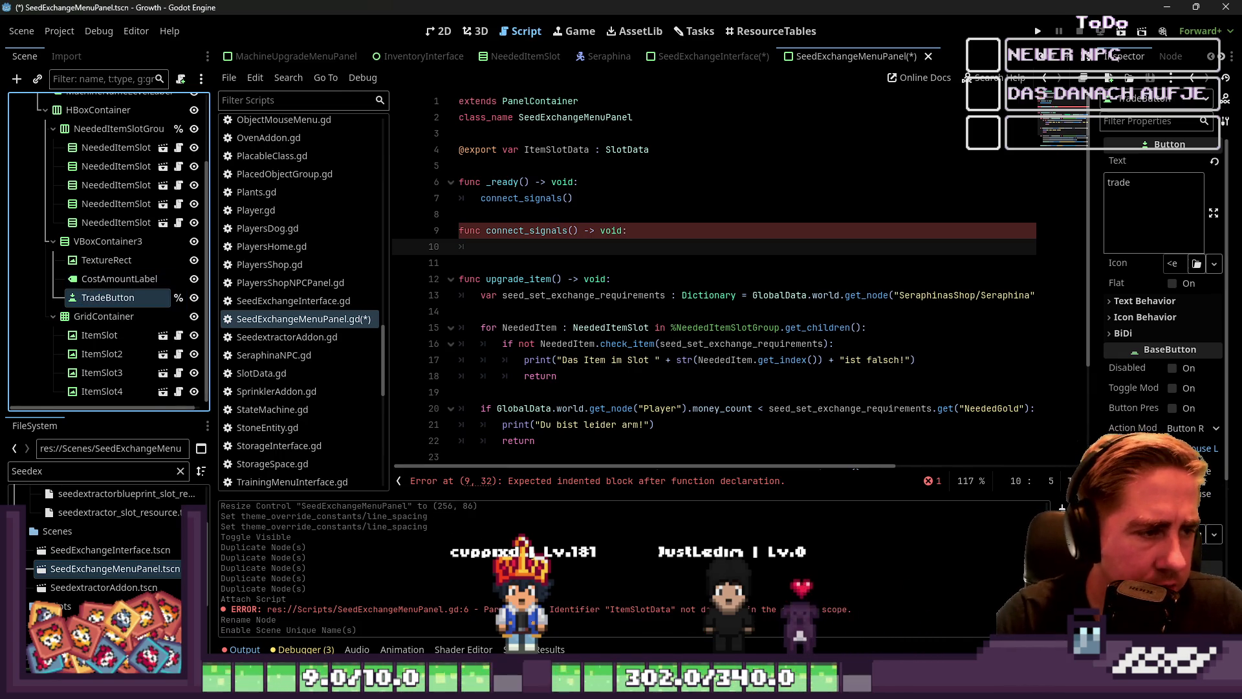
pyautogui.write('if %T')
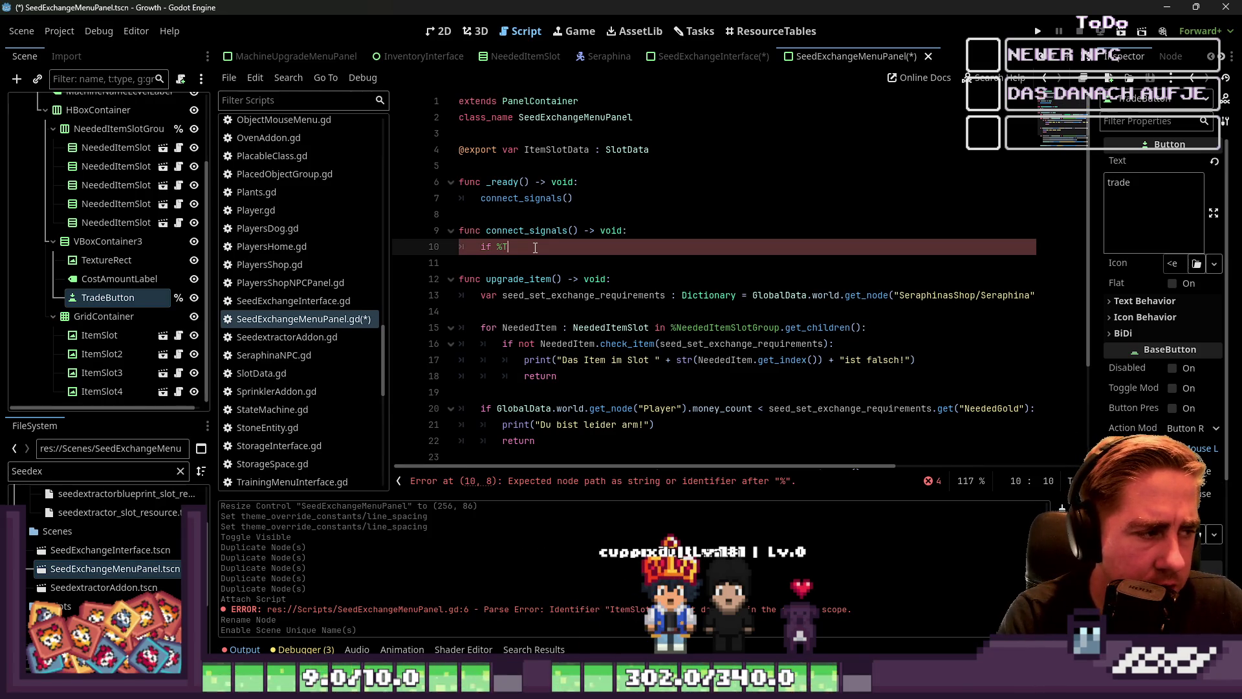
pyautogui.write('radeButton.pressed.is_conne')
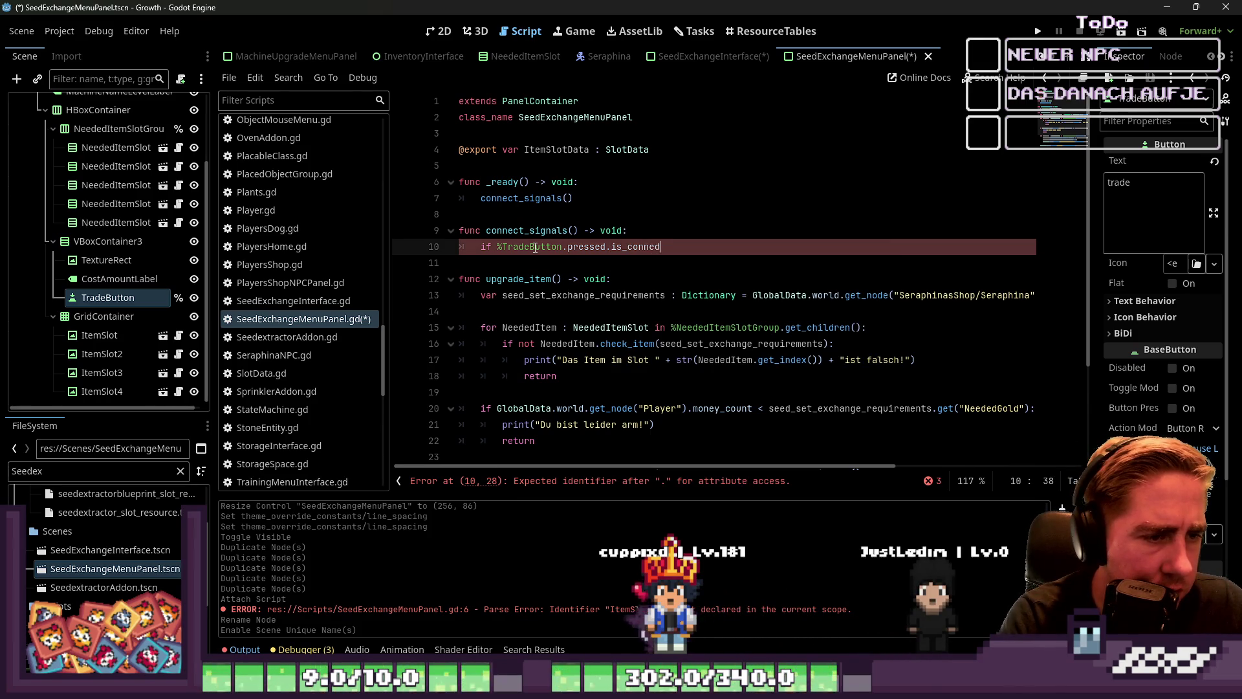
# Complete the condition 'if not %TradeButton.pressed.is_connected(upgrade_item):'.
pyautogui.press('Left')
pyautogui.write('not')
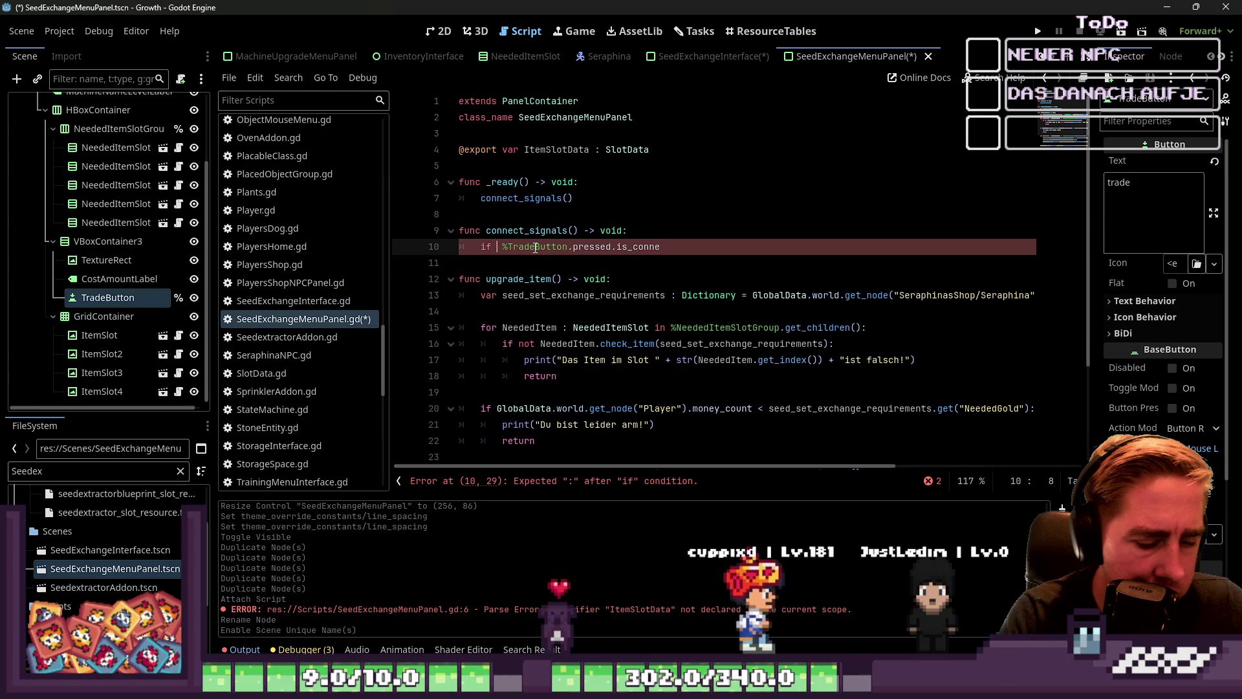
pyautogui.hotkey('ctrl', 'Right')
pyautogui.hotkey('ctrl', 'Right')
pyautogui.press('End')
pyautogui.write('cte')
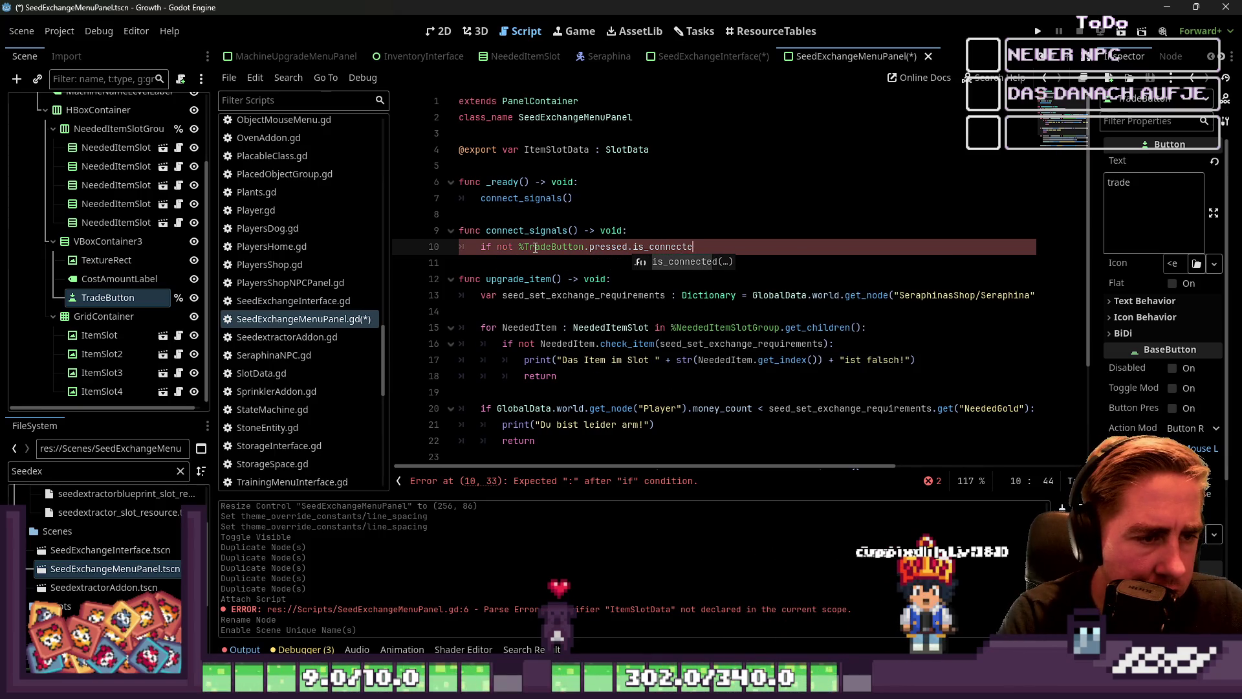
pyautogui.write('d(upda')
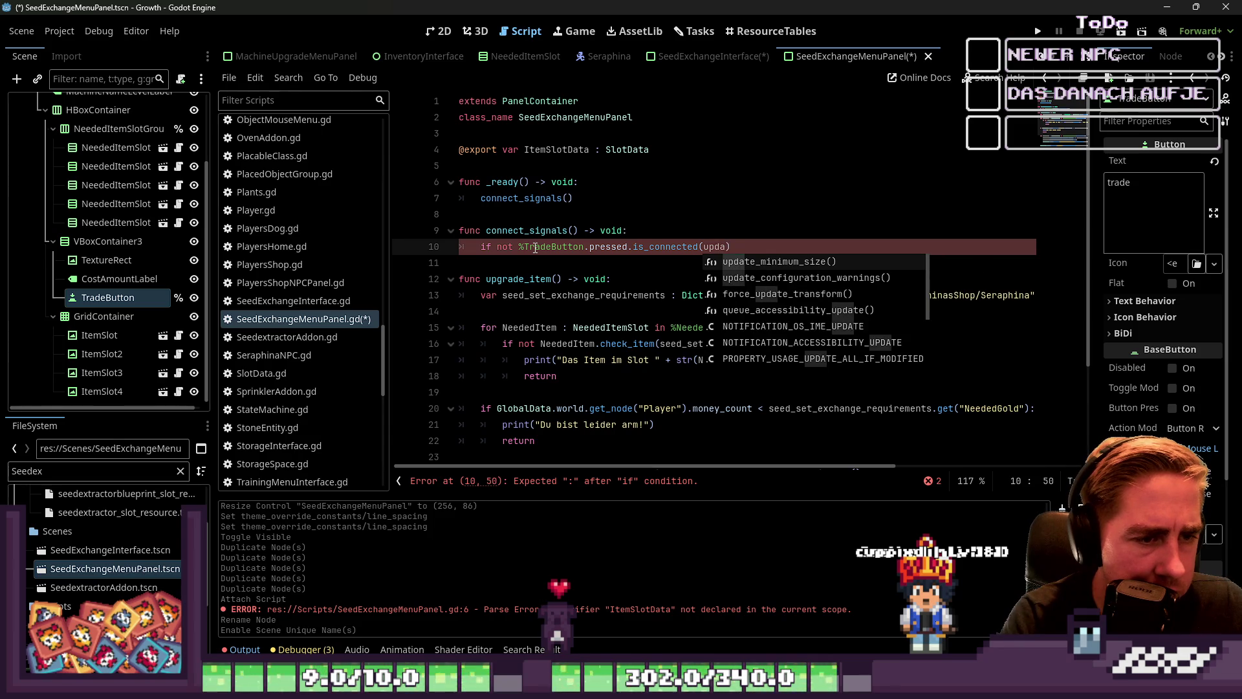
pyautogui.press('BackSpace')
pyautogui.press('BackSpace')
pyautogui.write('grade_item(')
pyautogui.press('Return')
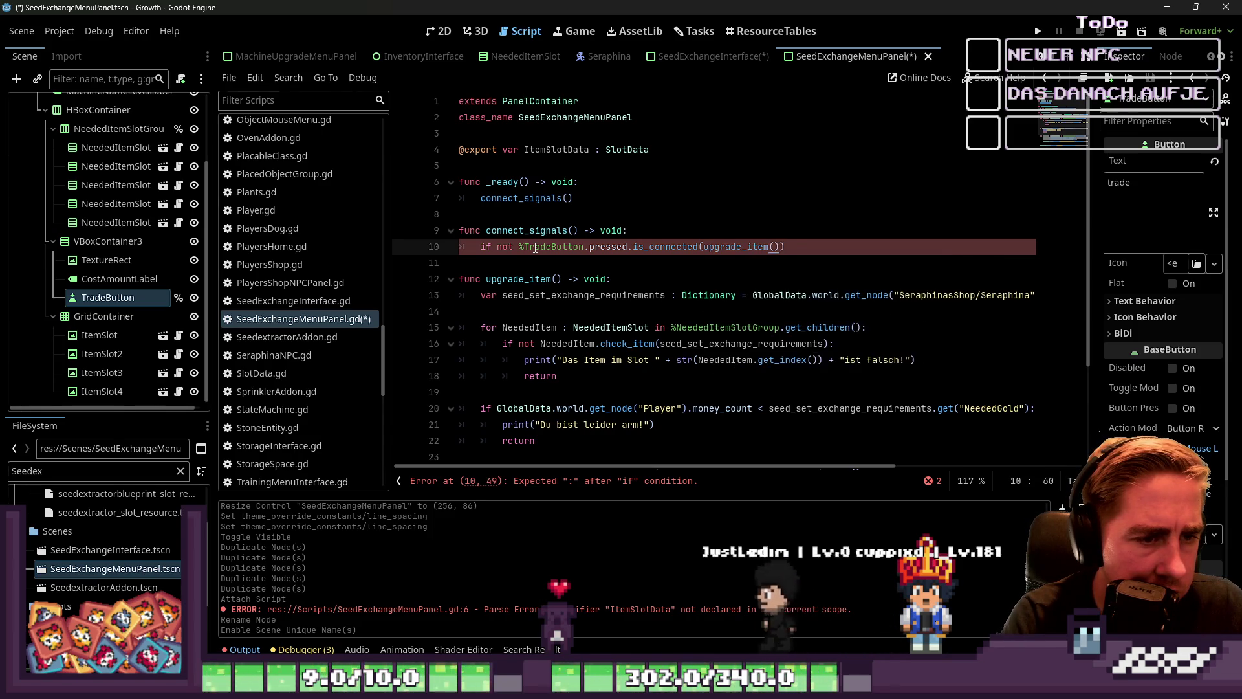
pyautogui.press('BackSpace')
pyautogui.press('BackSpace')
pyautogui.press('End')
pyautogui.press('Return')
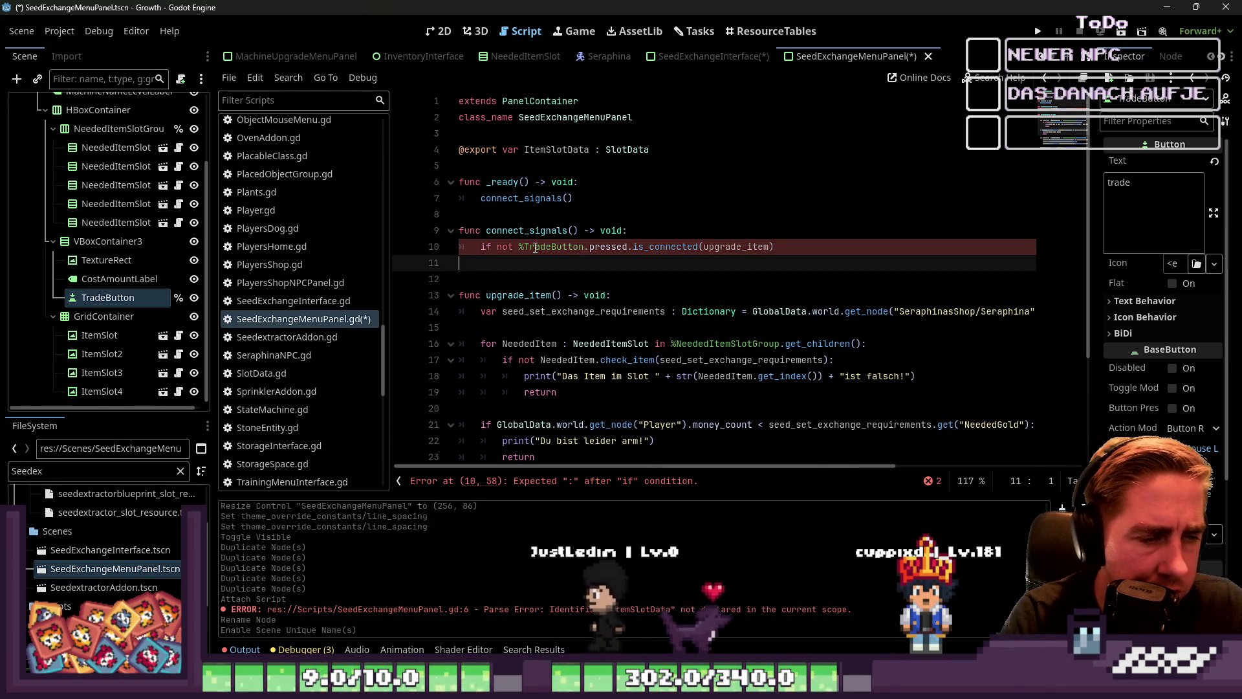
pyautogui.press('BackSpace')
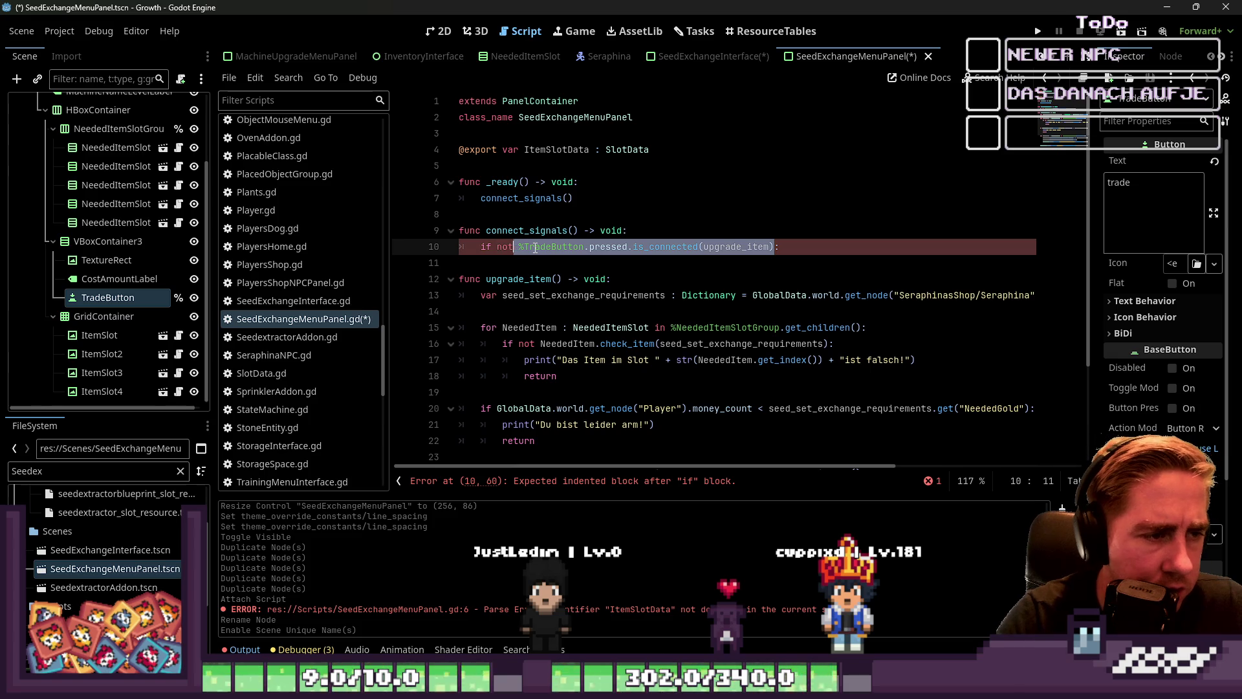
pyautogui.scroll(-1, 536, 248)
# Add the indented '%TradeButton.pressed.connect(upgrade_item)' line below it and save.
pyautogui.hotkey('ctrl', 'Return')
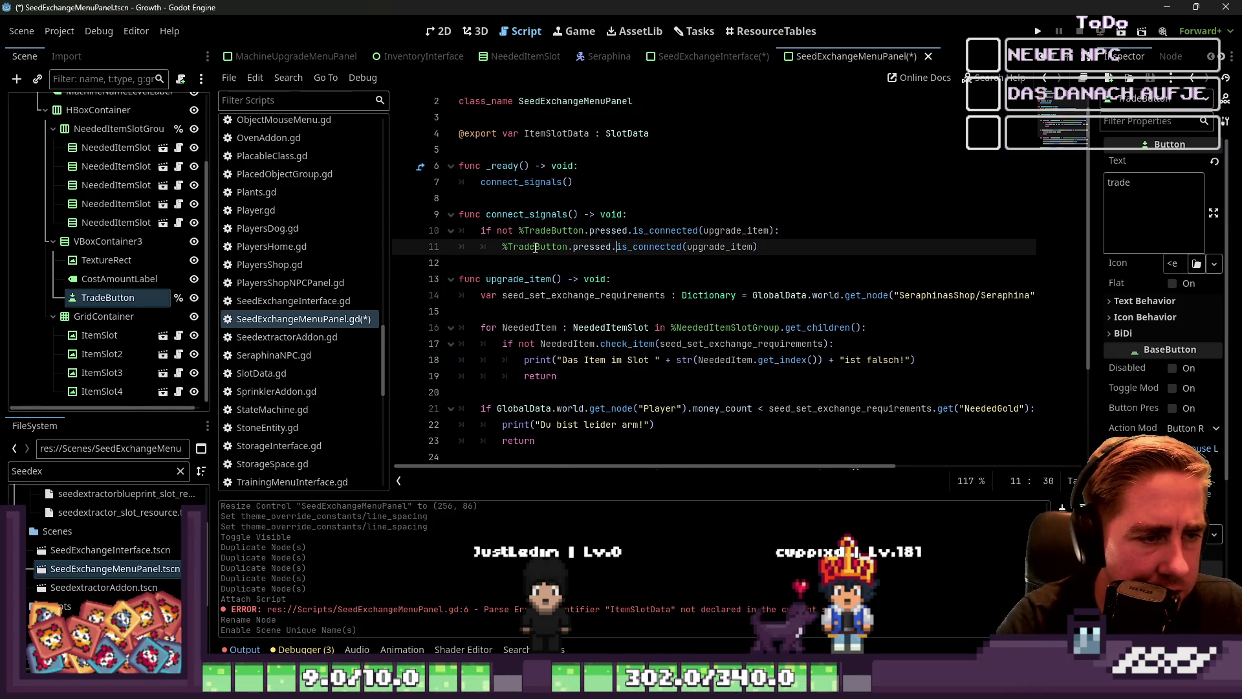
pyautogui.press('Delete')
pyautogui.press('Delete')
pyautogui.press('Delete')
pyautogui.hotkey('ctrl', 'Right')
pyautogui.press('BackSpace')
pyautogui.press('BackSpace')
pyautogui.press('Down')
pyautogui.hotkey('ctrl', 's')
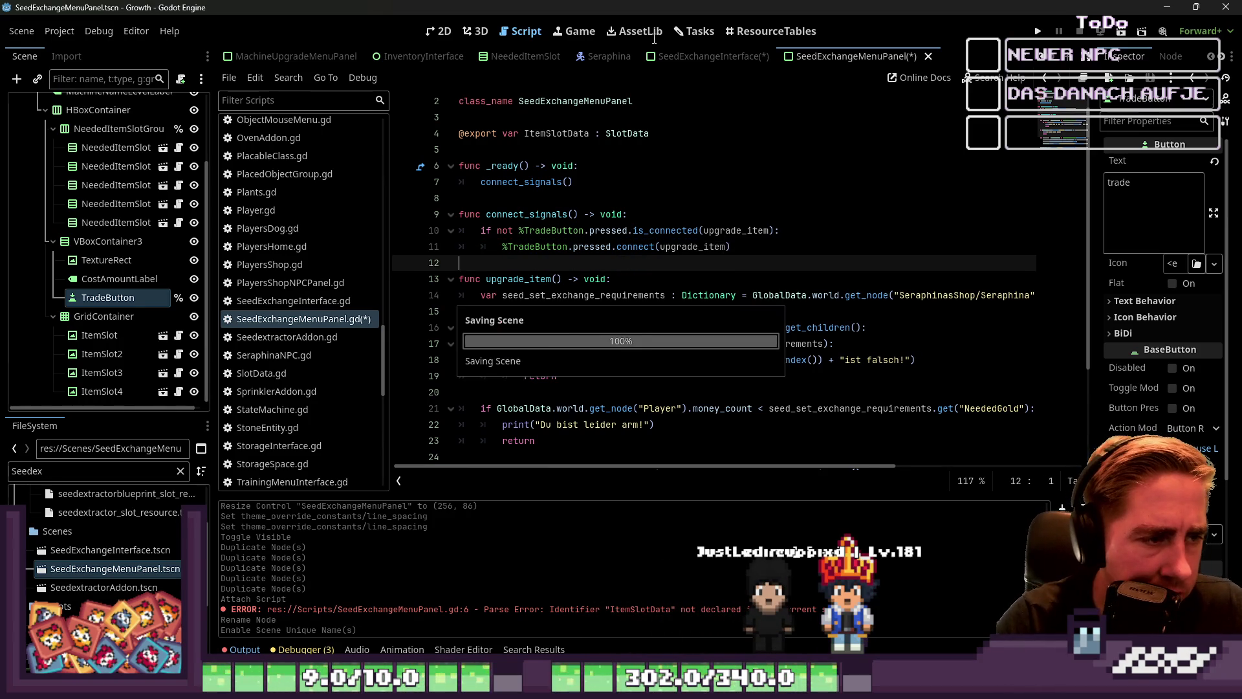
pyautogui.click(622, 165)
# Replace upgrade_item with trade_seeds in the is_connected check.
pyautogui.doubleClick(533, 215)
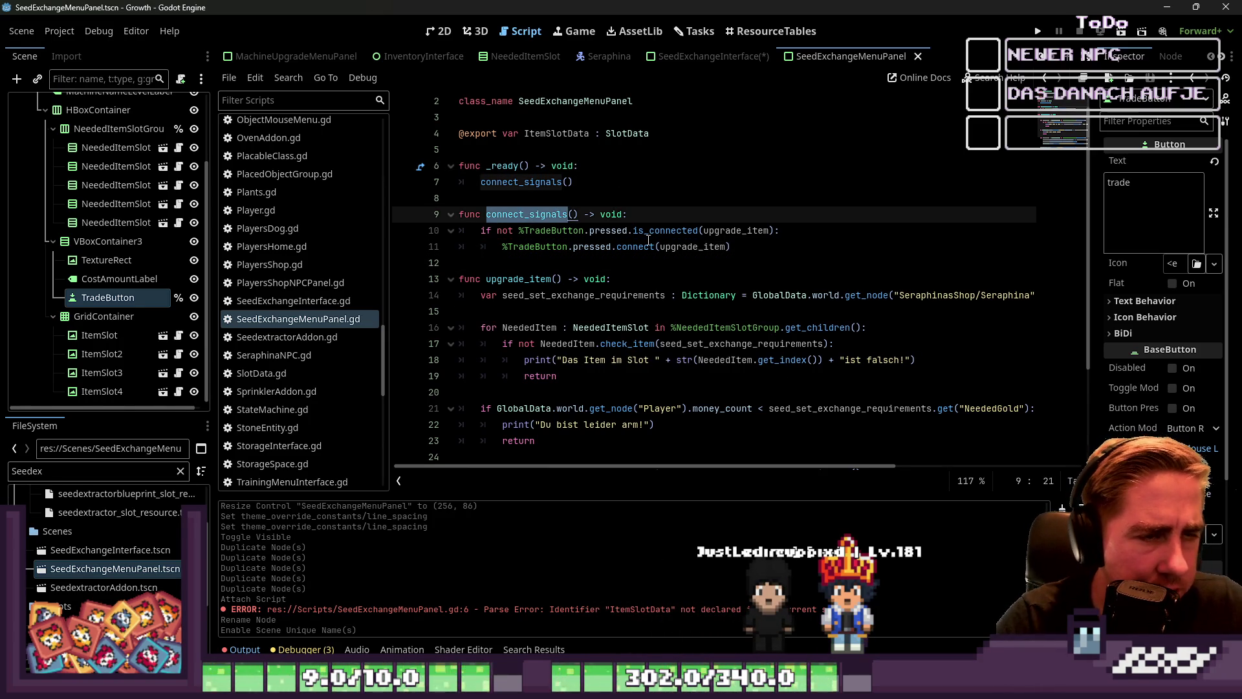
pyautogui.doubleClick(519, 279)
pyautogui.scroll(-2, 735, 162)
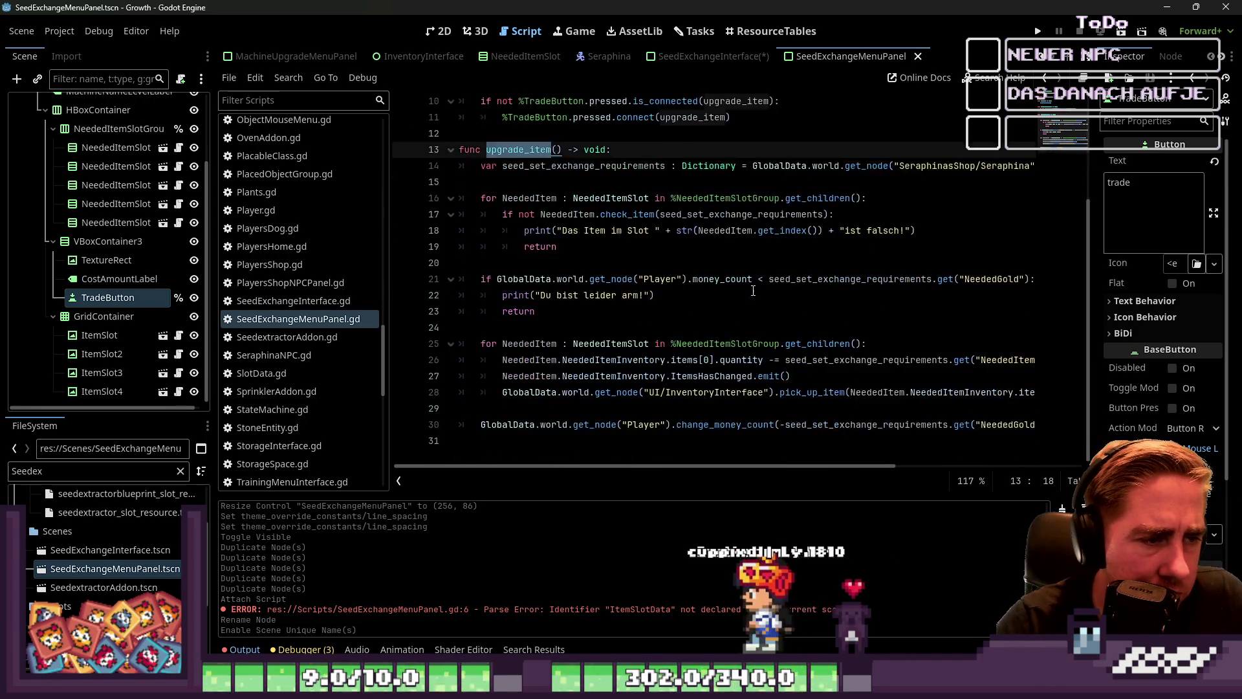
pyautogui.doubleClick(735, 150)
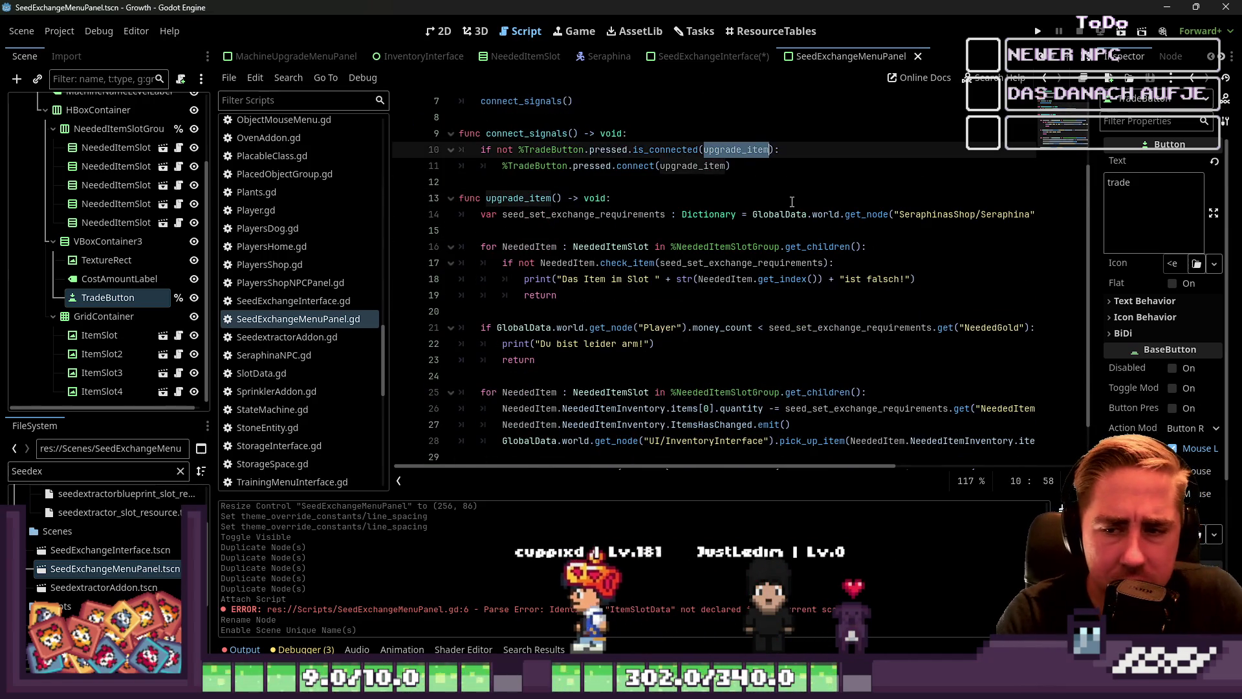
pyautogui.write('exchange')
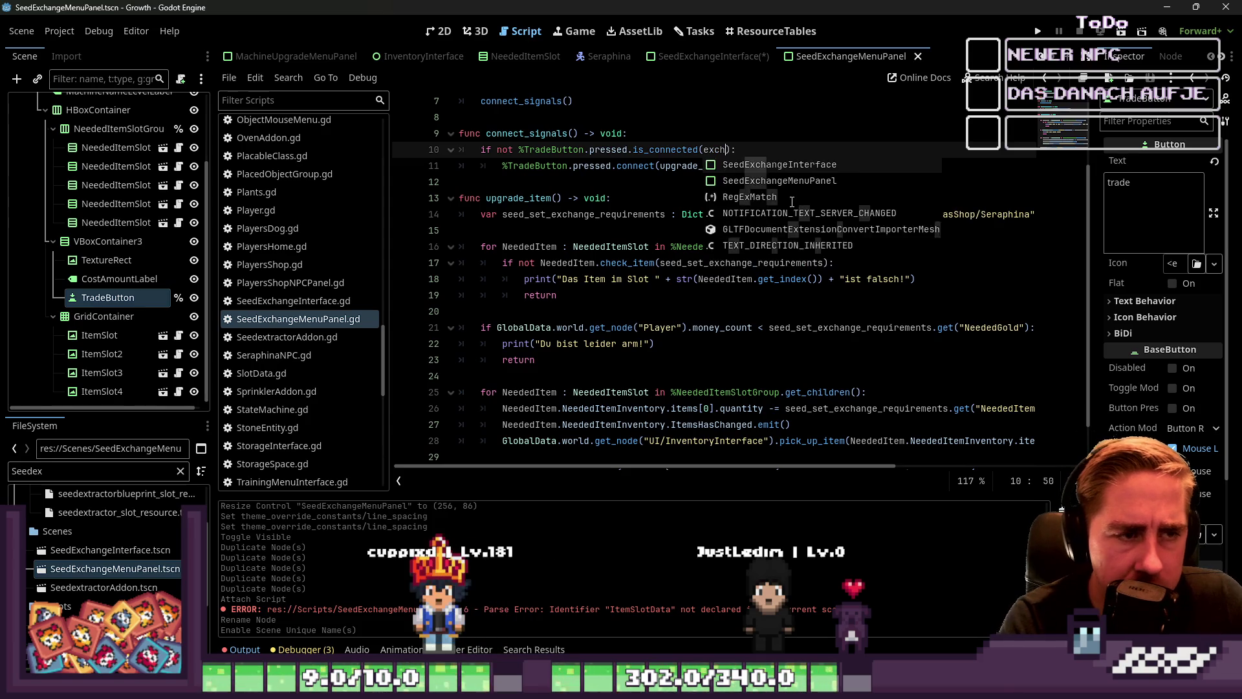
pyautogui.hotkey('ctrl', 'BackSpace')
pyautogui.write('seed')
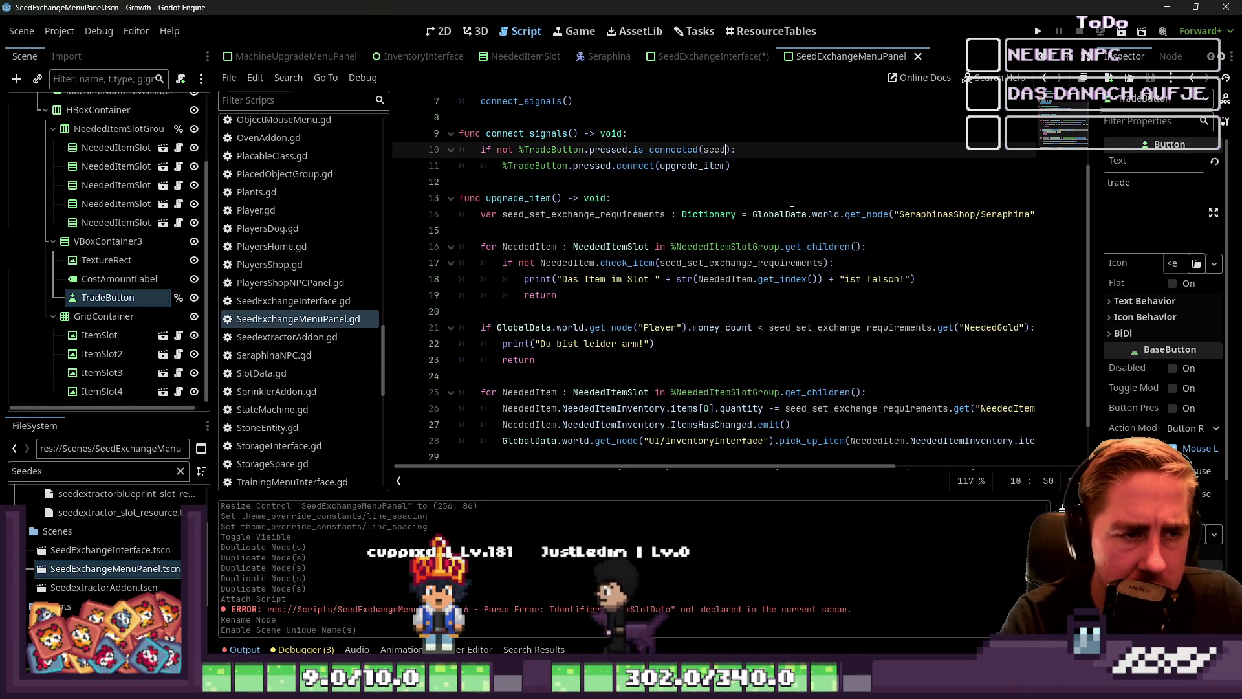
pyautogui.press('BackSpace')
pyautogui.write('trade')
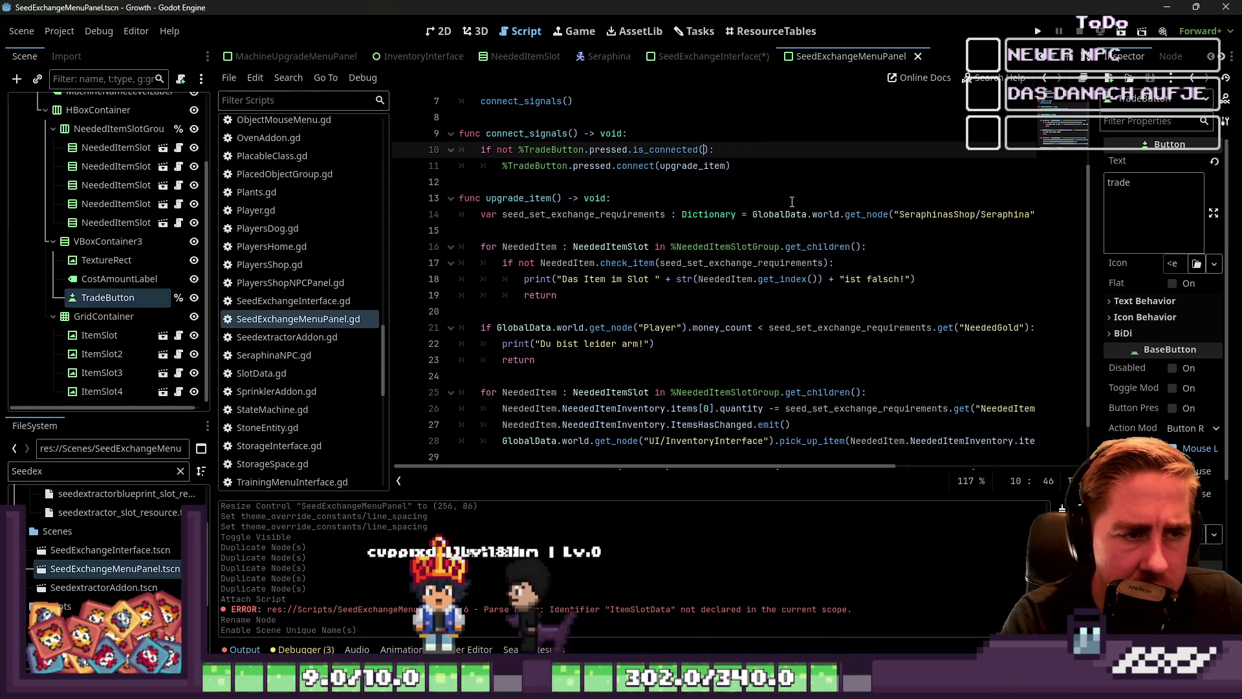
pyautogui.write('_seed')
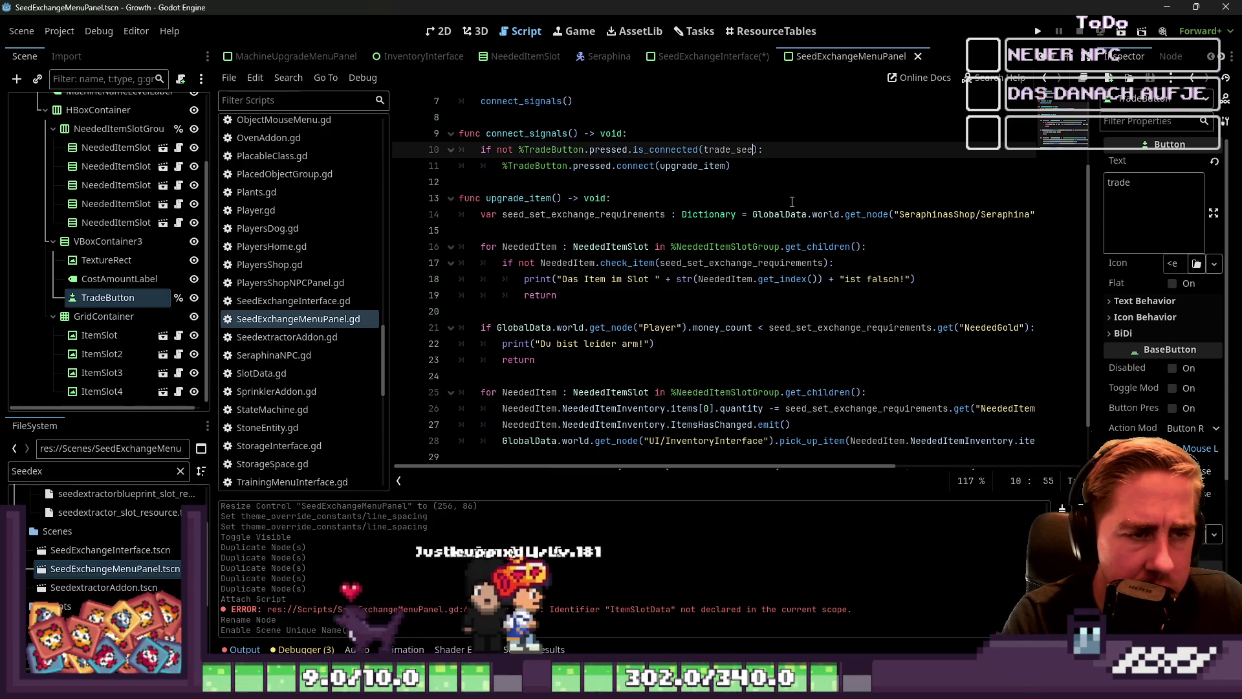
pyautogui.write('s')
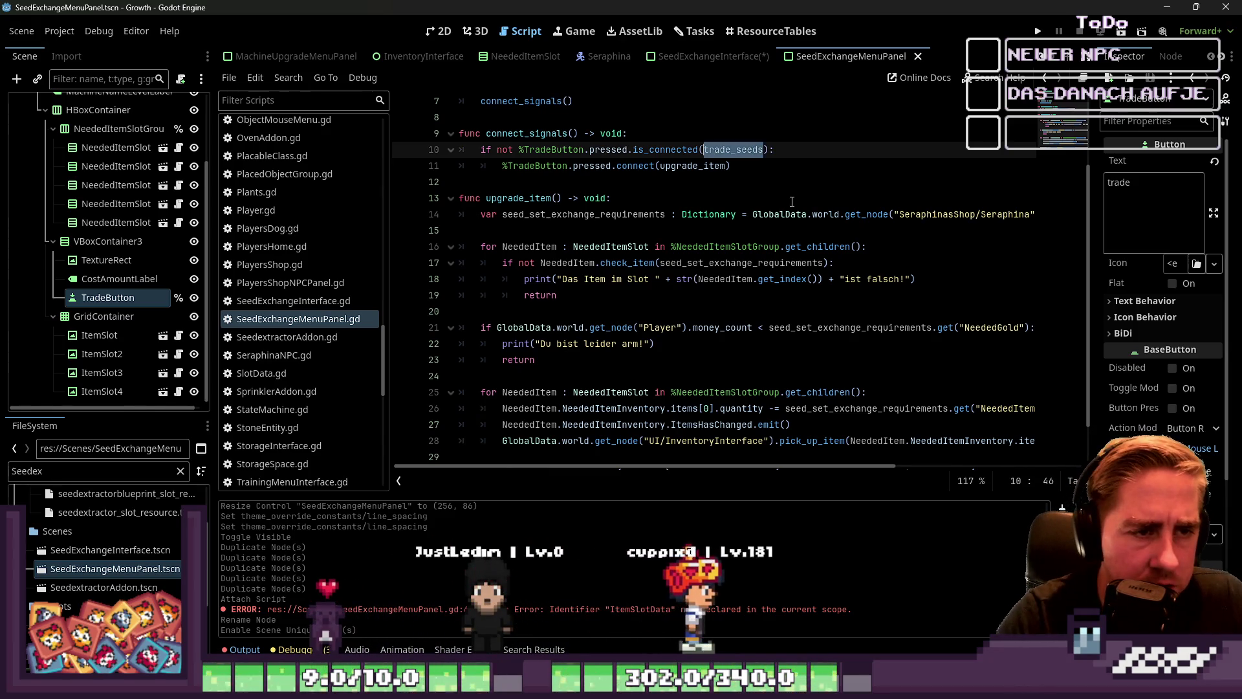
pyautogui.press('Down')
# Change the connect call and the function definition to trade_seeds, and save.
pyautogui.hotkey('ctrl', 'shift', 'Left')
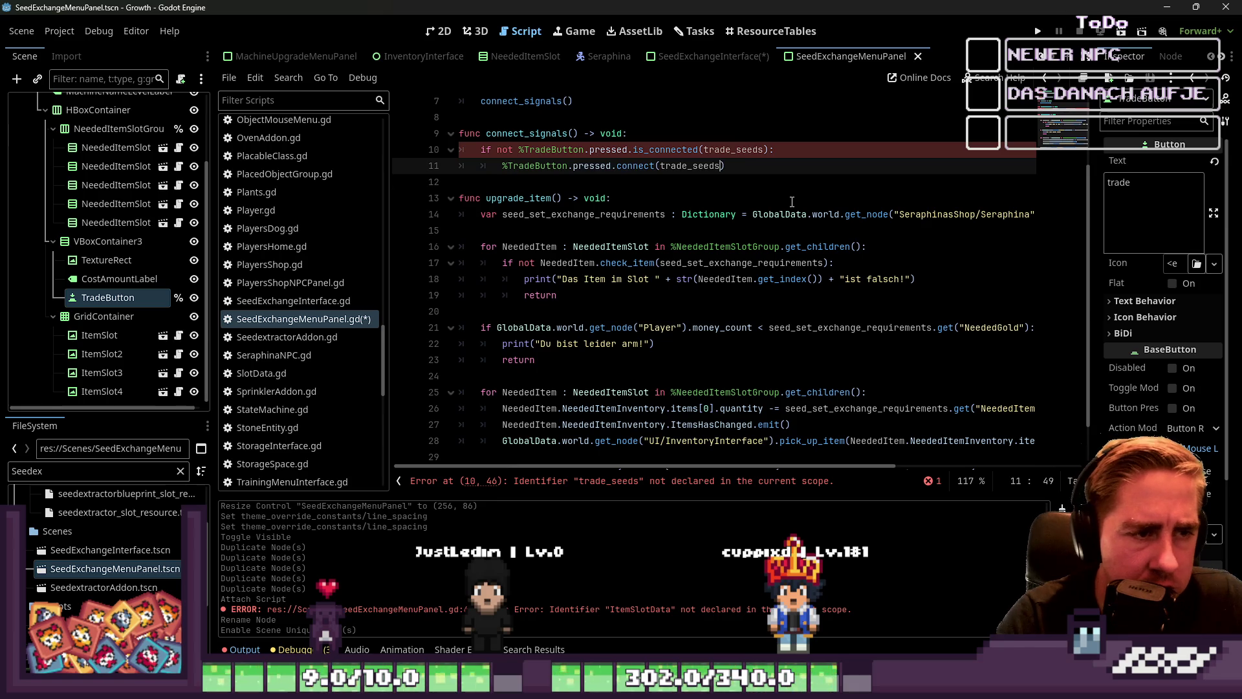
pyautogui.click(792, 202)
pyautogui.hotkey('ctrl', 'shift', 'Right')
pyautogui.write('trade_seeds')
pyautogui.press('End')
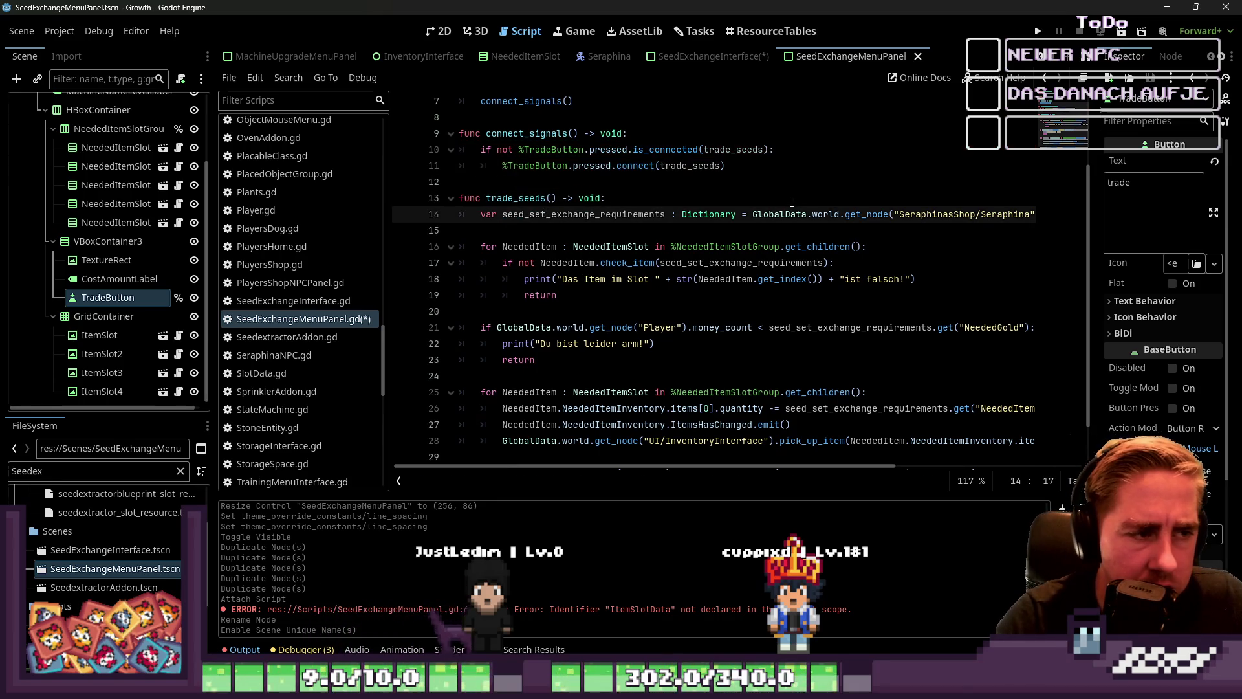
pyautogui.hotkey('ctrl', 's')
pyautogui.scroll(-1, 654, 239)
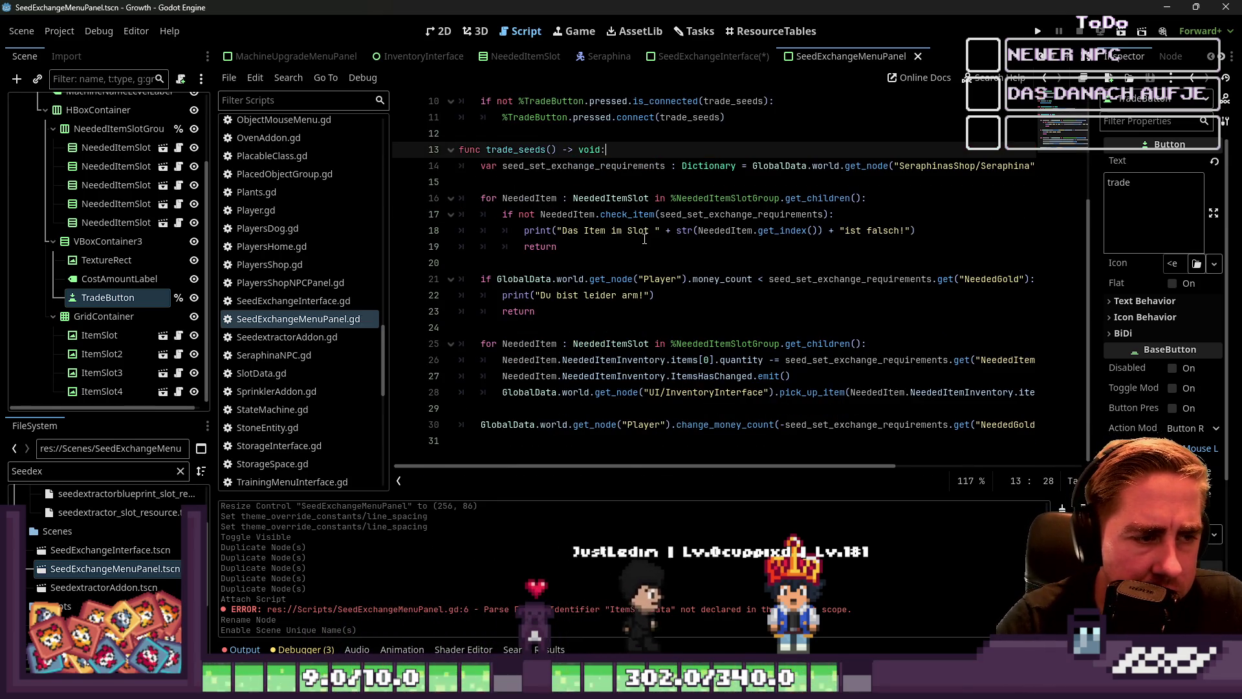
pyautogui.click(667, 360)
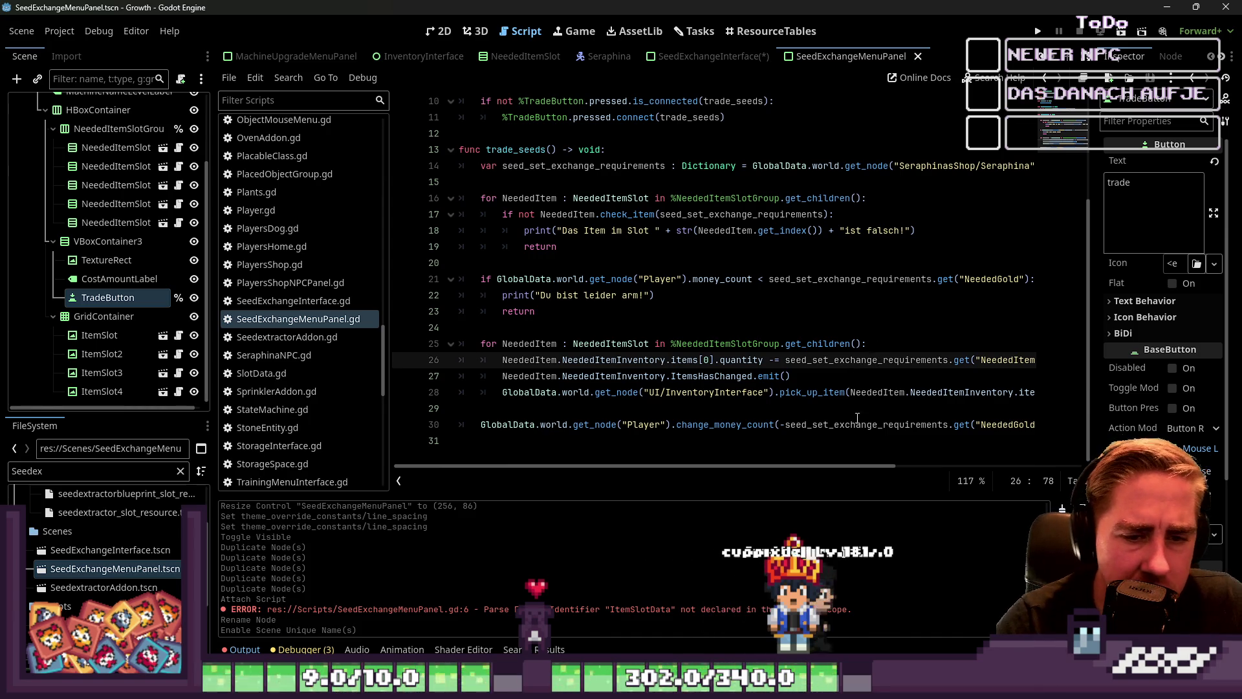
pyautogui.moveTo(860, 466)
pyautogui.mouseDown()
pyautogui.moveTo(1030, 492)
pyautogui.moveTo(908, 471)
pyautogui.mouseUp()
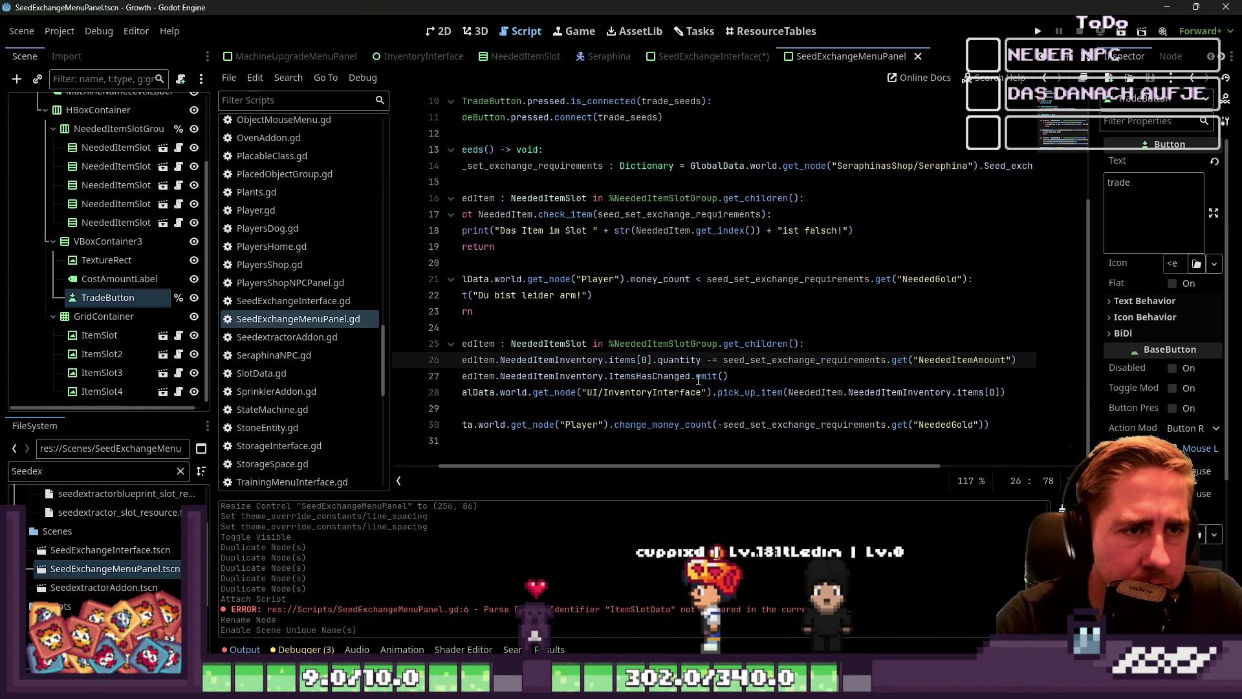
pyautogui.click(788, 148)
pyautogui.hotkey('ctrl', 's')
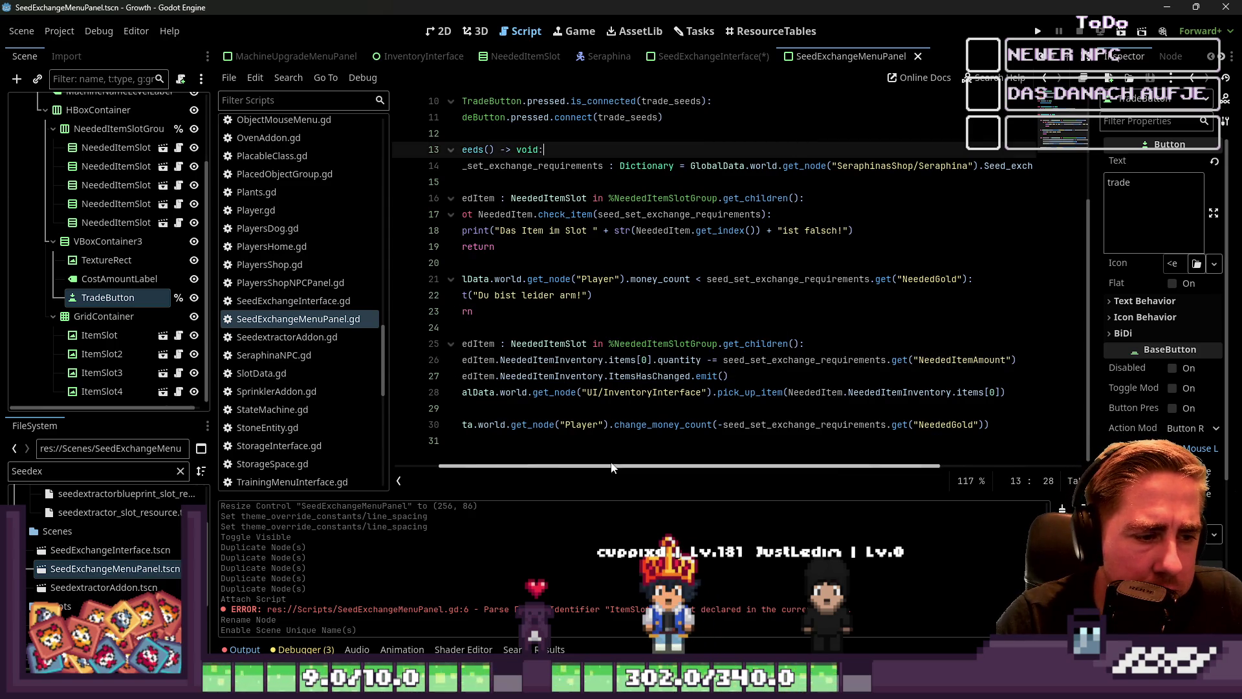
pyautogui.moveTo(612, 467); pyautogui.dragTo(566, 467)
pyautogui.click(548, 134)
pyautogui.scroll(3, 548, 176)
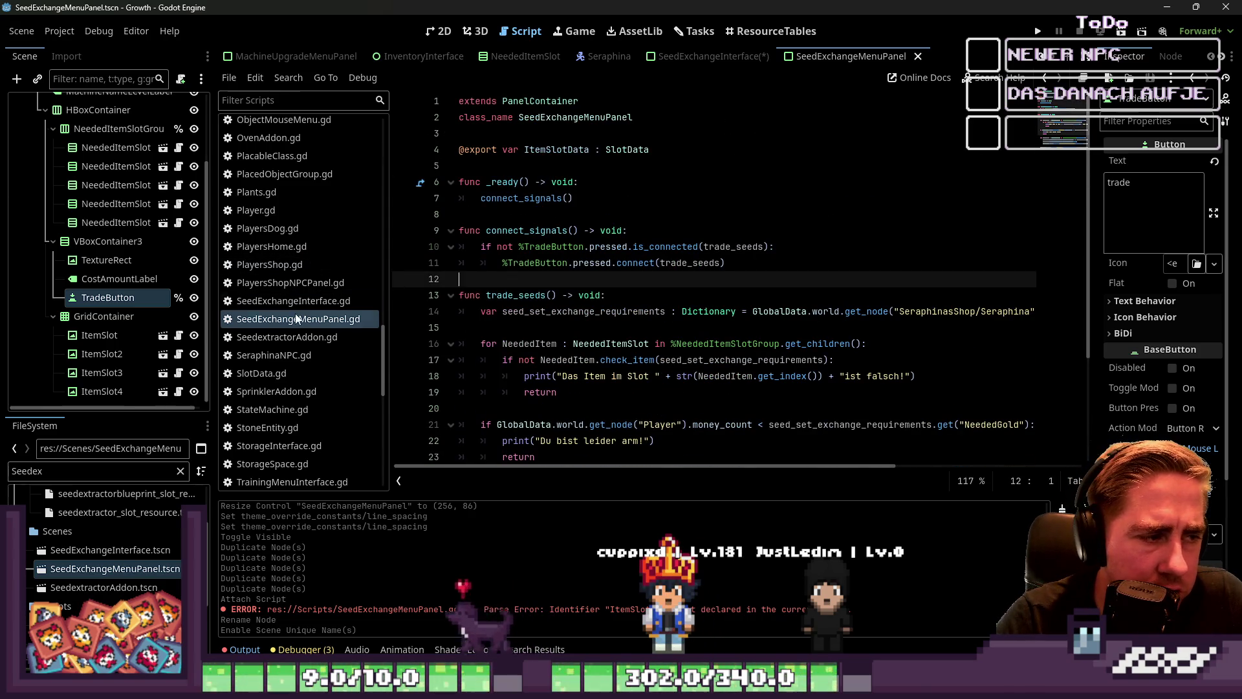
# Select and copy the whole set_upgrade_machine_panel_data function in MachineUpgradeMenuPanel.gd.
pyautogui.scroll(5, 310, 290)
pyautogui.click(306, 220)
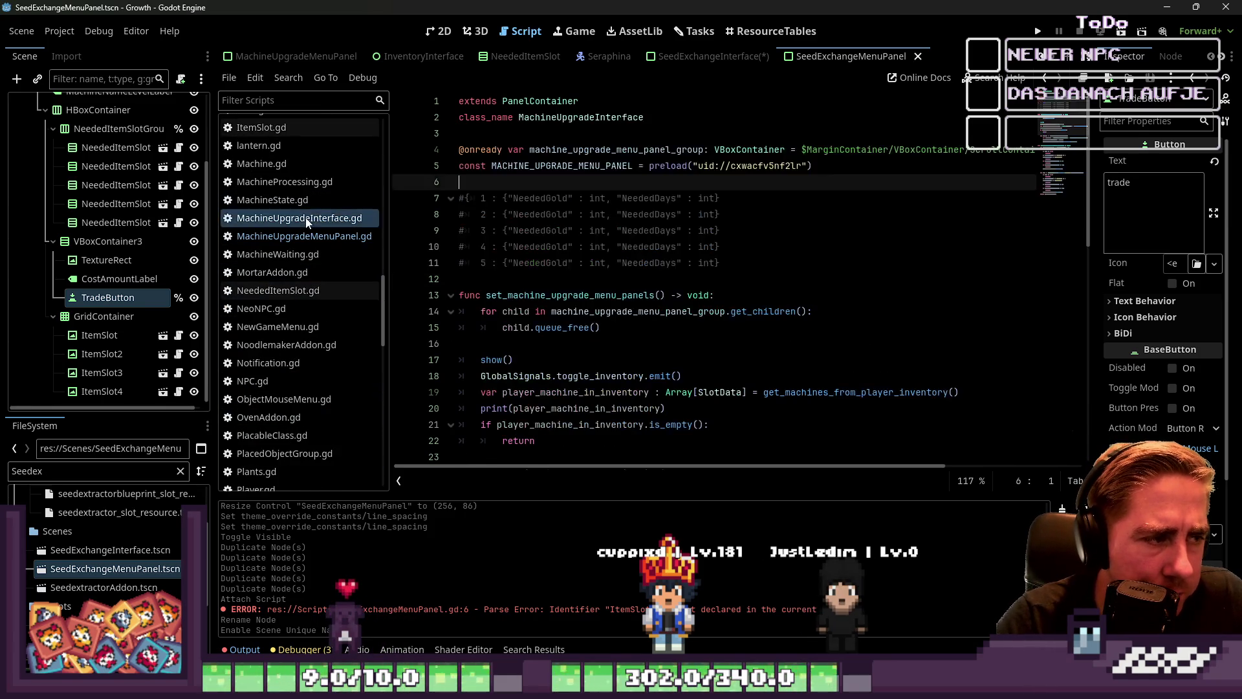
pyautogui.click(319, 237)
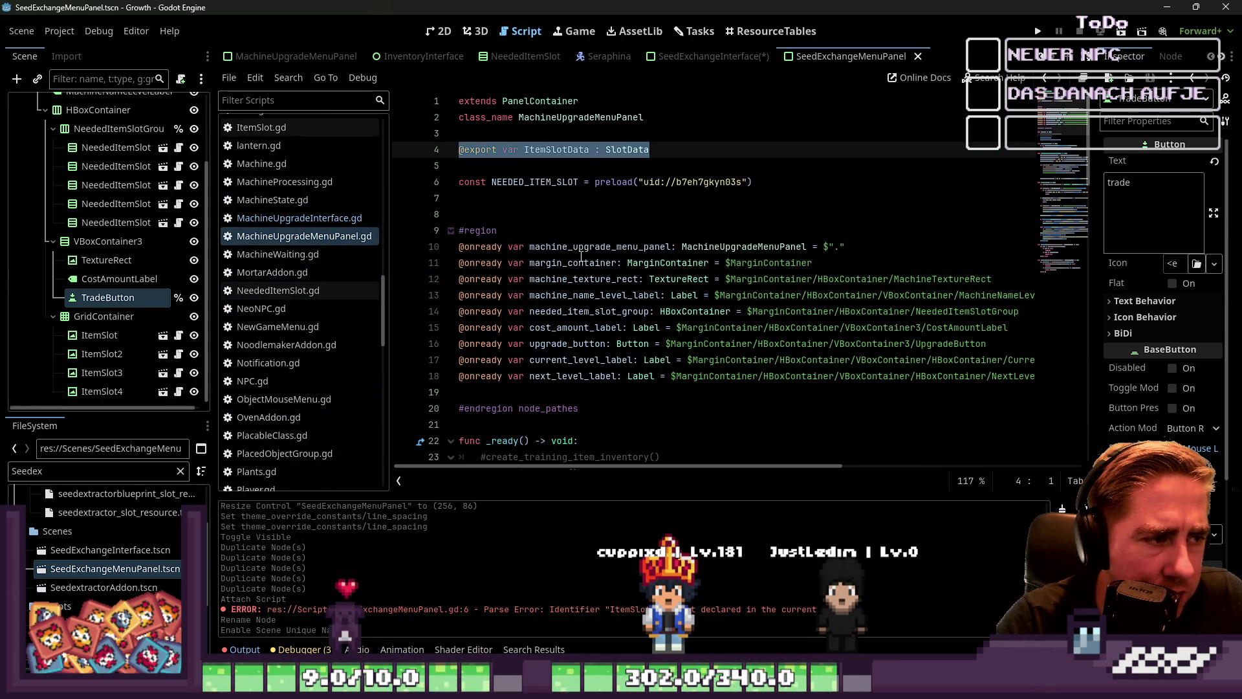
pyautogui.scroll(-3, 581, 258)
pyautogui.scroll(-3, 550, 285)
pyautogui.click(514, 230)
pyautogui.moveTo(655, 263); pyautogui.dragTo(479, 267)
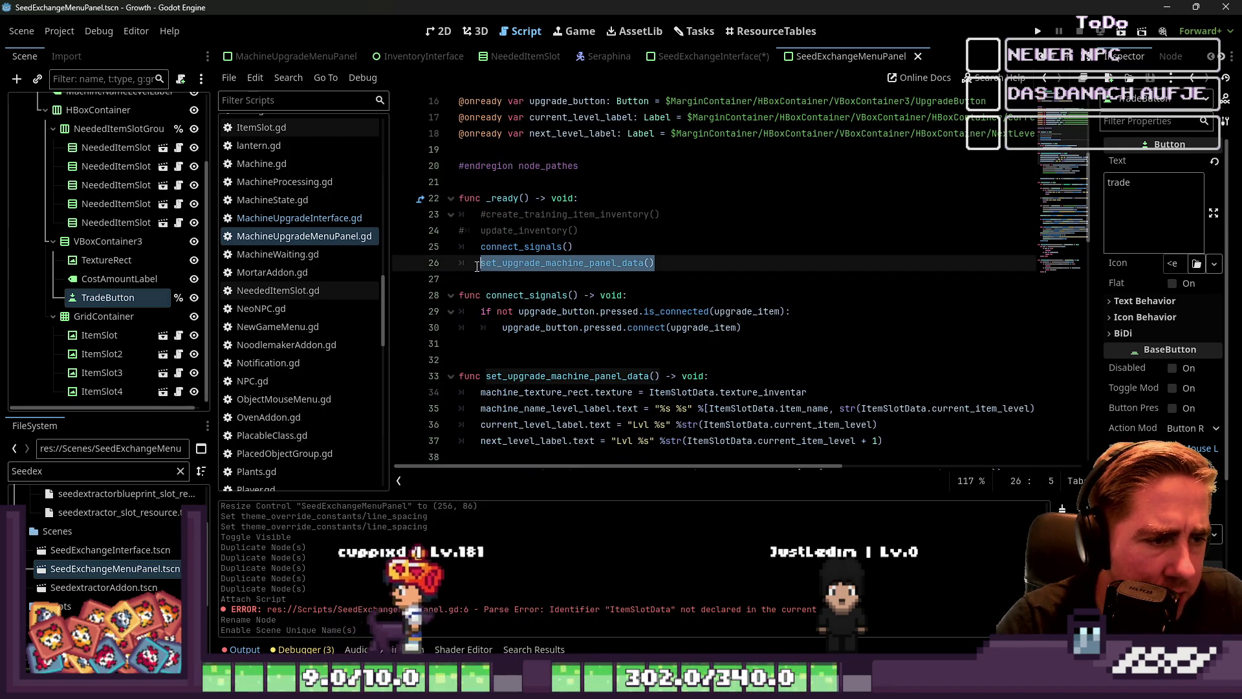
pyautogui.scroll(-3, 635, 277)
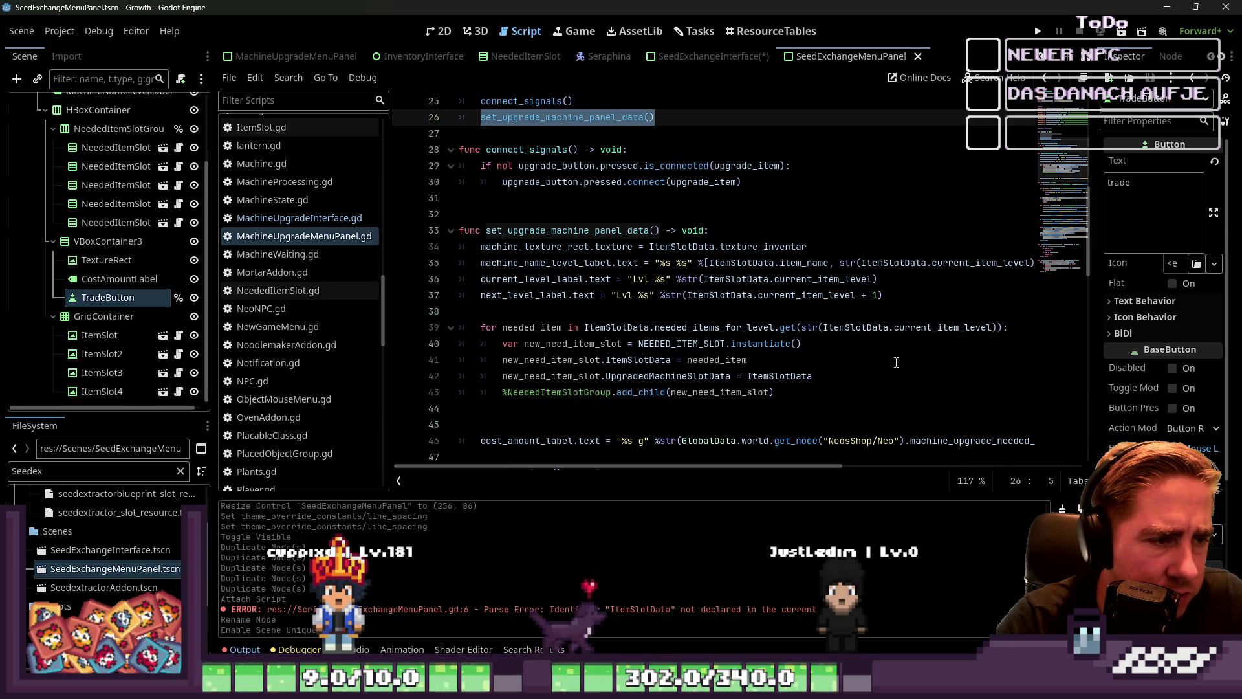
pyautogui.scroll(-2, 900, 354)
pyautogui.moveTo(521, 360)
pyautogui.mouseDown()
pyautogui.moveTo(463, 265)
pyautogui.moveTo(460, 136)
pyautogui.mouseUp()
pyautogui.hotkey('ctrl', 'c')
pyautogui.scroll(4, 527, 212)
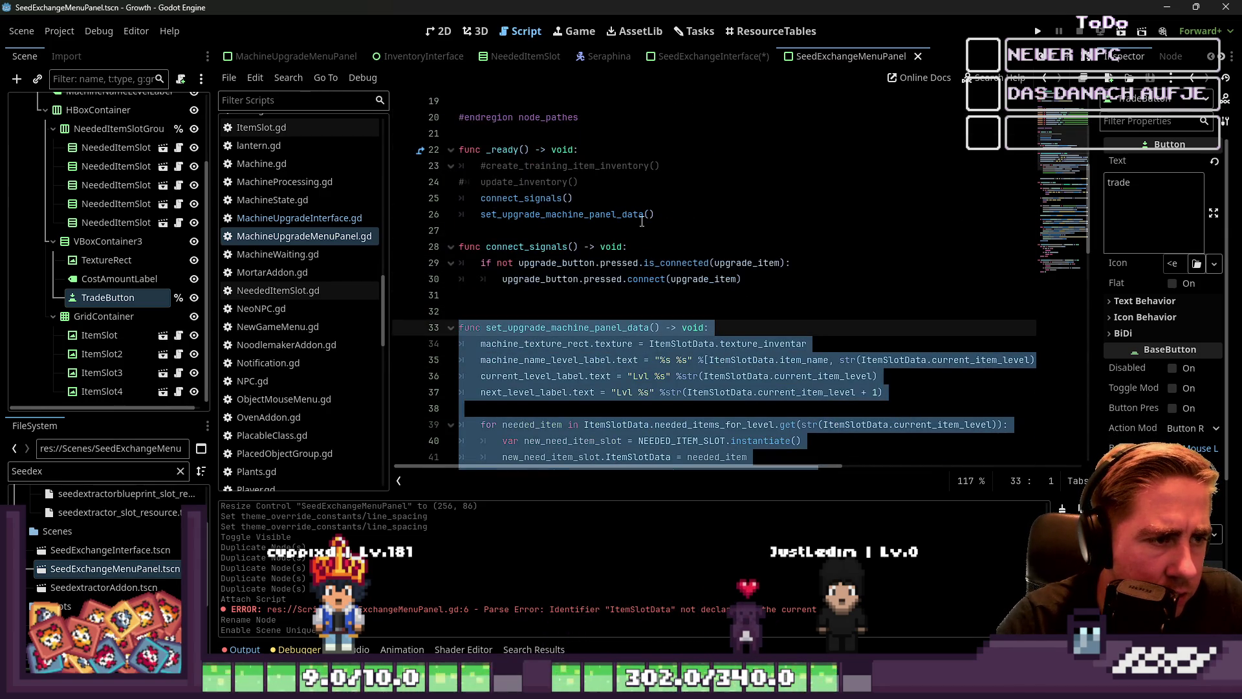
pyautogui.scroll(-6, 317, 246)
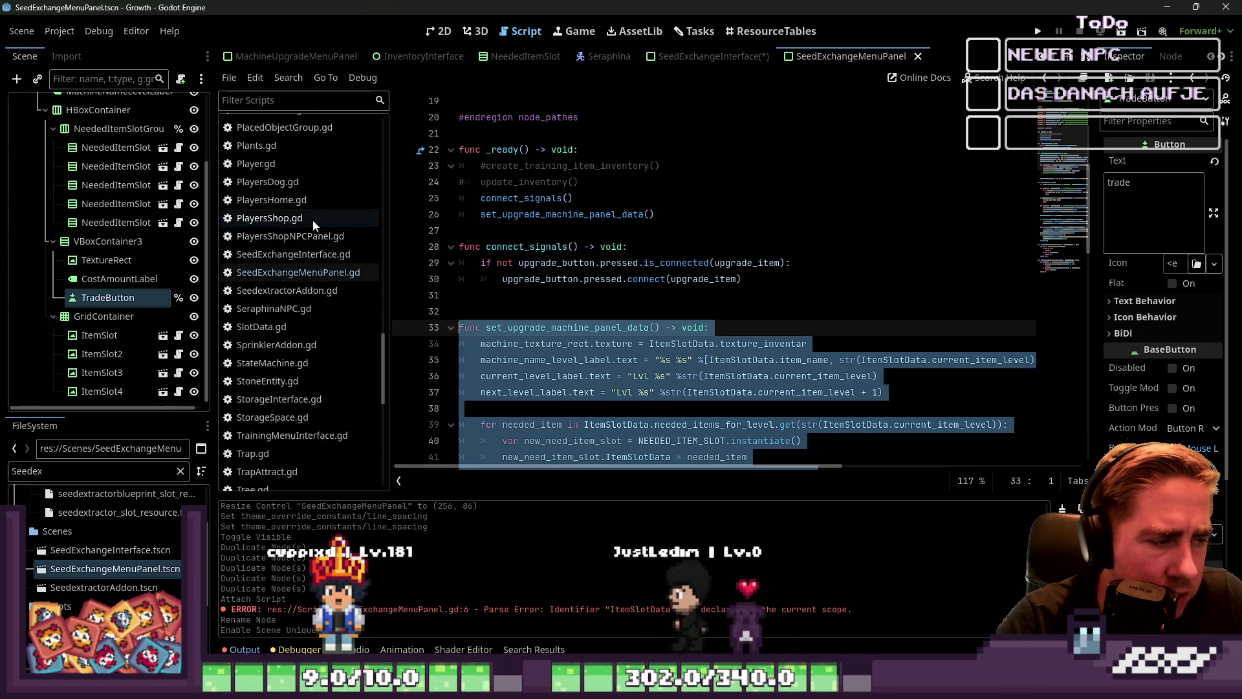
# Paste it into SeedExchangeMenuPanel.gd on a new line below connect_signals.
pyautogui.click(297, 179)
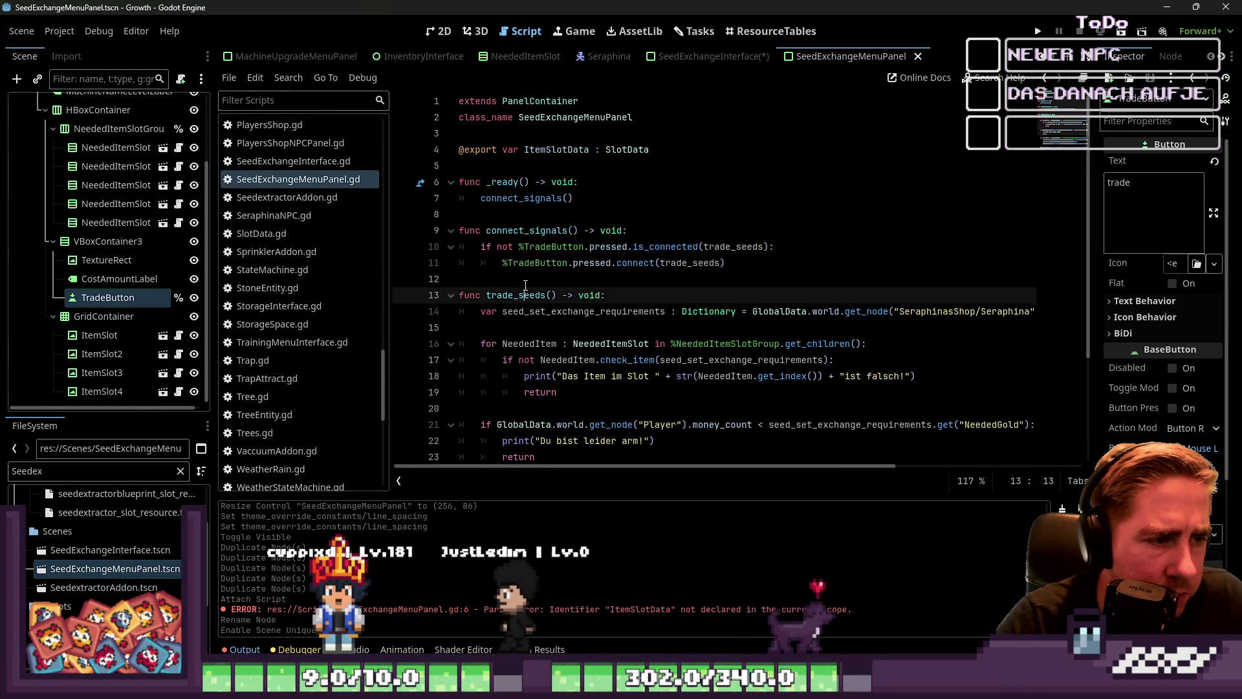
pyautogui.click(526, 285)
pyautogui.press('Return')
pyautogui.hotkey('ctrl', 'v')
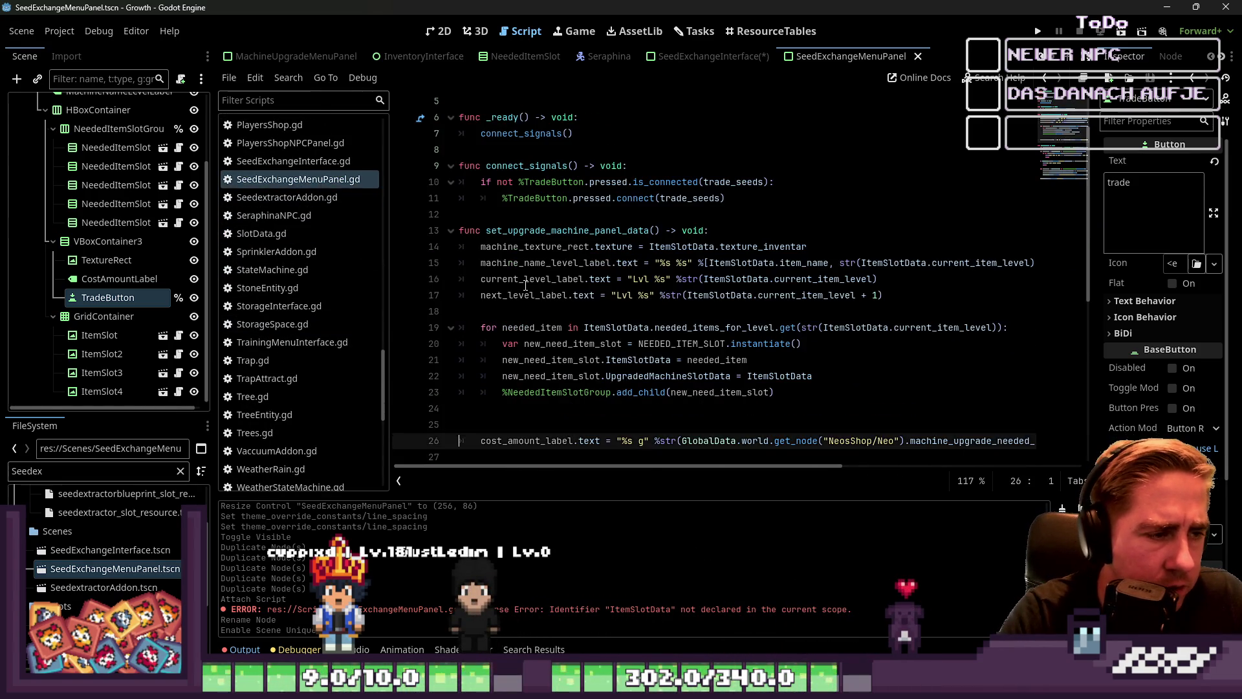
# Delete the machine_texture_rect texture line on line 14 of set_upgrade_machine_panel_data.
pyautogui.doubleClick(556, 248)
pyautogui.scroll(2, 557, 254)
pyautogui.click(519, 314)
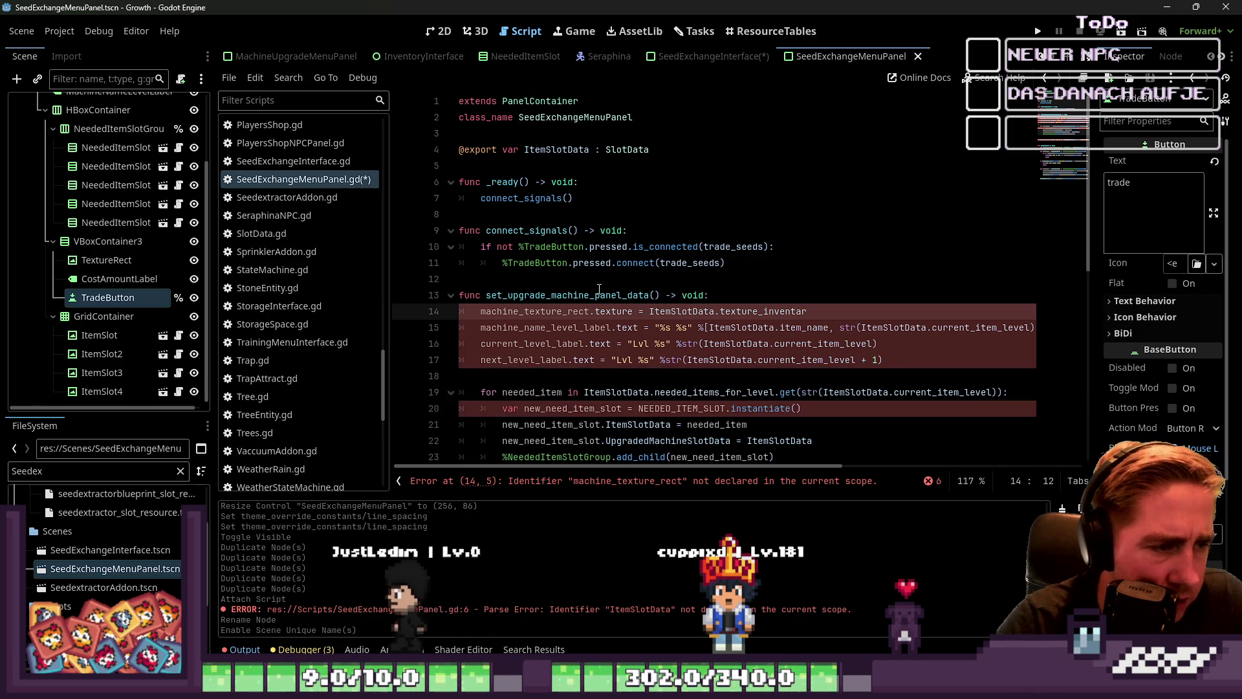
pyautogui.moveTo(665, 299); pyautogui.dragTo(315, 313)
pyautogui.press('Delete')
pyautogui.press('Delete')
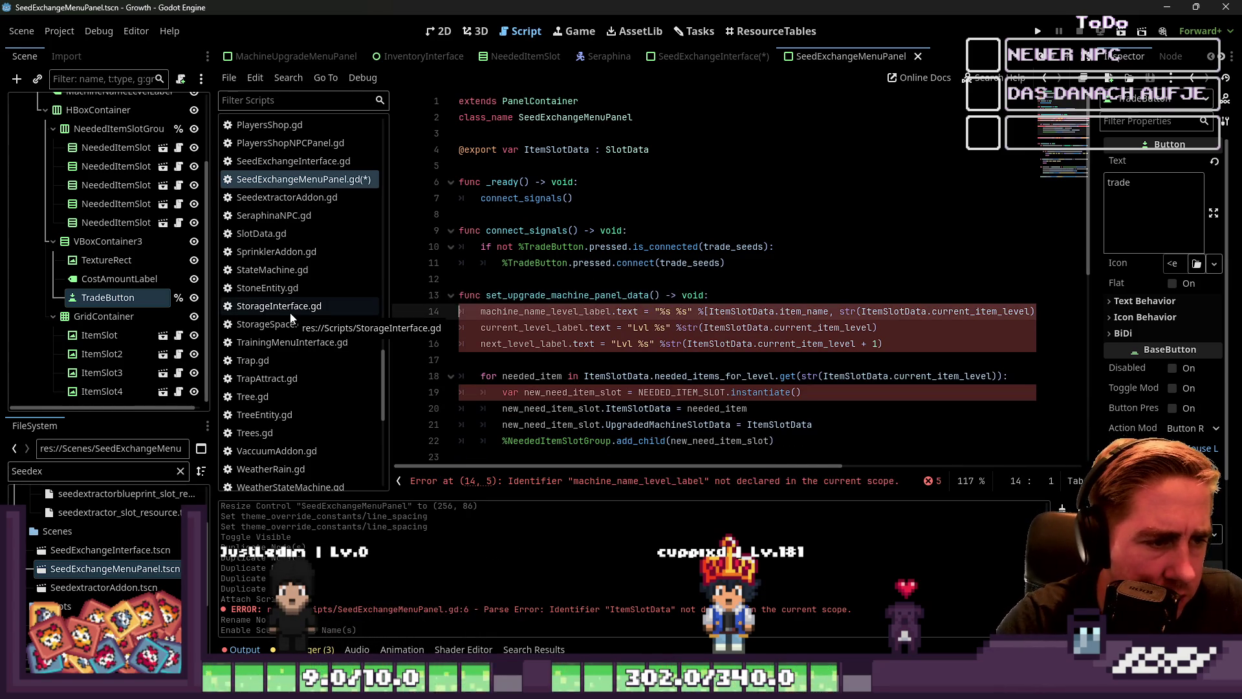
pyautogui.hotkey('ctrl', 'shift', 'Right')
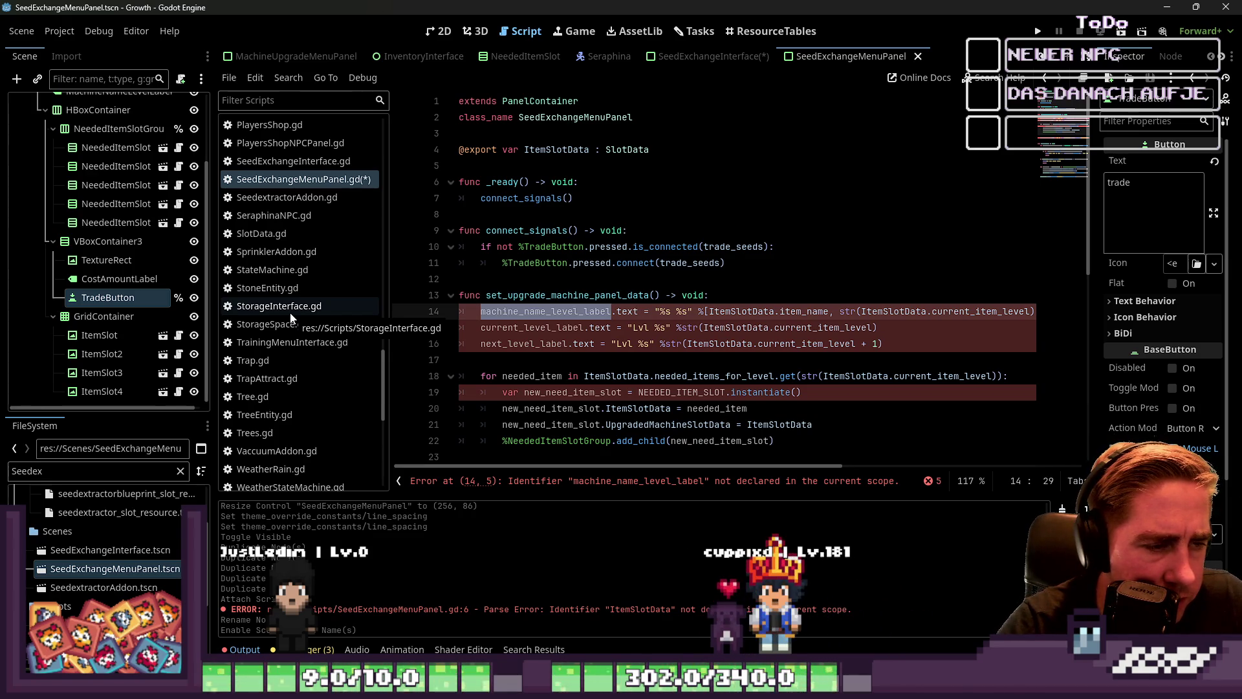
# Check the Berry Seeds name label in the 2D view, then go back to the script.
pyautogui.click(440, 31)
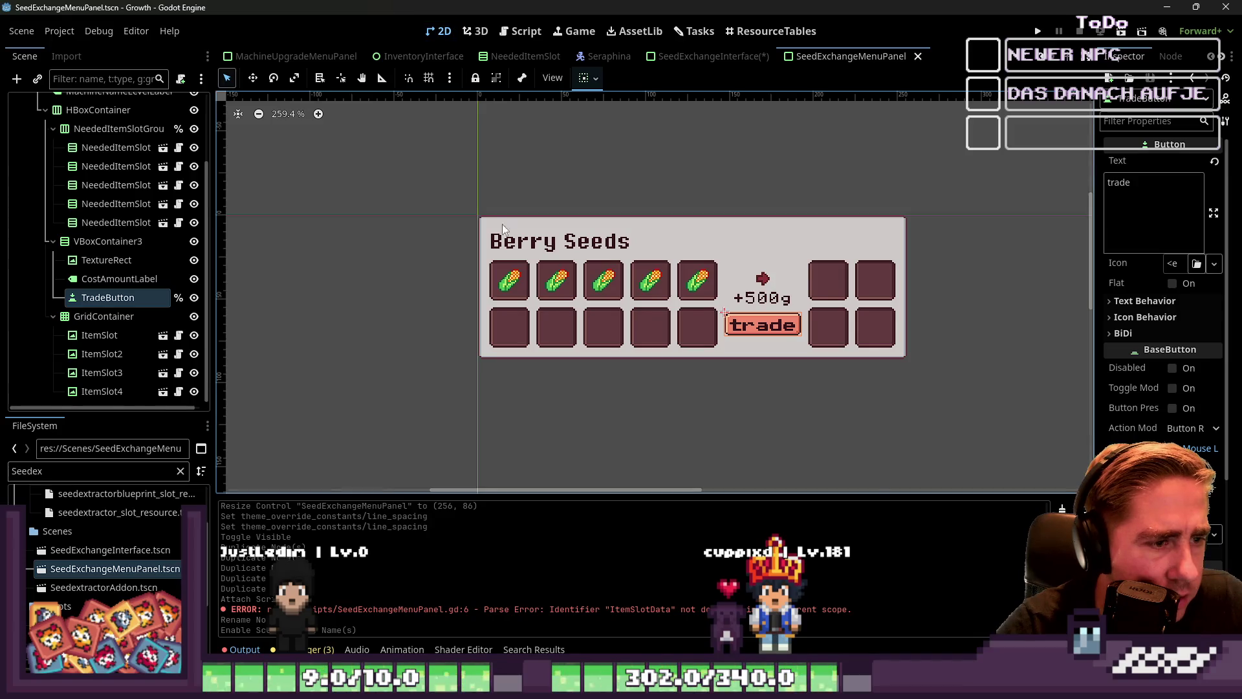
pyautogui.click(515, 242)
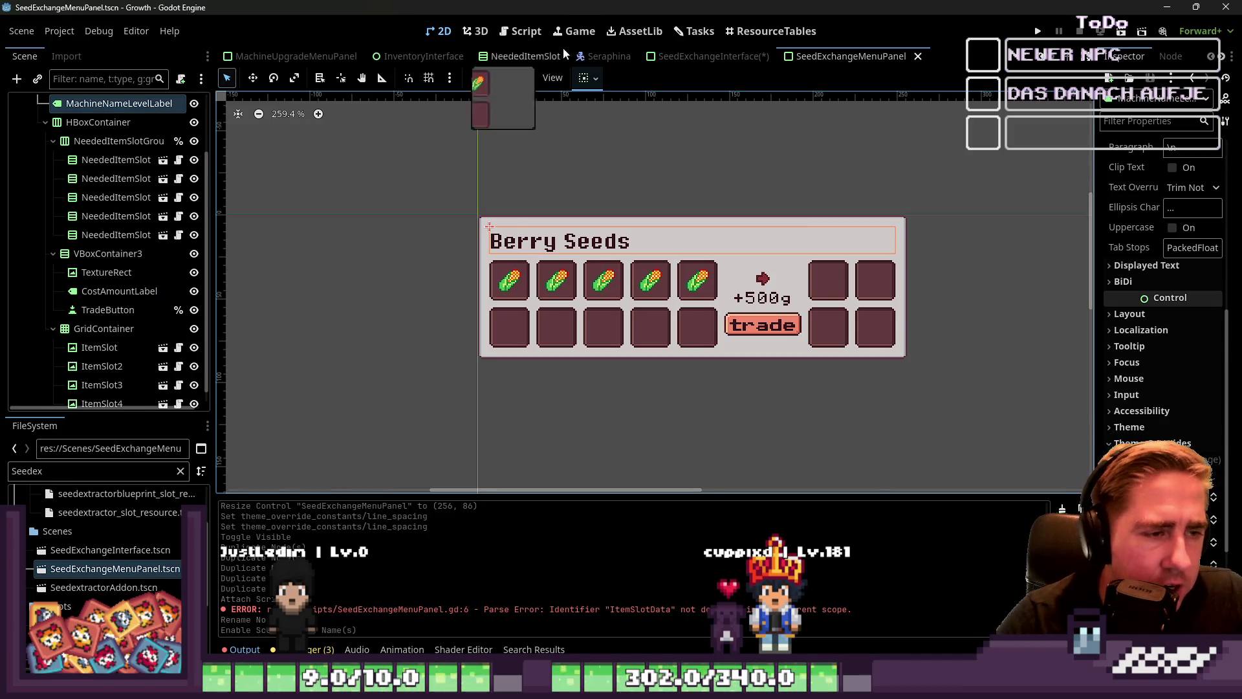
pyautogui.click(524, 30)
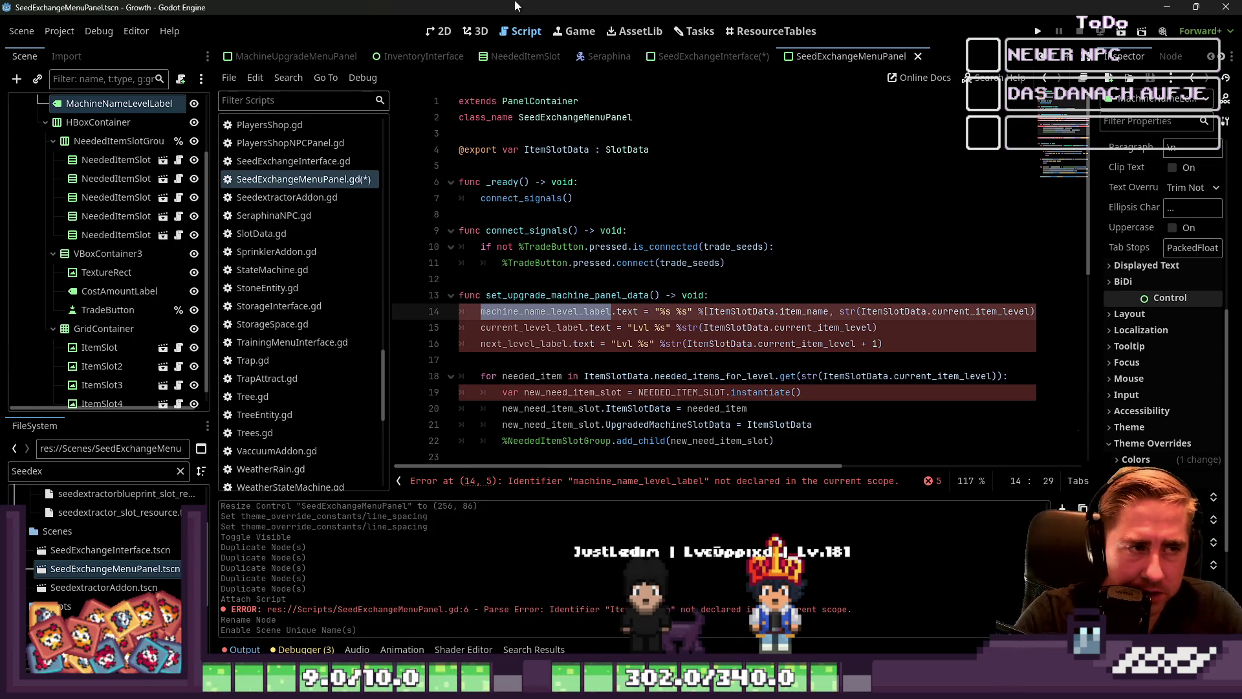
pyautogui.doubleClick(553, 148)
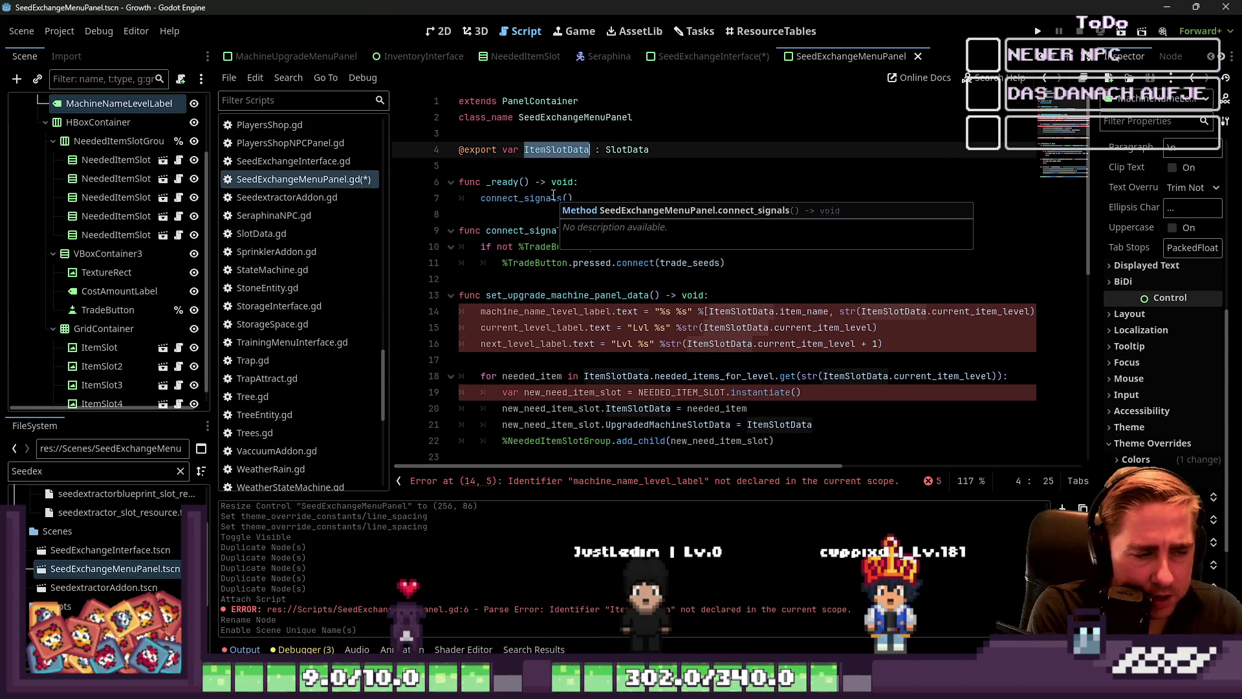
pyautogui.press('End')
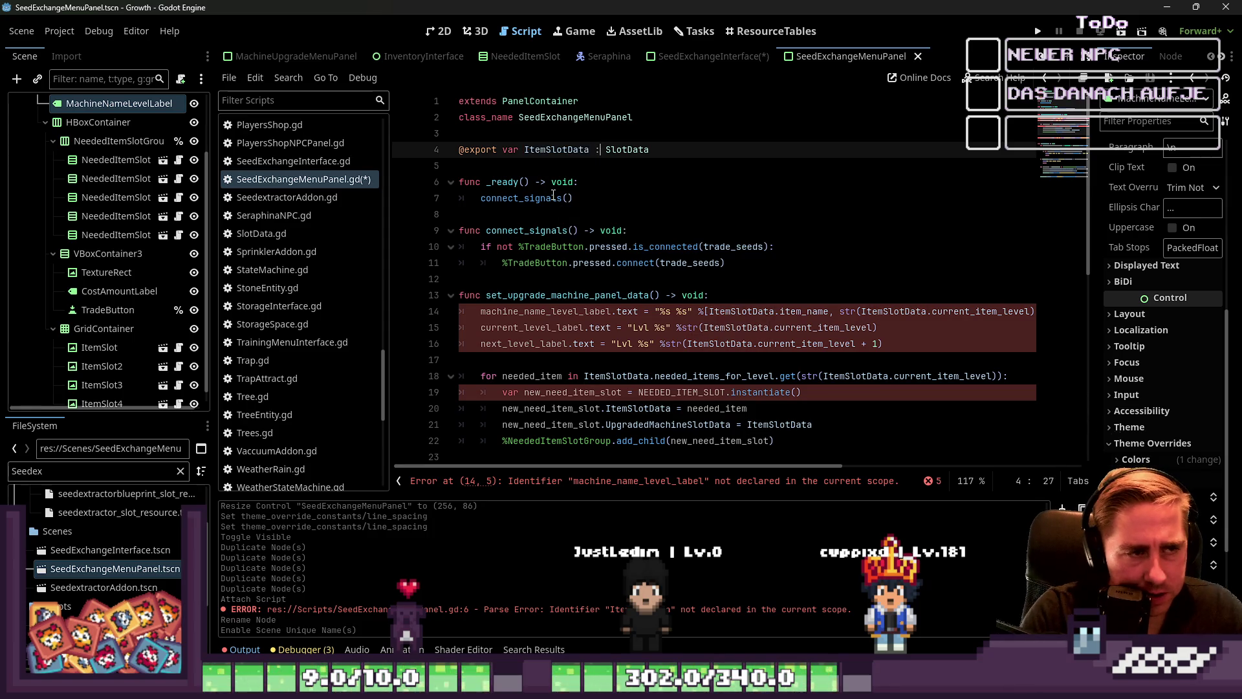
pyautogui.hotkey('ctrl', 'shift', 'Left')
pyautogui.press('BackSpace')
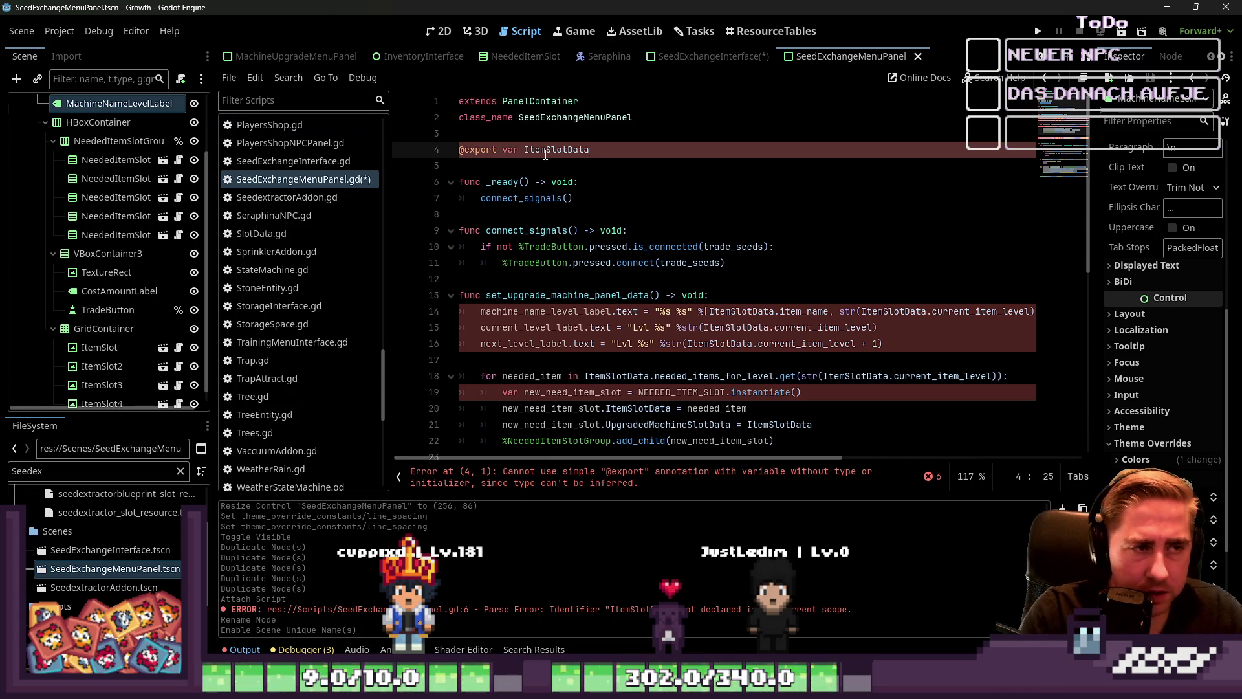
pyautogui.doubleClick(588, 154)
pyautogui.press('BackSpace')
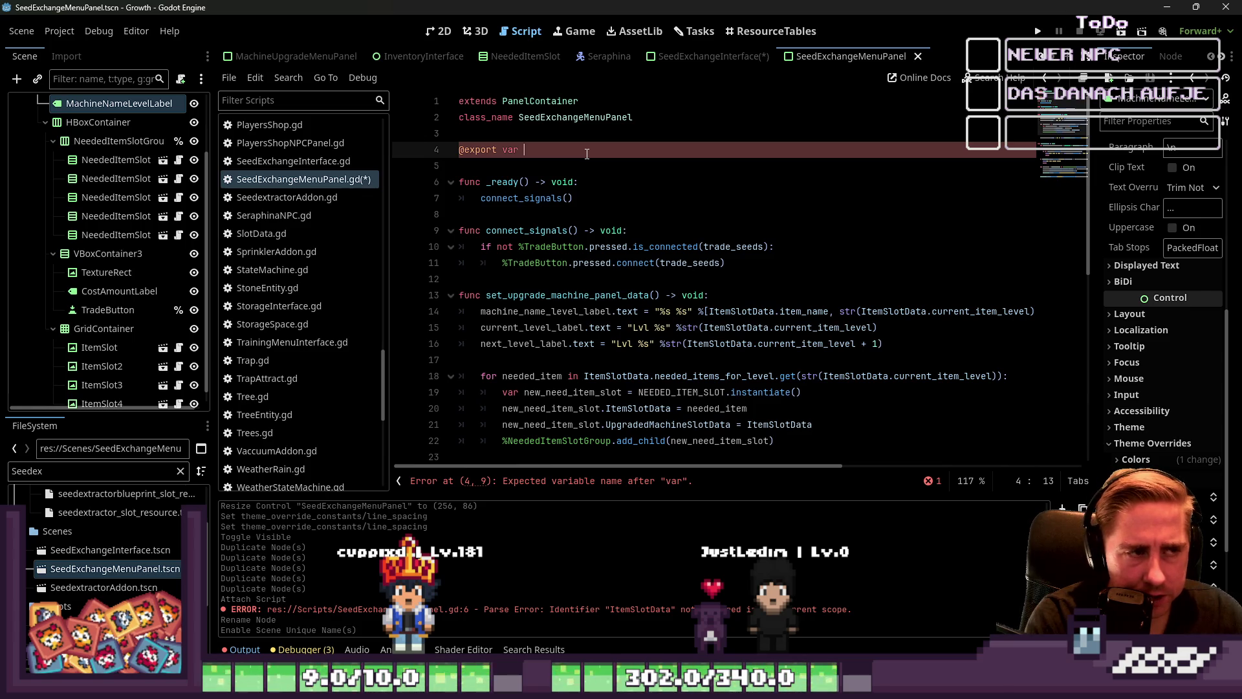
pyautogui.write('S')
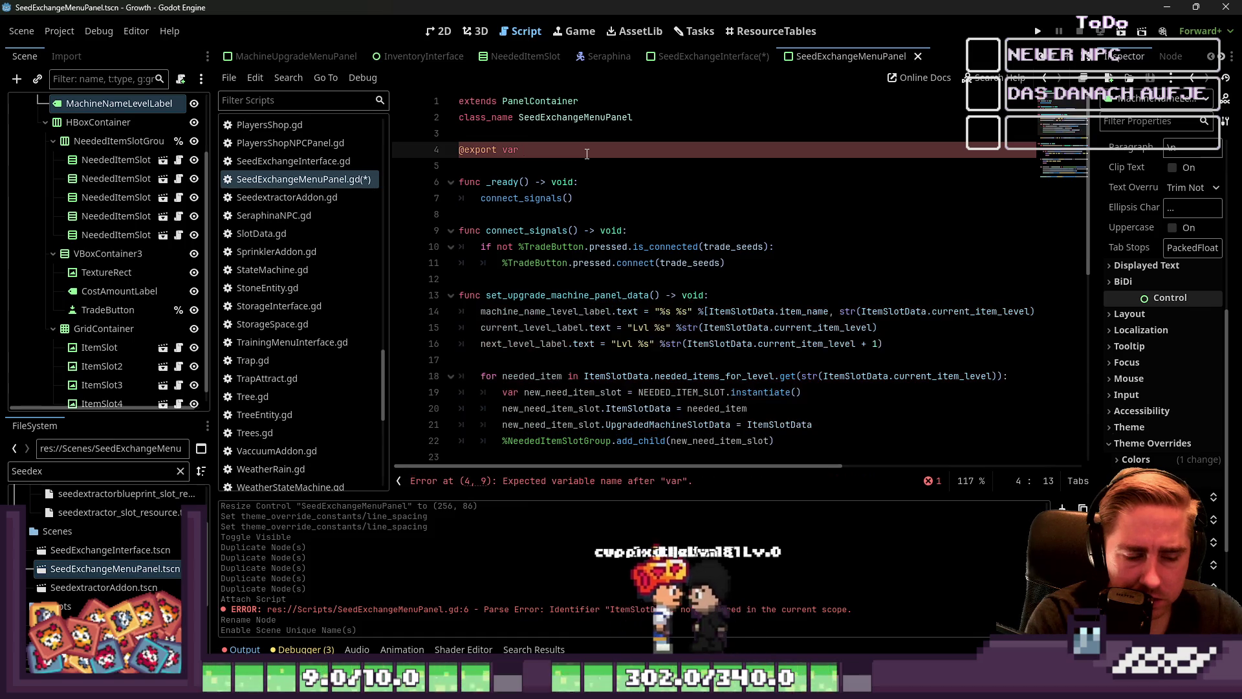
pyautogui.write('eedExchangeSet : StringName')
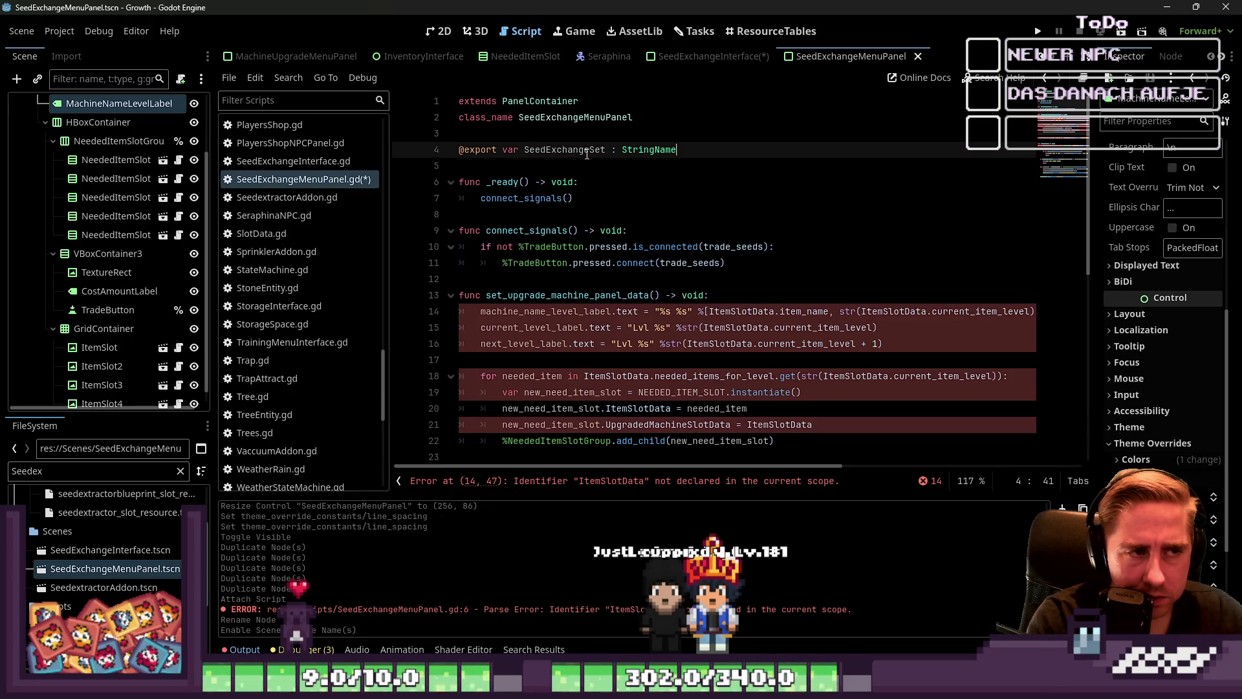
pyautogui.hotkey('ctrl', 'Left')
pyautogui.hotkey('ctrl', 'Left')
pyautogui.hotkey('ctrl', 'Left')
pyautogui.hotkey('ctrl', 'shift', 'Right')
pyautogui.press('Delete')
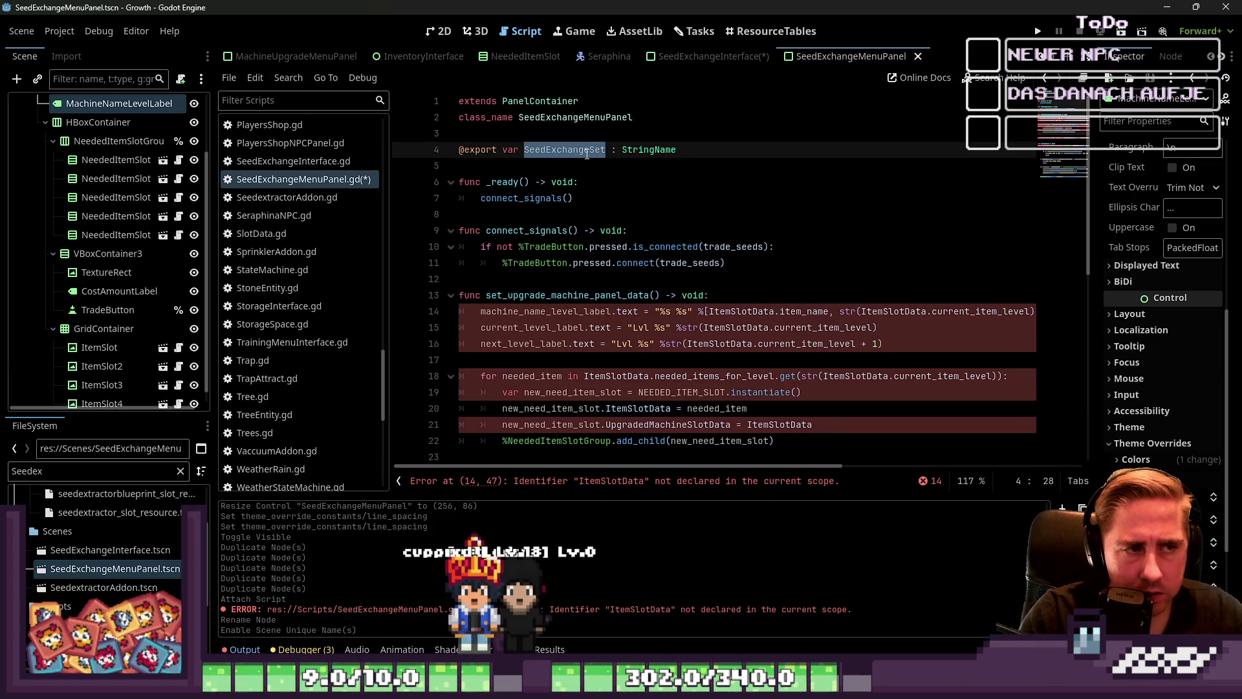
pyautogui.press('BackSpace')
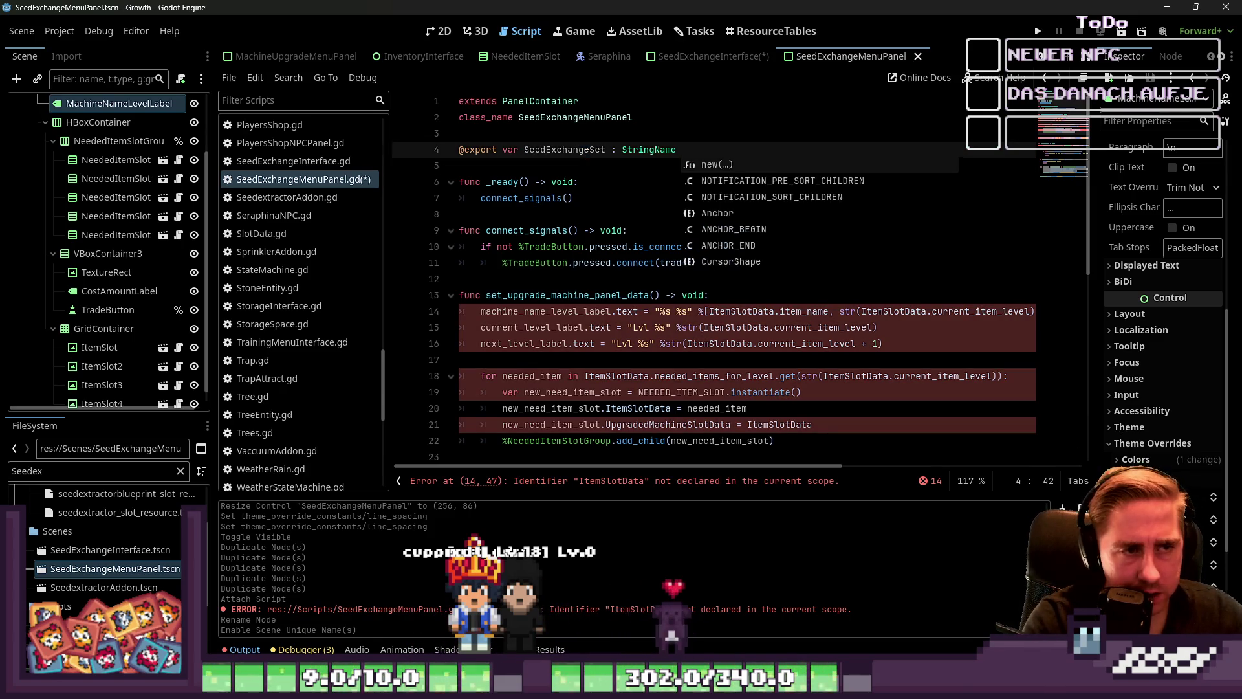
pyautogui.write('=&')
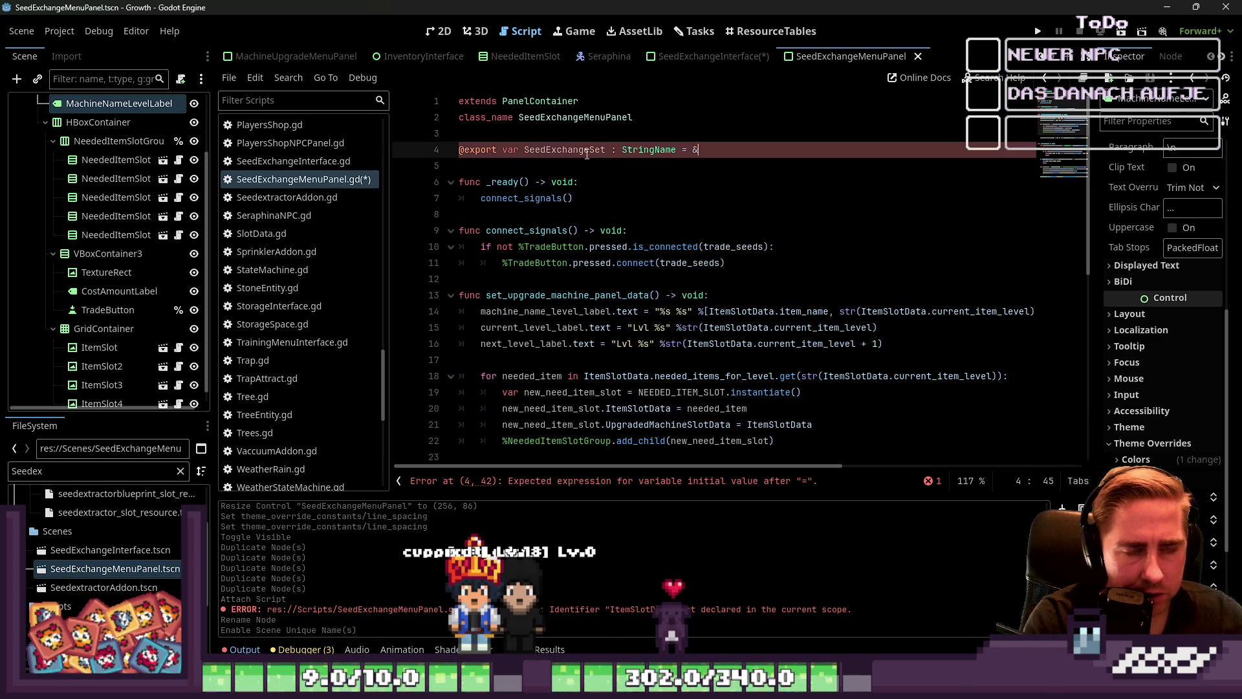
# Replace line 14's ItemSlotData format arguments with [SeedExchangeSet].
pyautogui.click(689, 262)
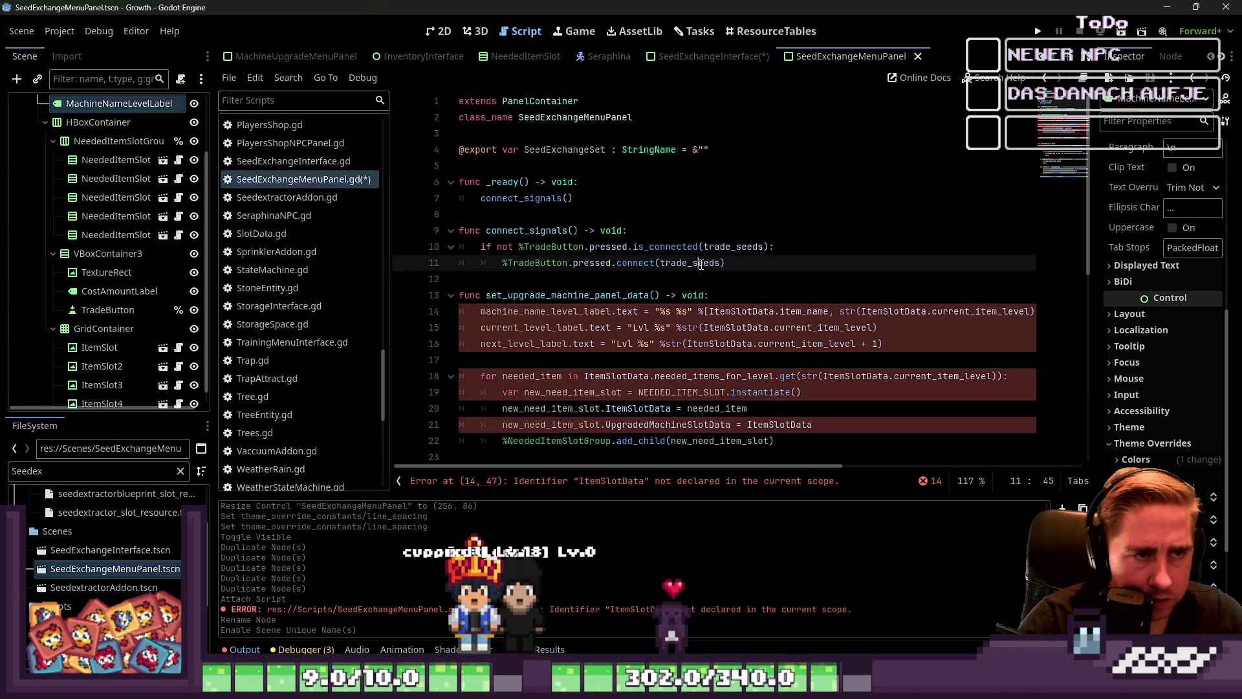
pyautogui.scroll(-1, 690, 211)
pyautogui.click(619, 263)
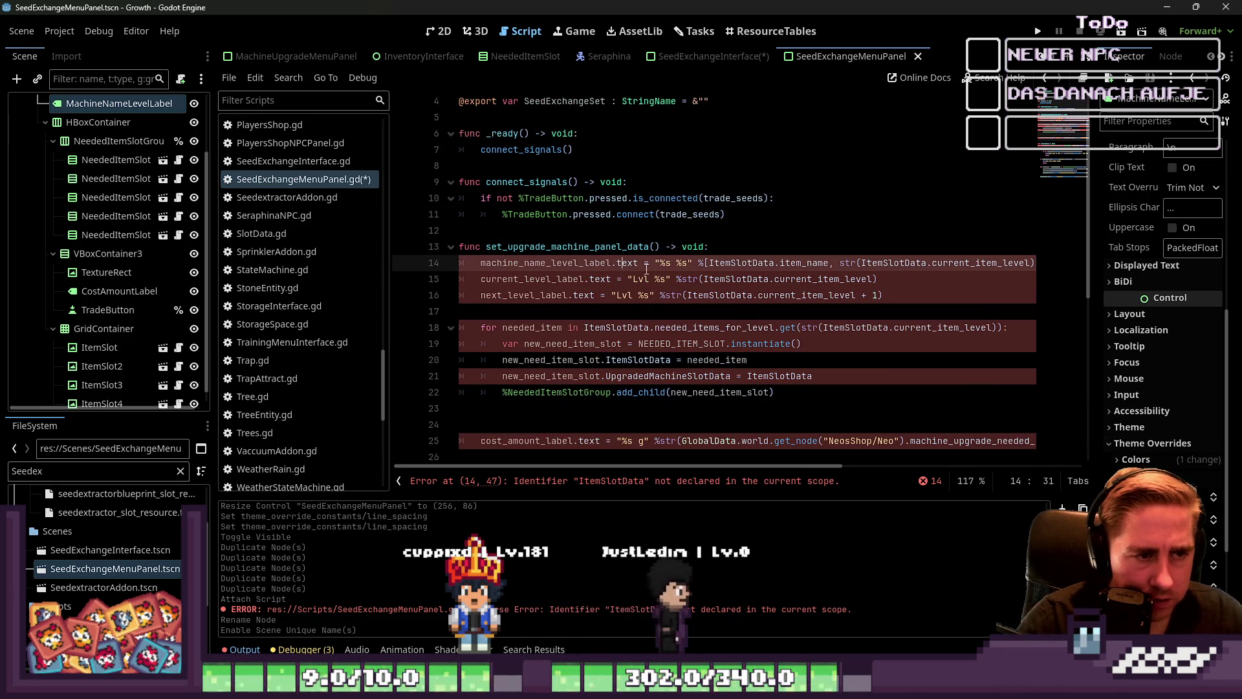
pyautogui.click(671, 263)
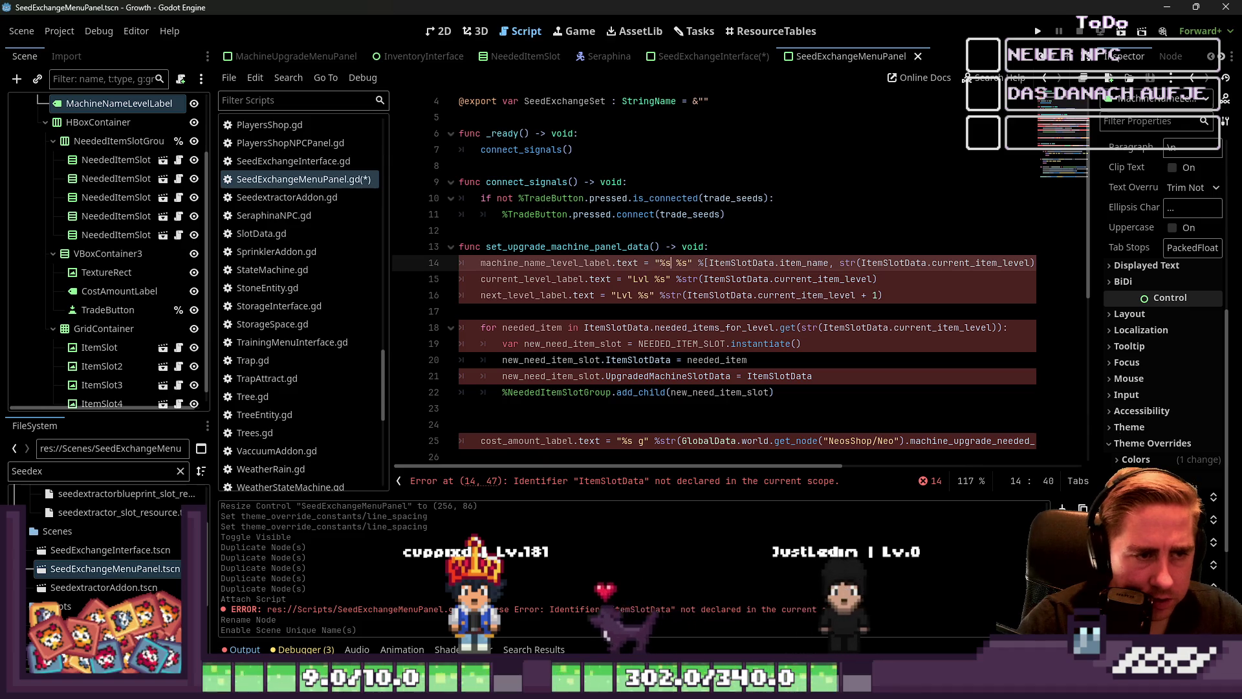
pyautogui.moveTo(693, 263); pyautogui.dragTo(813, 263)
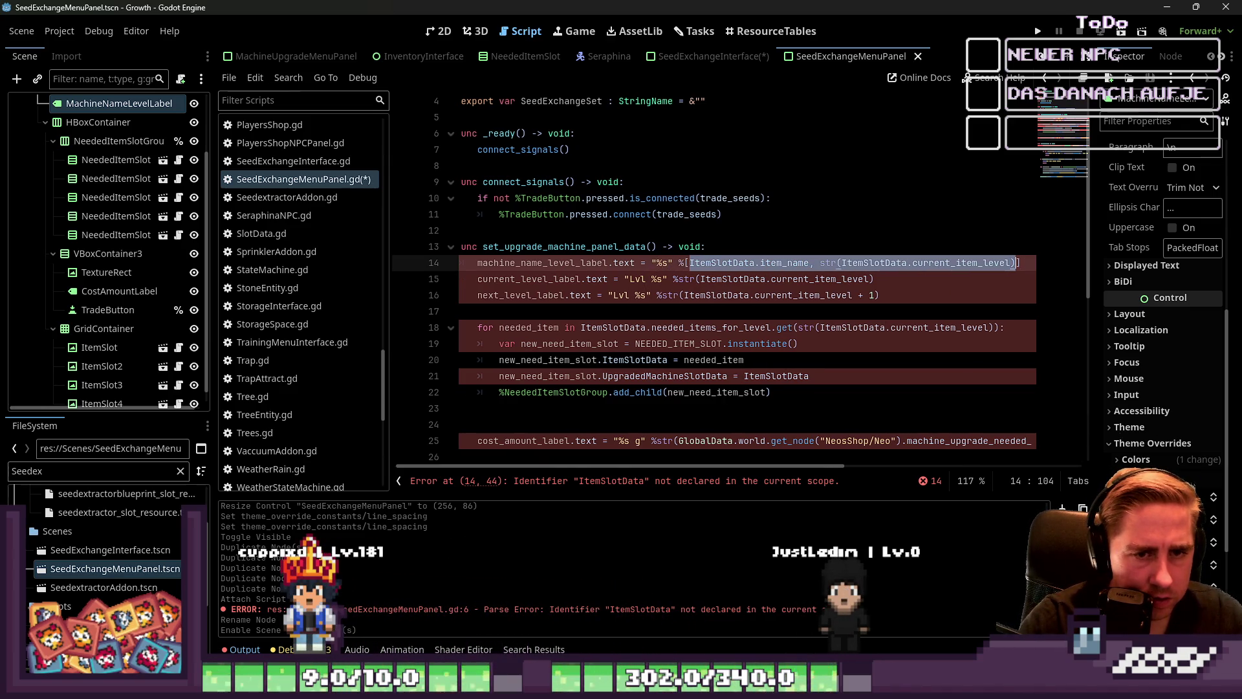
pyautogui.write('SeedExchangeSet')
pyautogui.click(460, 263)
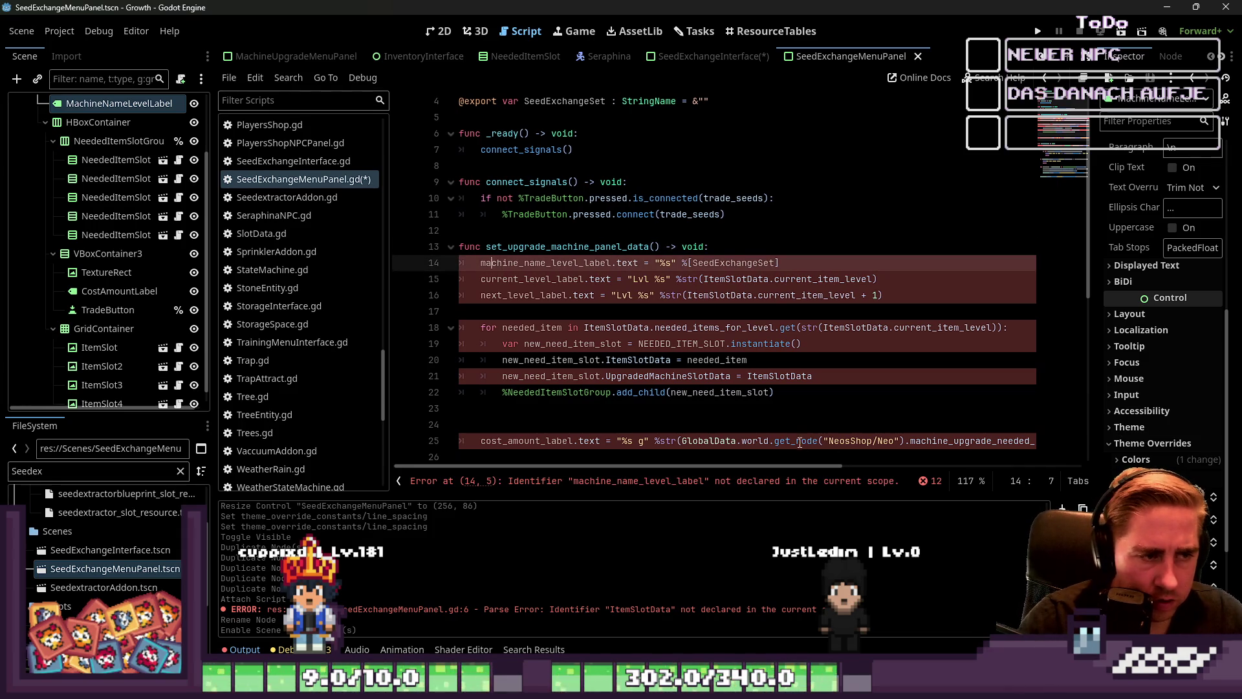
pyautogui.scroll(1, 474, 237)
# Insert blank lines between the export line and _ready.
pyautogui.click(527, 162)
pyautogui.press('Return')
pyautogui.press('Return')
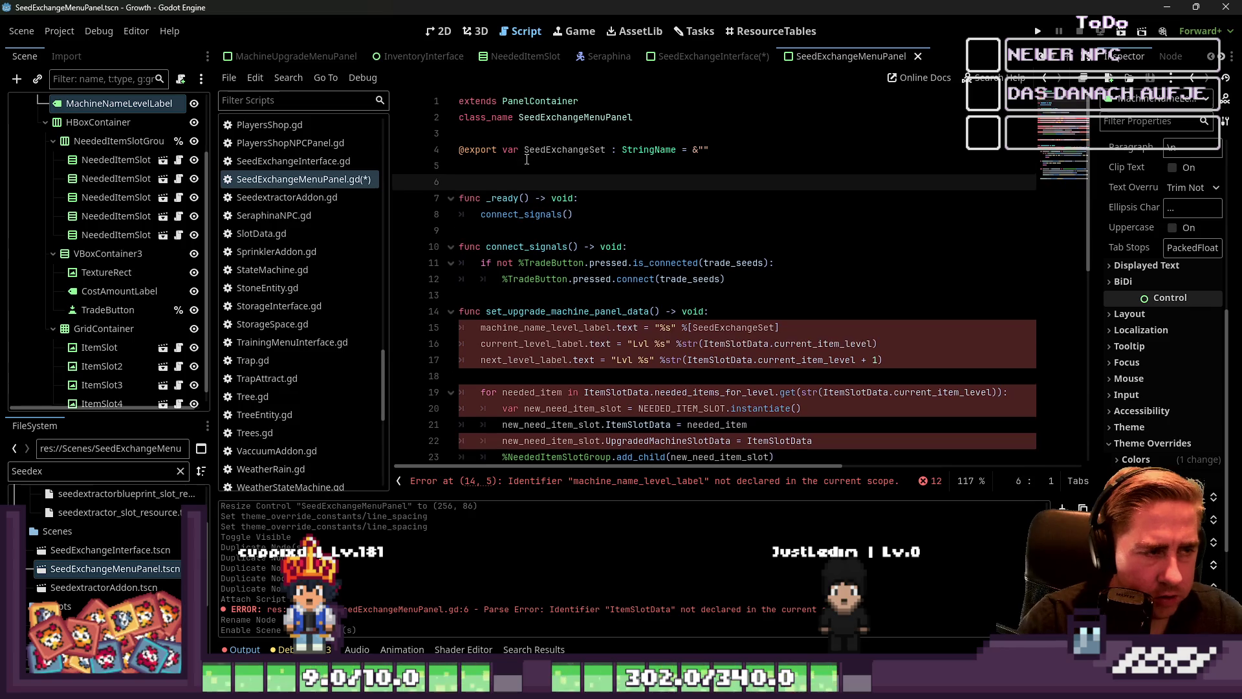
pyautogui.press('Up')
pyautogui.press('Return')
pyautogui.press('Up')
pyautogui.write('@')
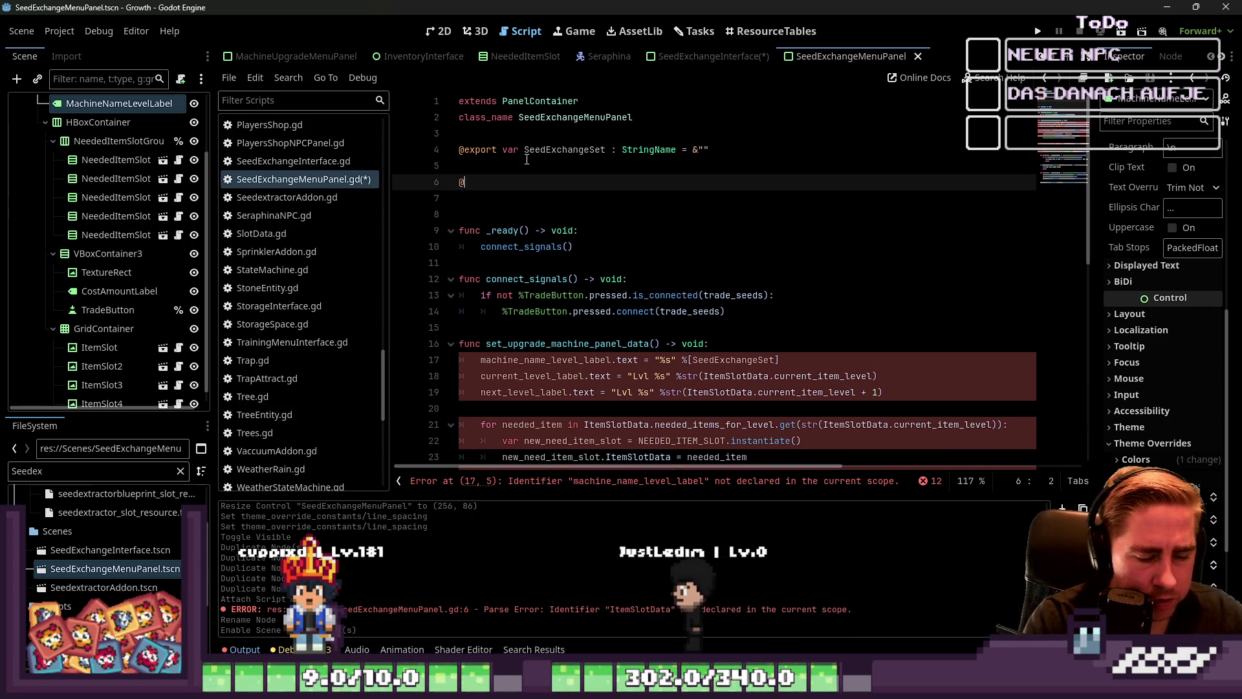
pyautogui.press('BackSpace')
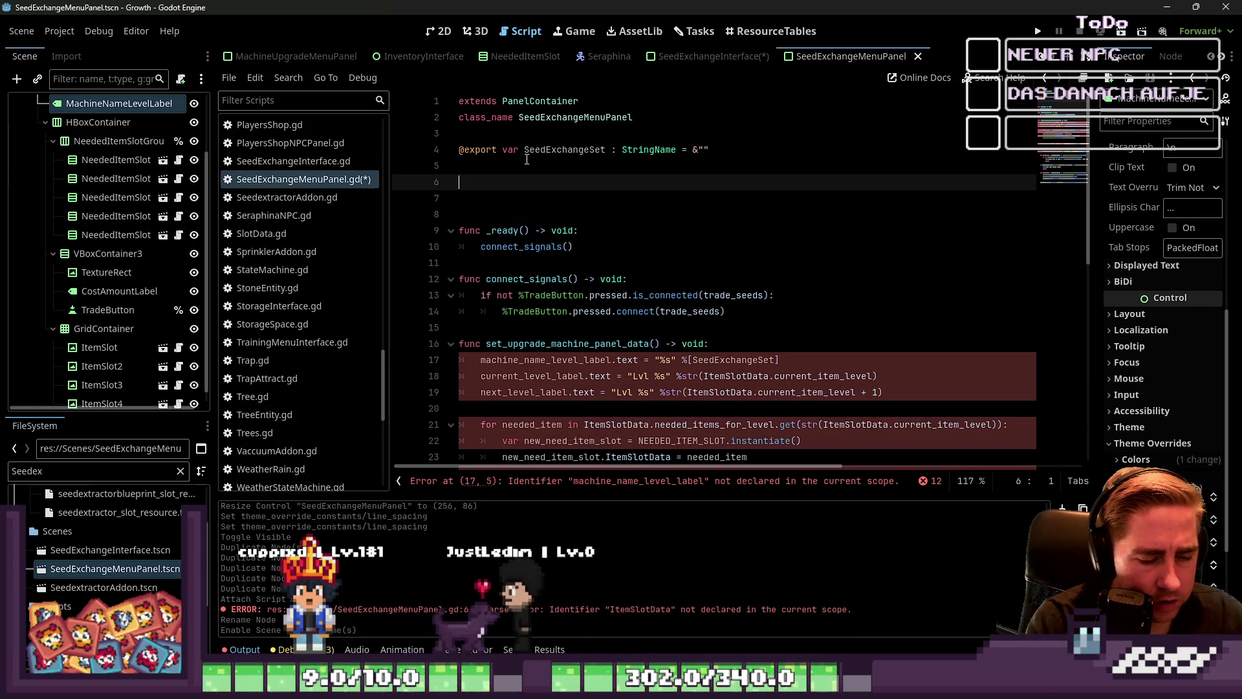
# Add a #region line on line 6 with a closing marker on line 8.
pyautogui.write('#region')
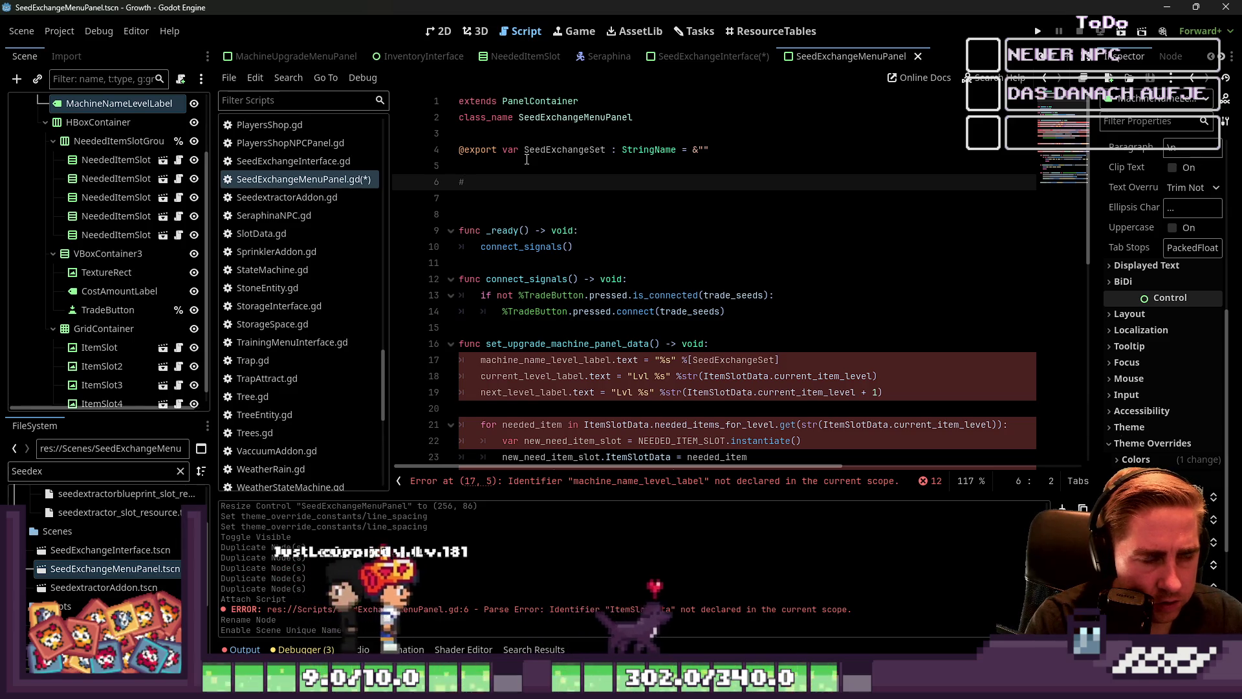
pyautogui.press('Return')
pyautogui.press('Return')
pyautogui.write('#region')
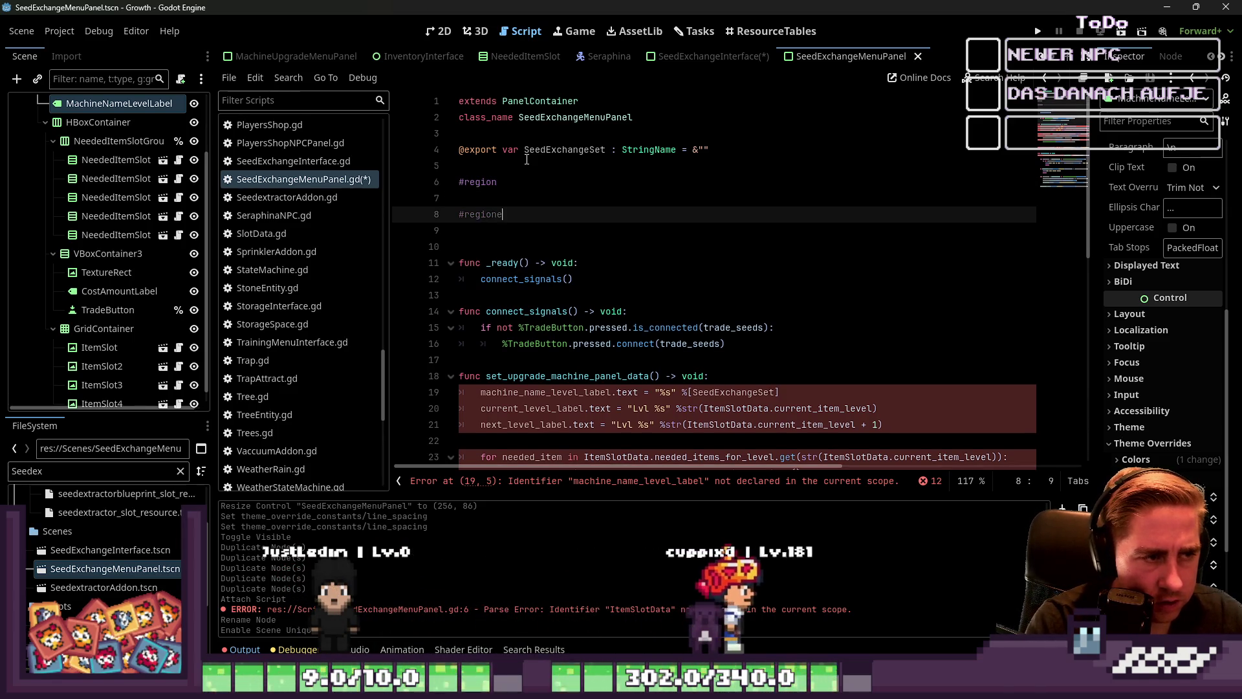
pyautogui.write(' e')
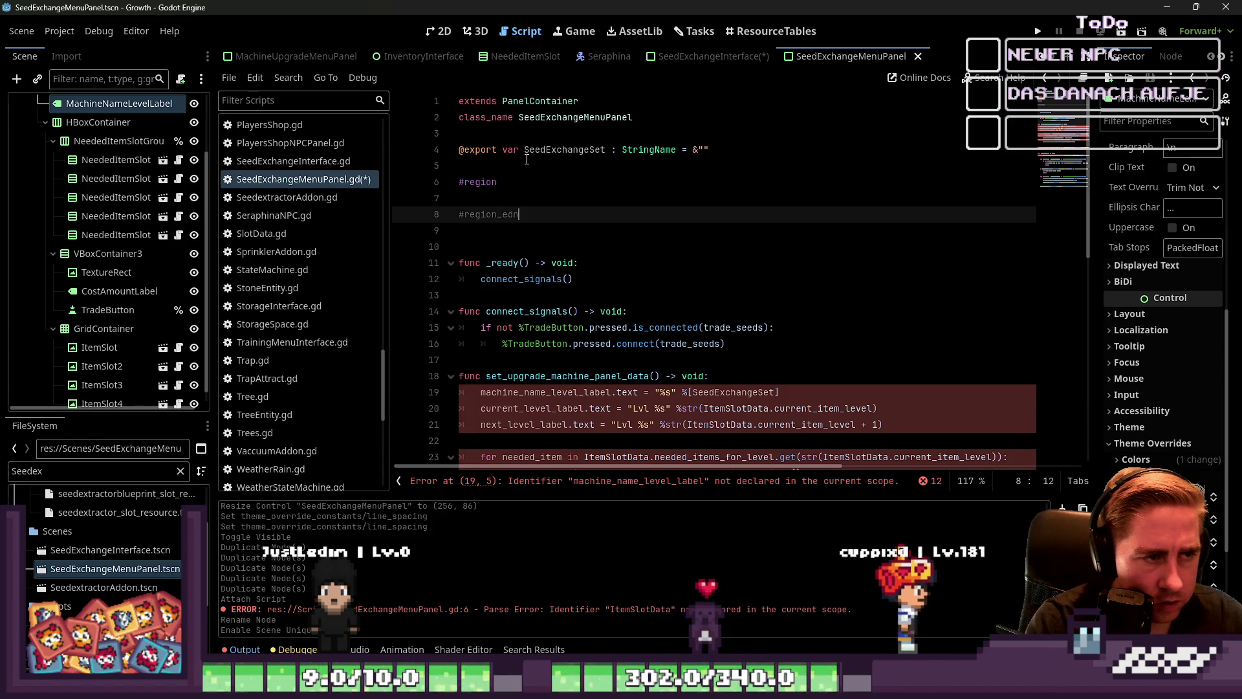
pyautogui.press('BackSpace')
pyautogui.press('BackSpace')
pyautogui.press('BackSpace')
pyautogui.write('end_regio')
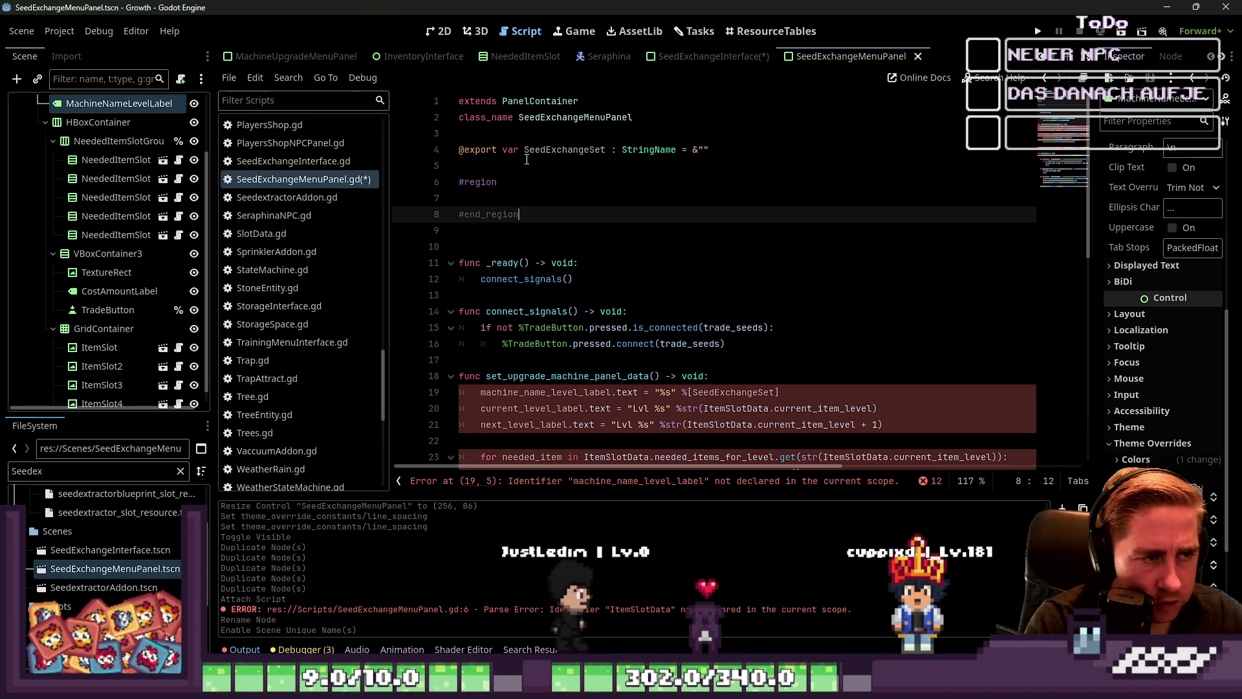
pyautogui.hotkey('ctrl', 'z')
pyautogui.hotkey('ctrl', 'z')
pyautogui.hotkey('ctrl', 'z')
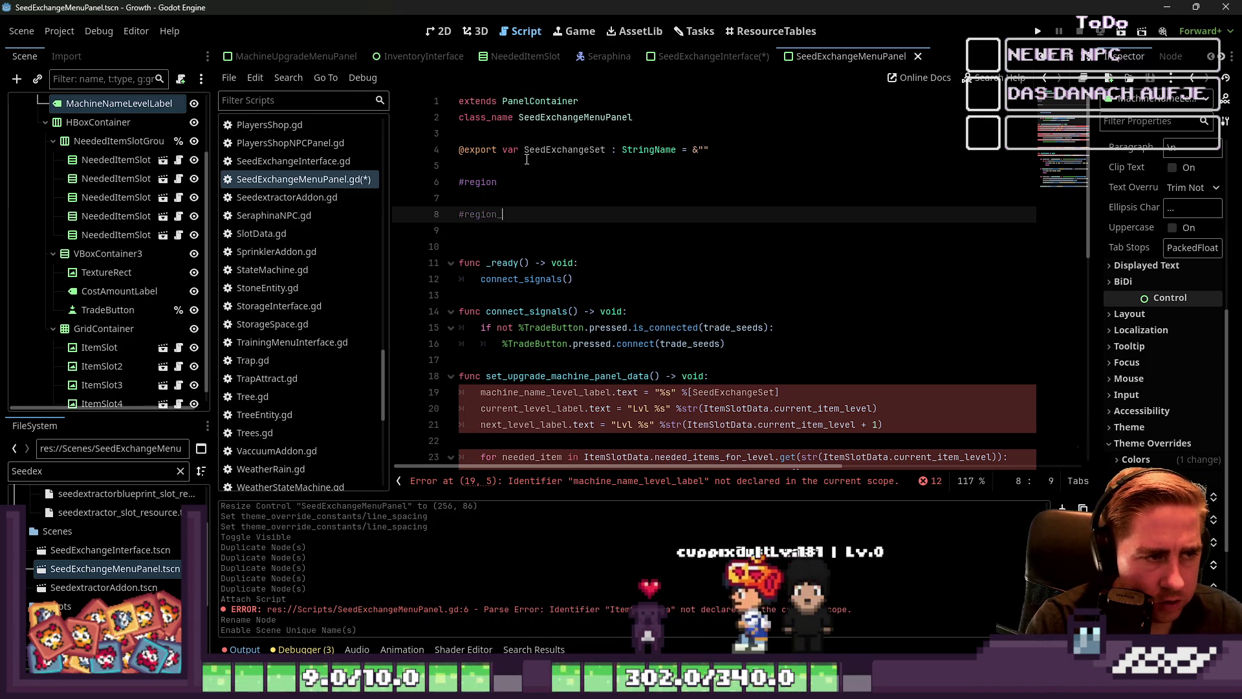
pyautogui.write('_e')
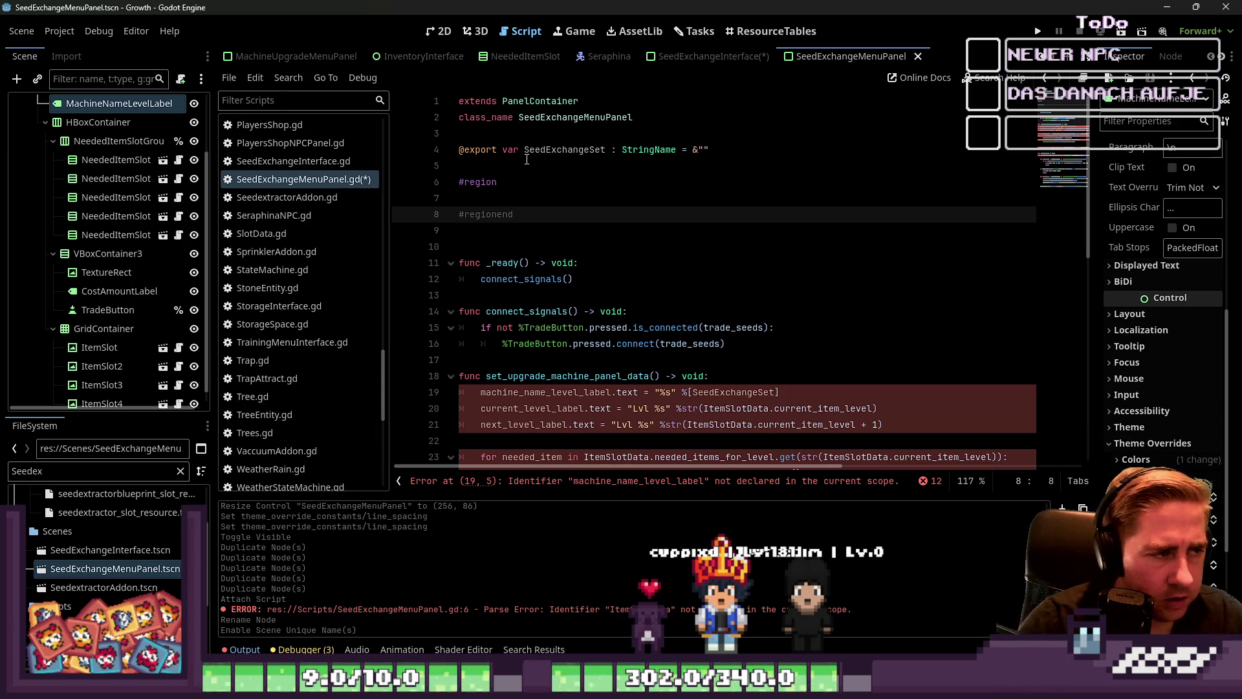
pyautogui.scroll(5, 253, 368)
# Review the MachineUpgradeMenuPanel and MachineUpgradeInterface scripts for reference.
pyautogui.click(304, 189)
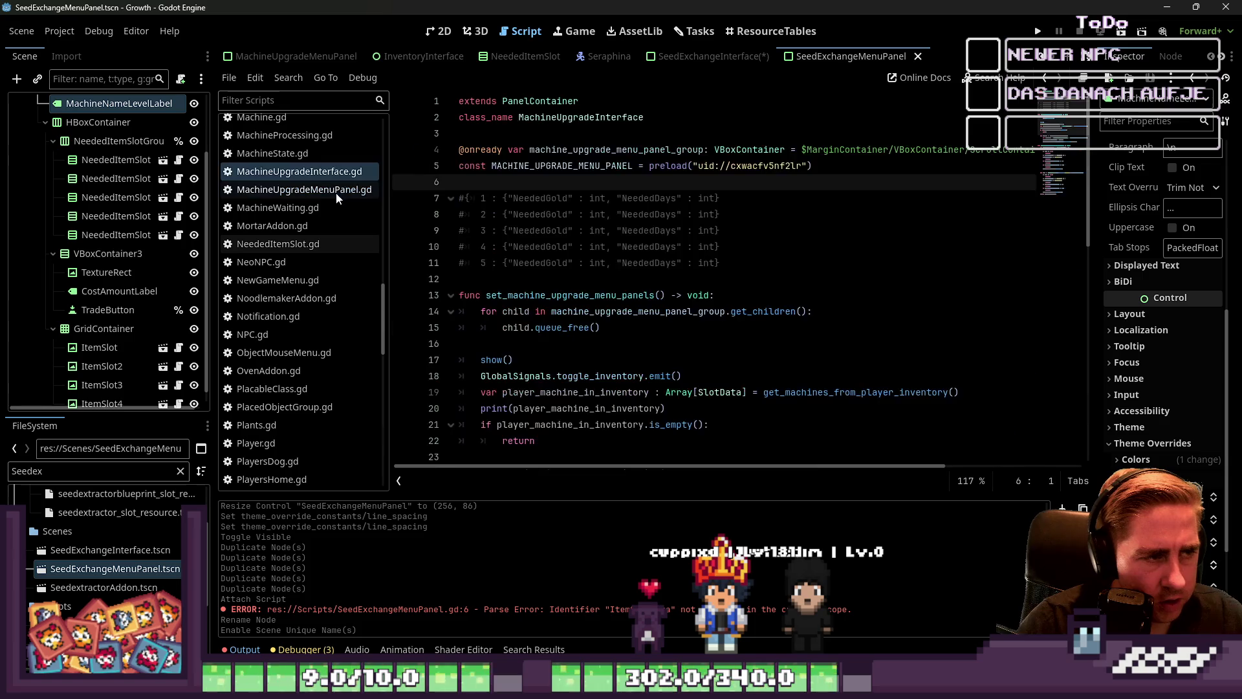
pyautogui.scroll(2, 499, 227)
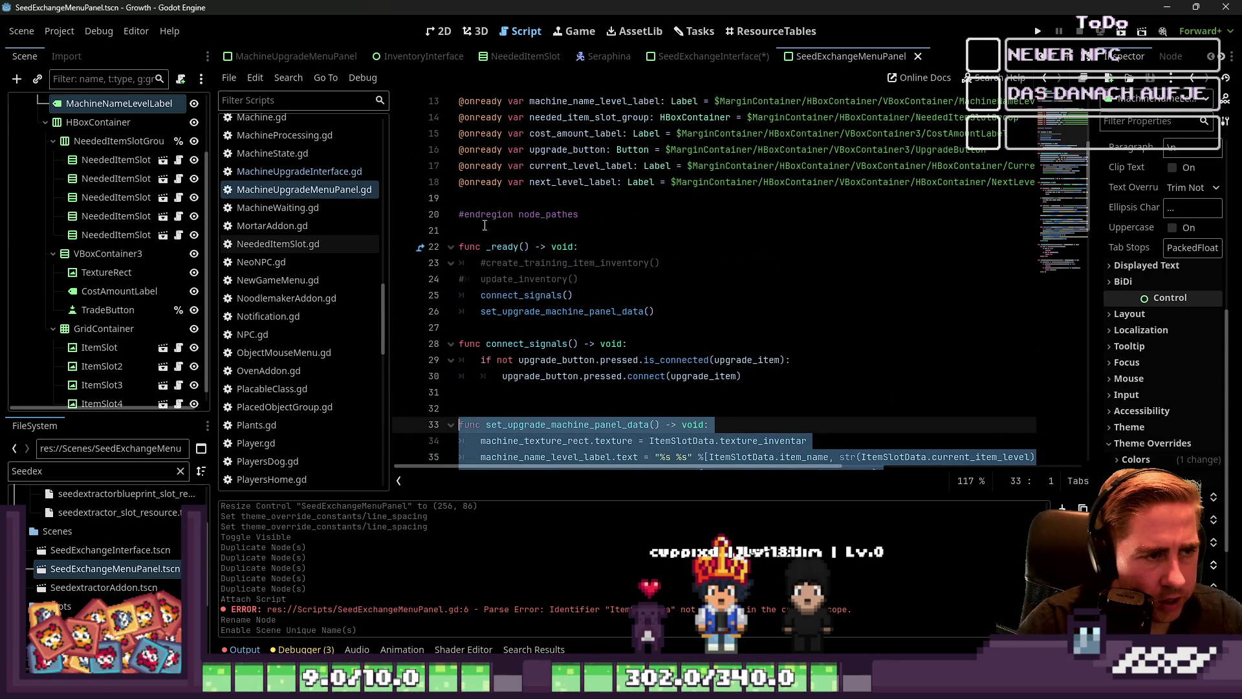
pyautogui.scroll(2, 336, 303)
pyautogui.click(299, 264)
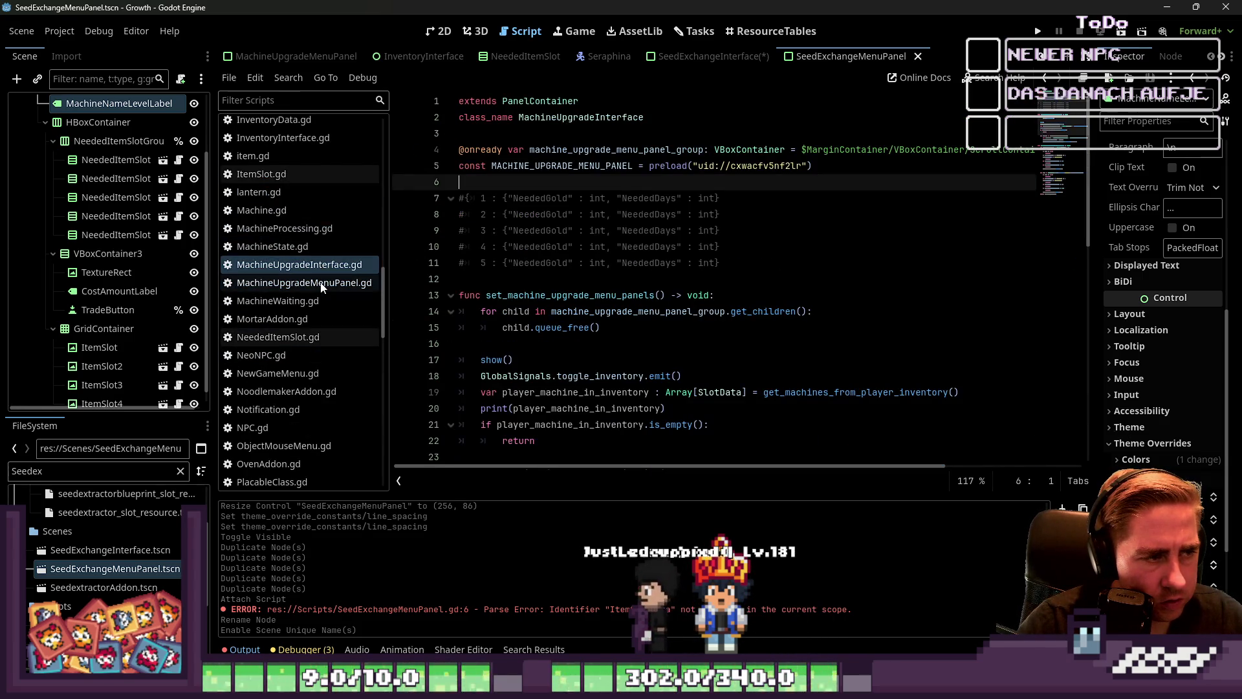
pyautogui.click(322, 287)
pyautogui.click(334, 265)
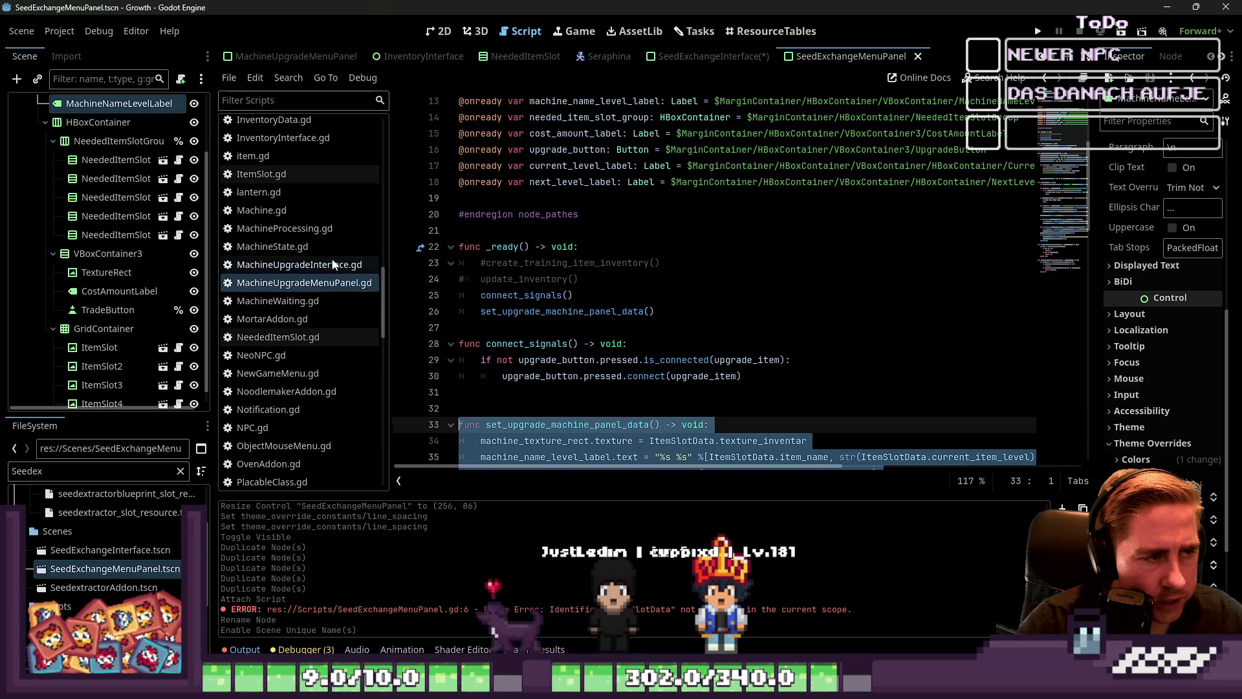
pyautogui.scroll(-7, 324, 259)
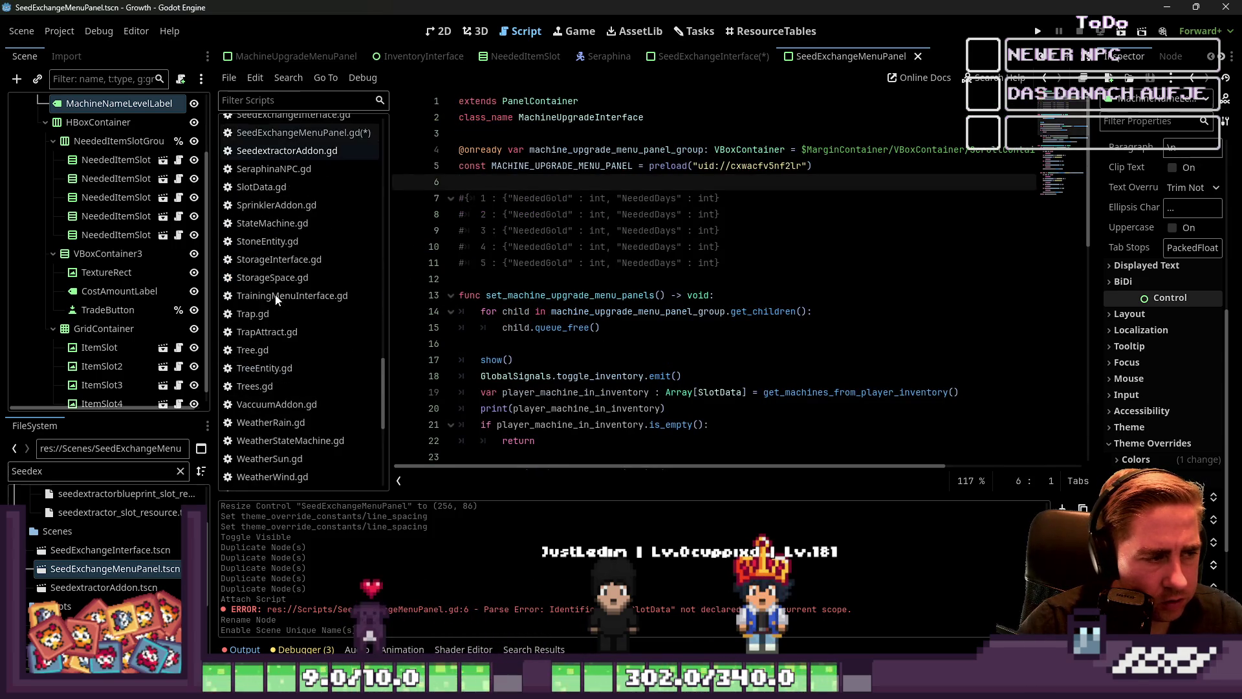
pyautogui.click(324, 226)
# Fix the closing marker to #endregion and add blank lines inside the region.
pyautogui.doubleClick(489, 216)
pyautogui.write('#endregion')
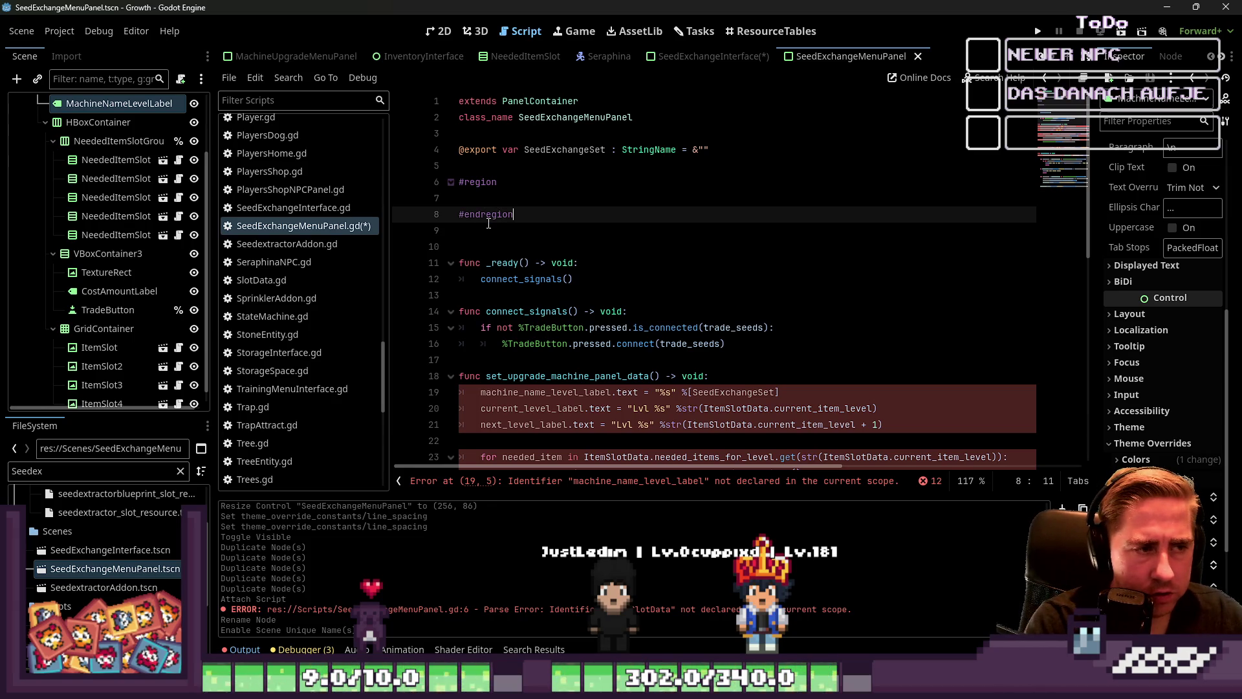
pyautogui.hotkey('ctrl', 'shift', 'Return')
pyautogui.hotkey('ctrl', 'shift', 'Return')
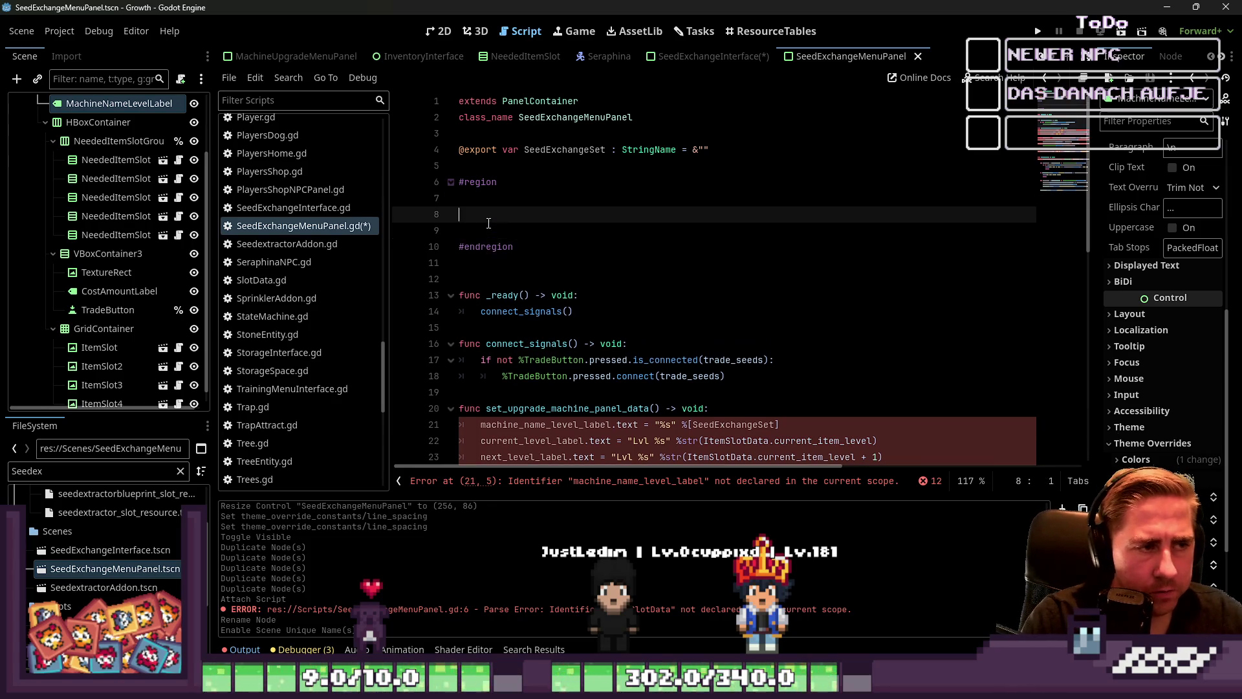
pyautogui.scroll(2, 116, 226)
pyautogui.scroll(-1, 574, 399)
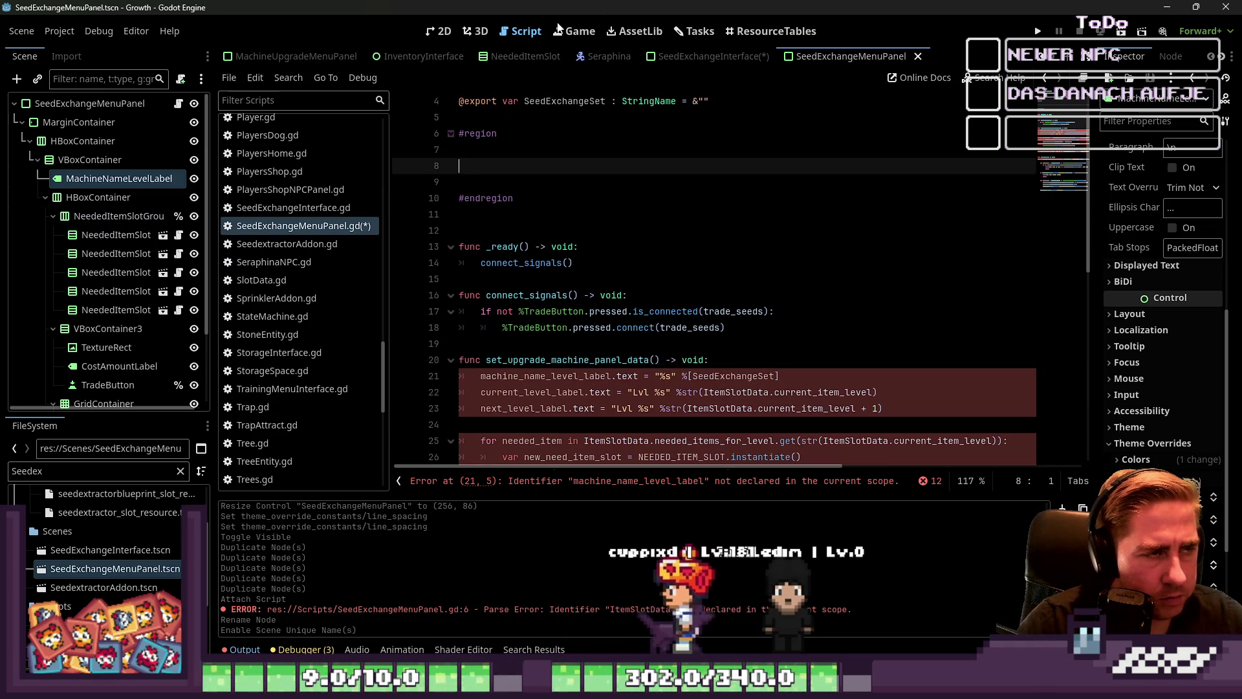
pyautogui.click(445, 33)
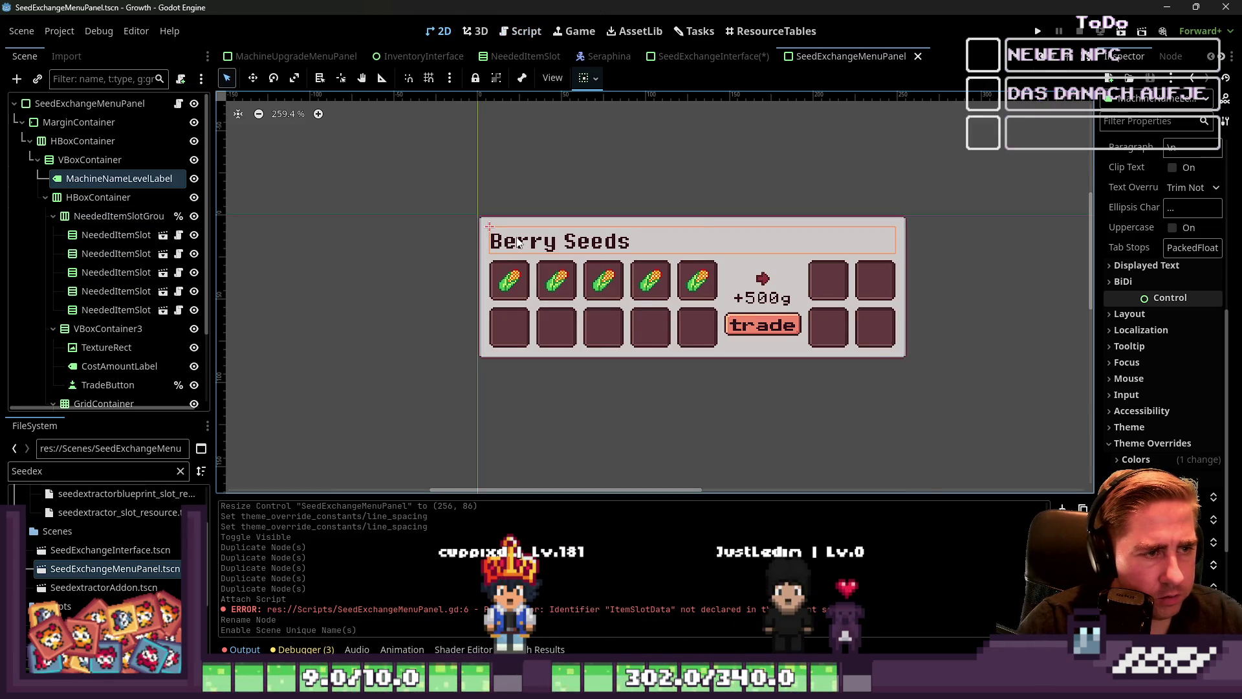
pyautogui.hotkey('ctrl', 'F3')
pyautogui.moveTo(86, 183); pyautogui.dragTo(518, 170)
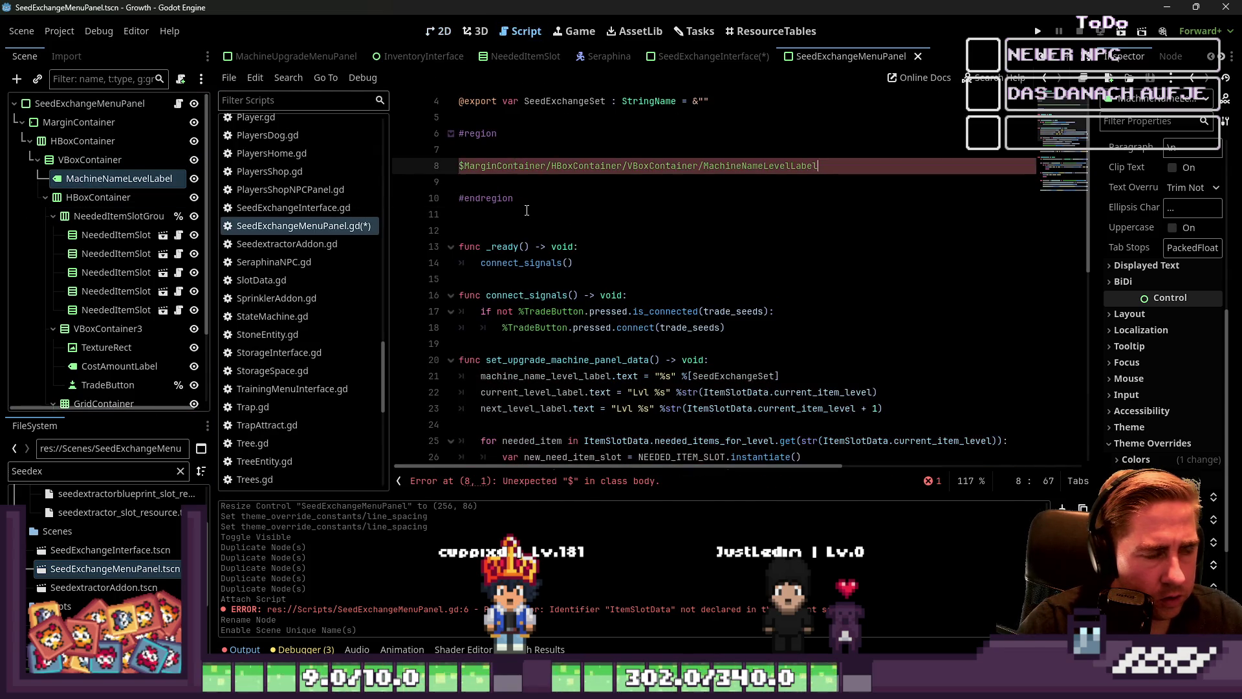
pyautogui.click(9, 190)
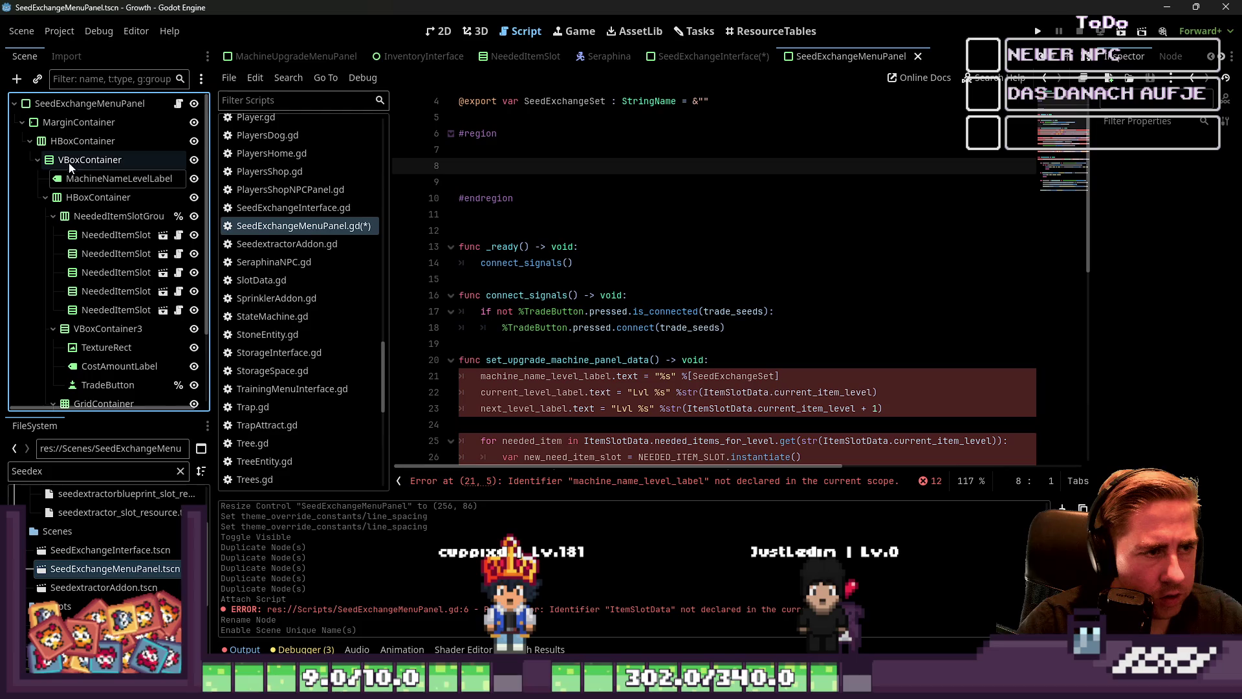
pyautogui.moveTo(119, 178); pyautogui.dragTo(514, 173)
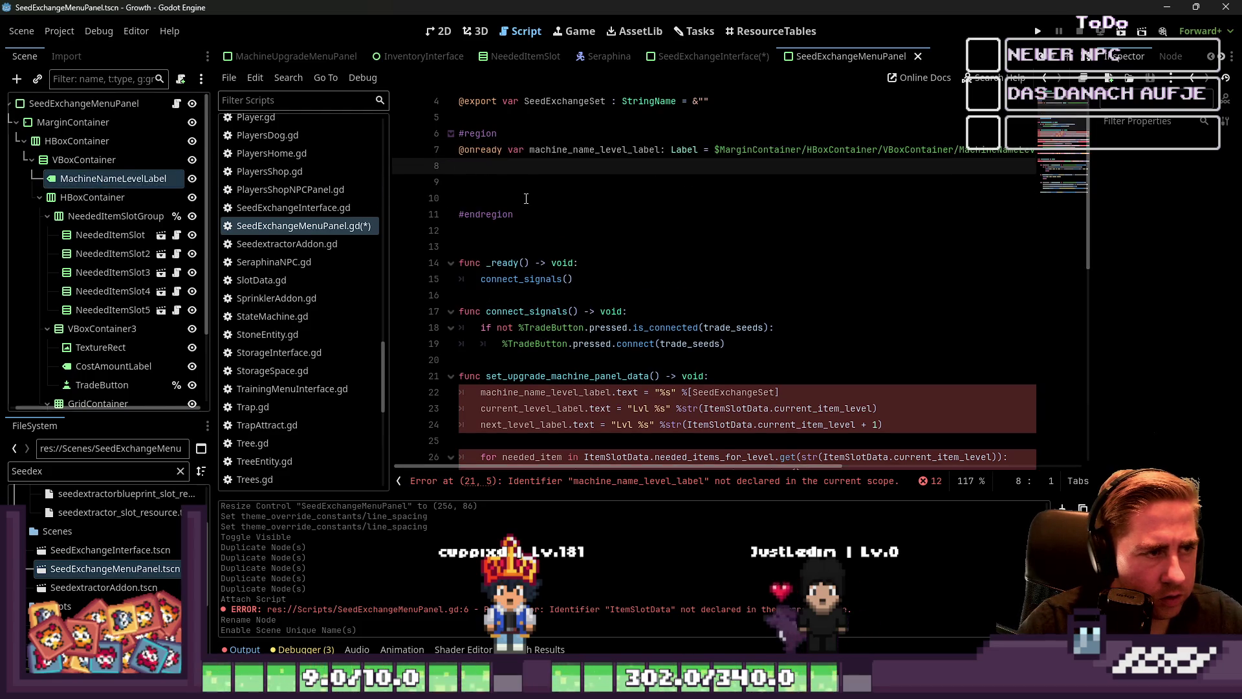
# Select the whole current_level_label line on line 23.
pyautogui.scroll(-1, 560, 329)
pyautogui.doubleClick(530, 361)
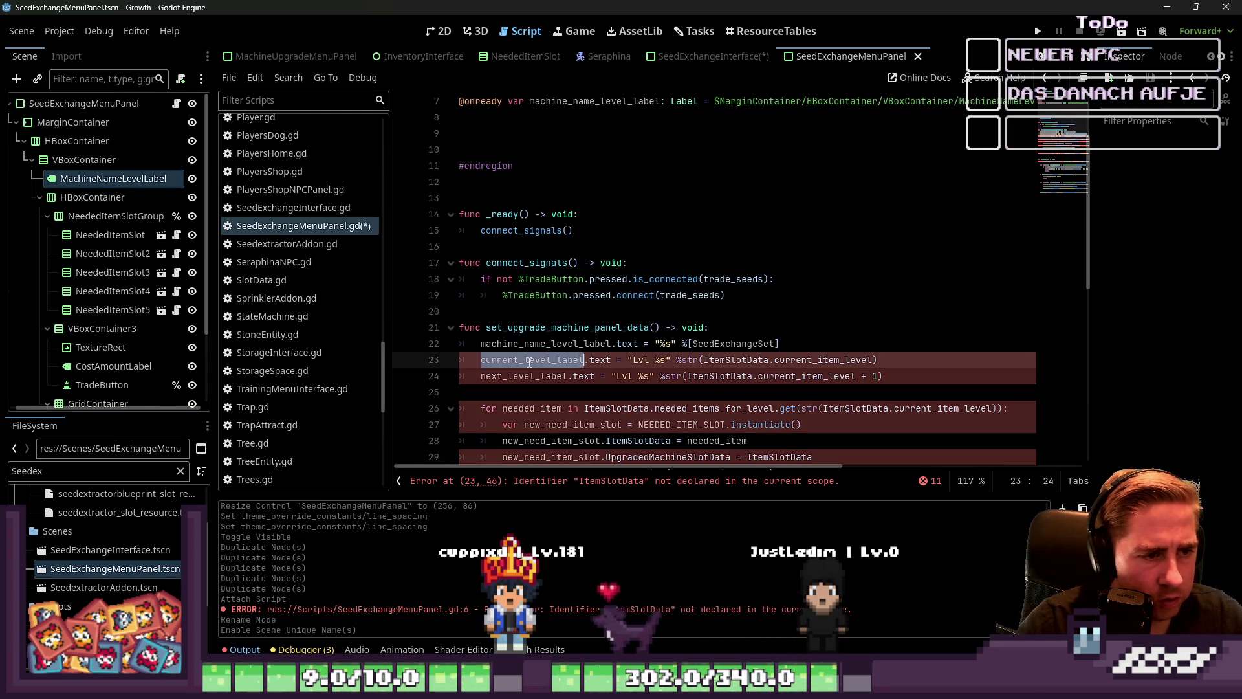
pyautogui.tripleClick(676, 361)
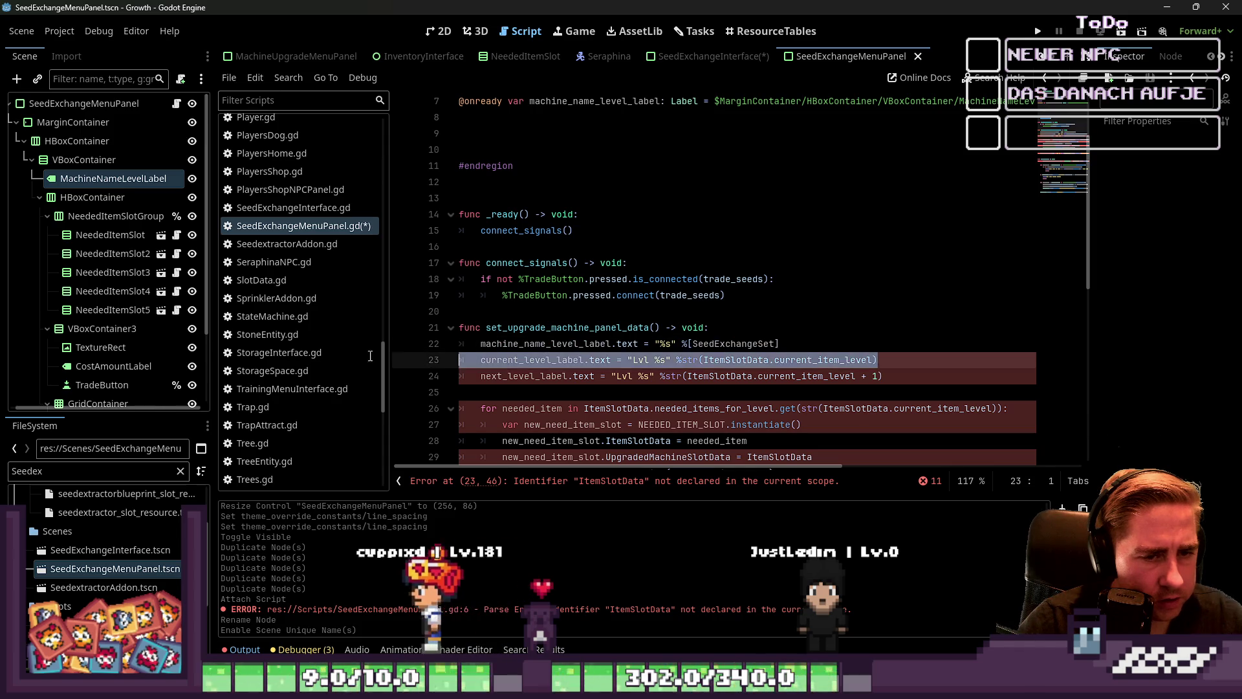
# Delete the current_level_label and next_level_label lines.
pyautogui.press('BackSpace')
pyautogui.press('BackSpace')
pyautogui.tripleClick(903, 360)
pyautogui.press('BackSpace')
pyautogui.press('BackSpace')
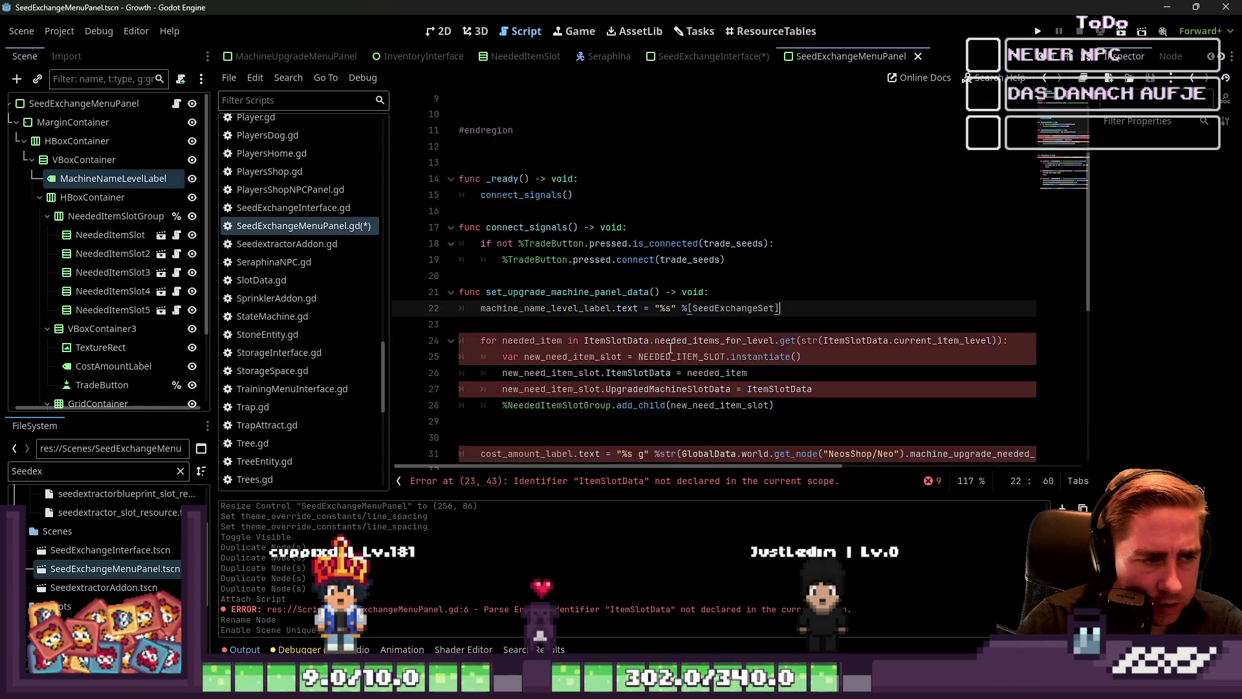
# Insert a blank line below the SeedExchangeSet export, above #region.
pyautogui.scroll(-2, 677, 348)
pyautogui.doubleClick(532, 279)
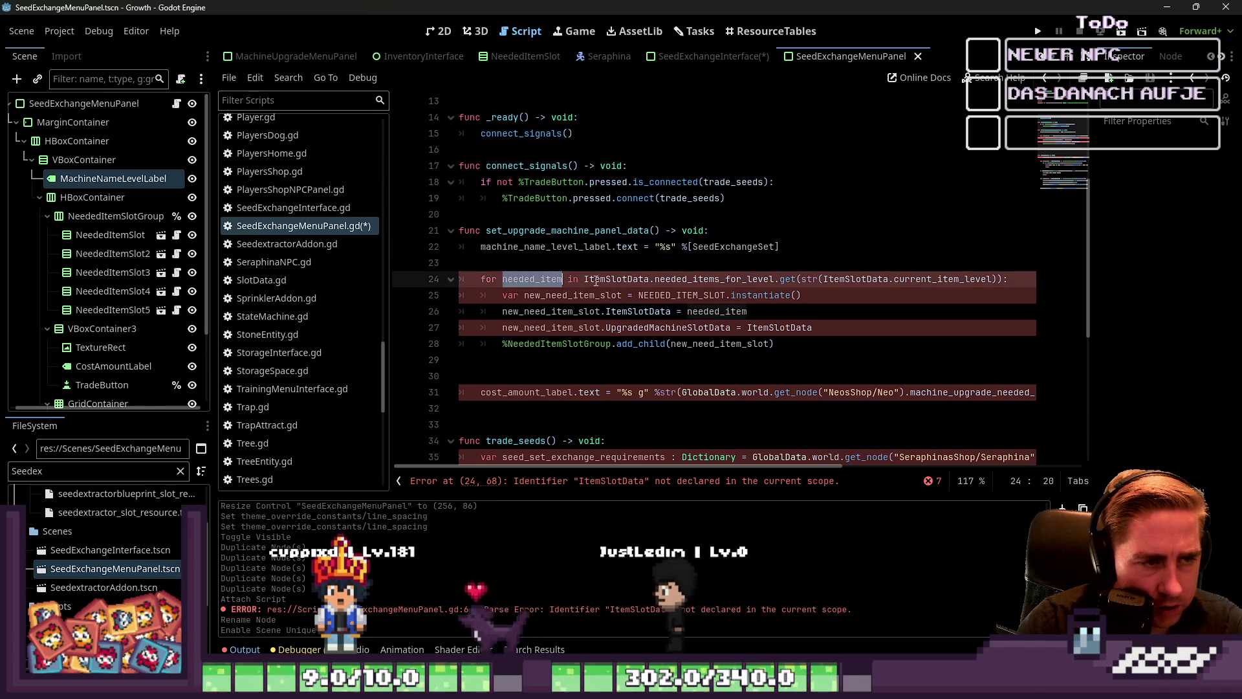
pyautogui.scroll(4, 517, 246)
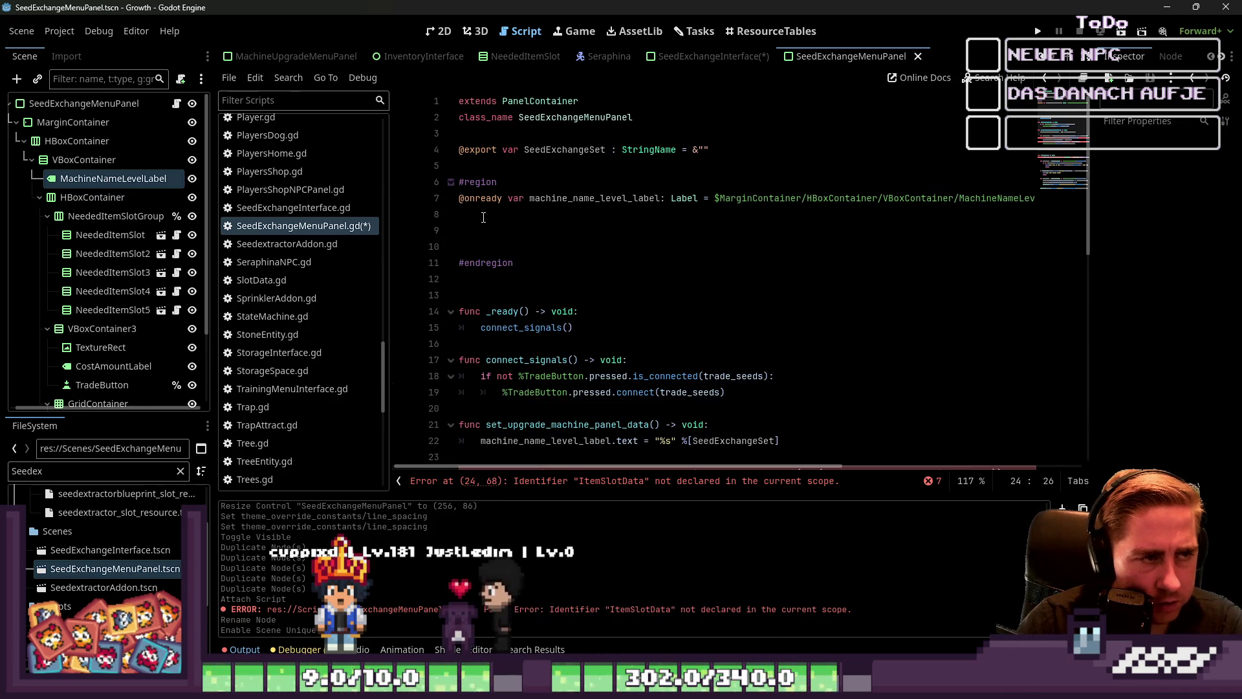
pyautogui.click(532, 150)
pyautogui.scroll(-2, 533, 162)
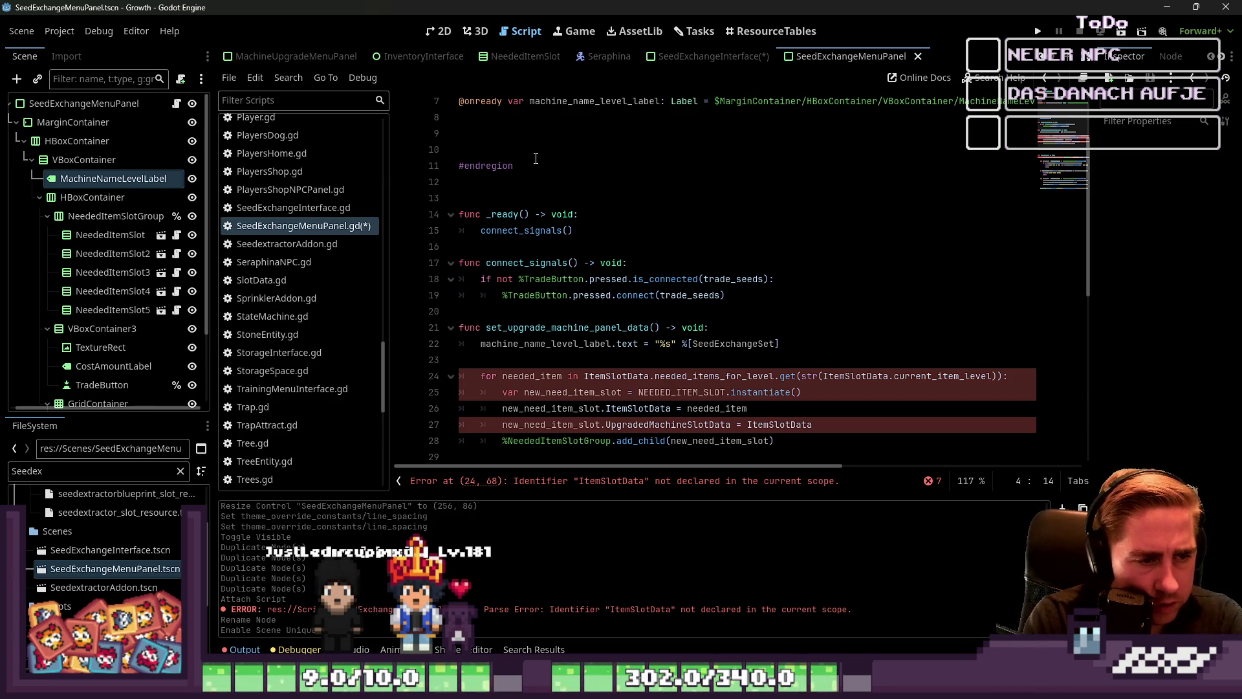
pyautogui.scroll(2, 570, 183)
pyautogui.click(585, 161)
pyautogui.press('Return')
pyautogui.press('Return')
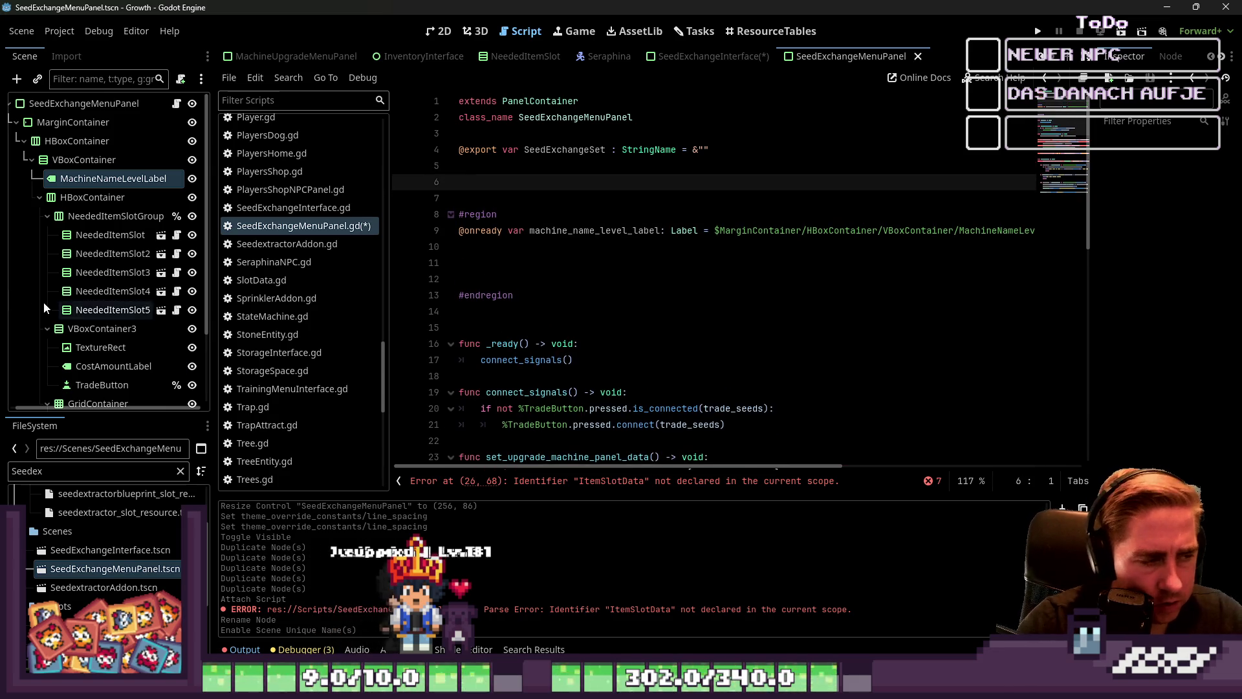
pyautogui.click(51, 448)
# Filter files for 'NEED' and drag the NeededItemSlot scene in as a preload constant.
pyautogui.doubleClick(56, 466)
pyautogui.write('NEED')
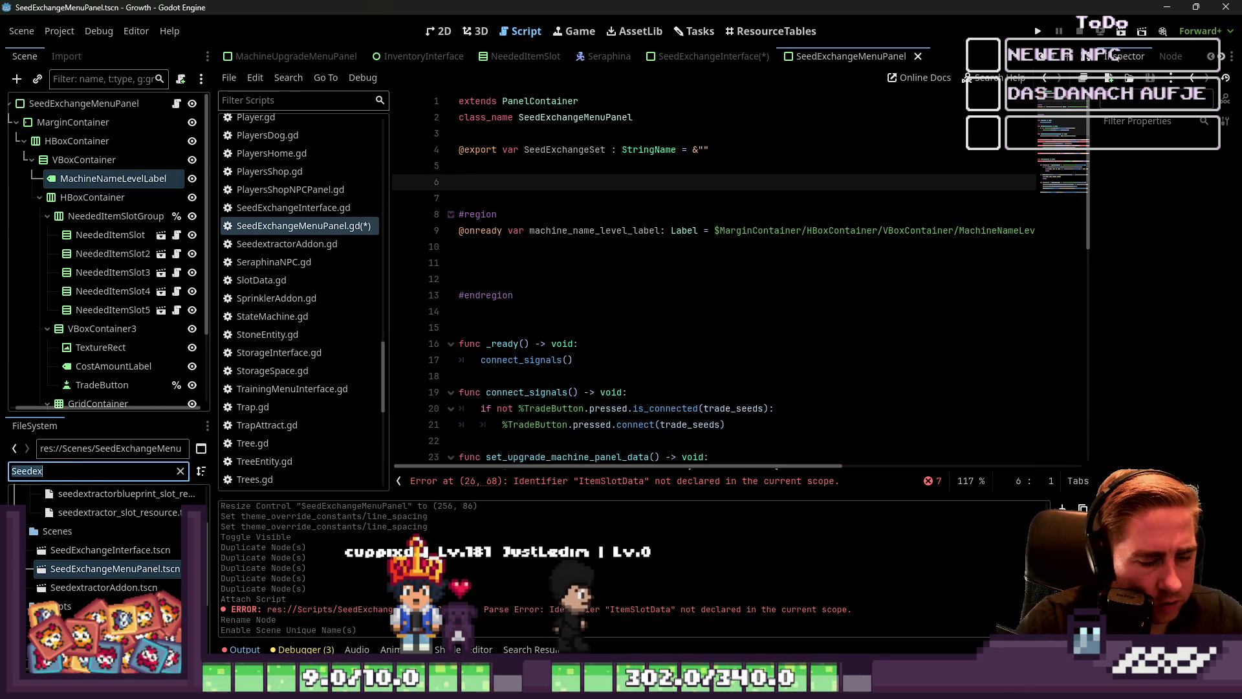
pyautogui.click(96, 551)
pyautogui.moveTo(686, 6); pyautogui.dragTo(530, 133)
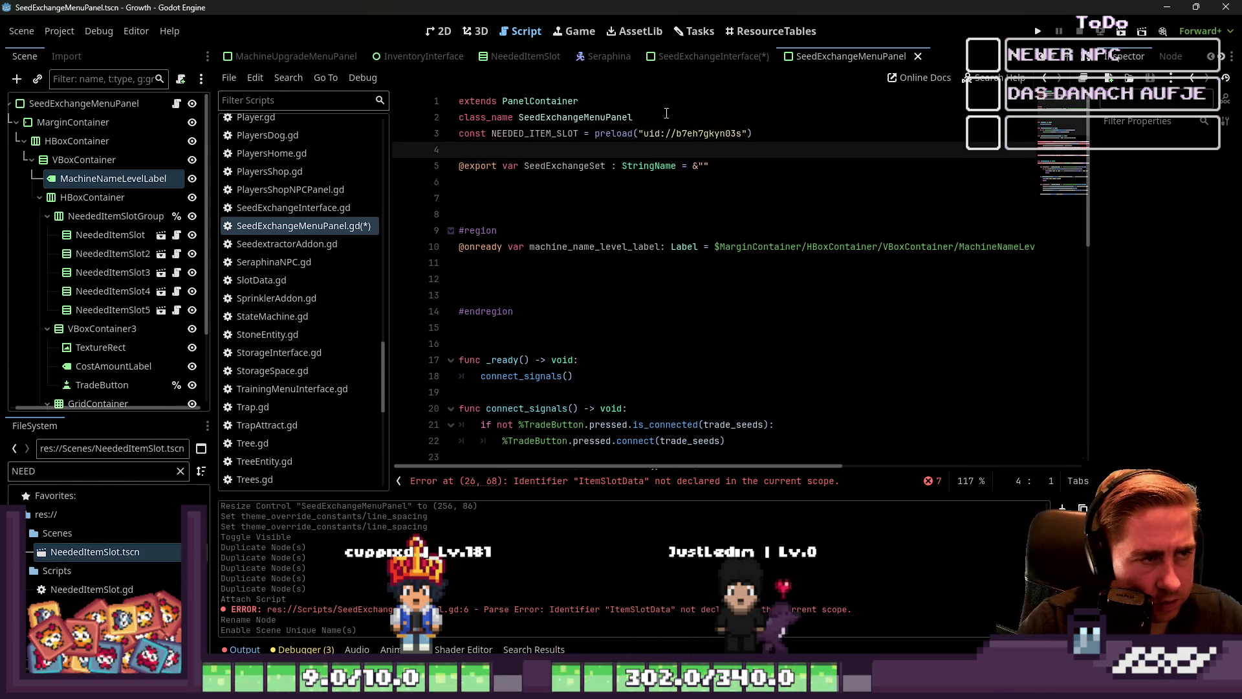
# Reposition the NEEDED_ITEM_SLOT const line and remove the blank line beneath it.
pyautogui.press('Return')
pyautogui.press('Return')
pyautogui.press('Up')
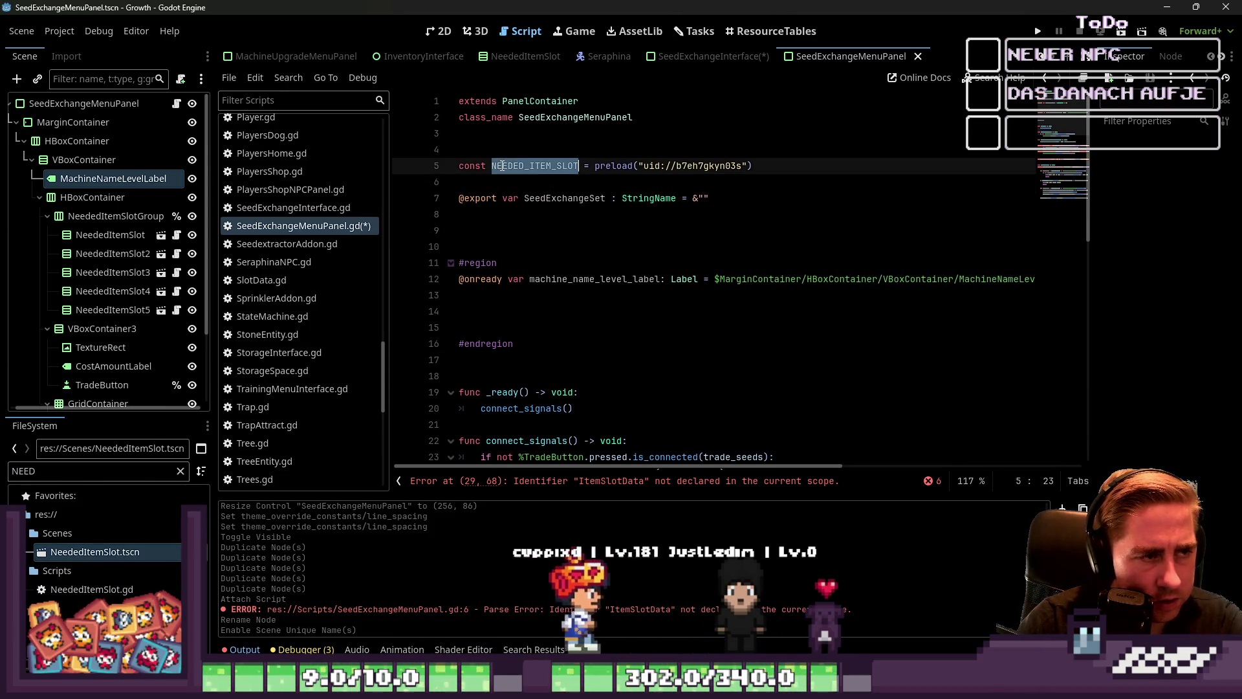
pyautogui.press('Up')
pyautogui.press('BackSpace')
pyautogui.press('Down')
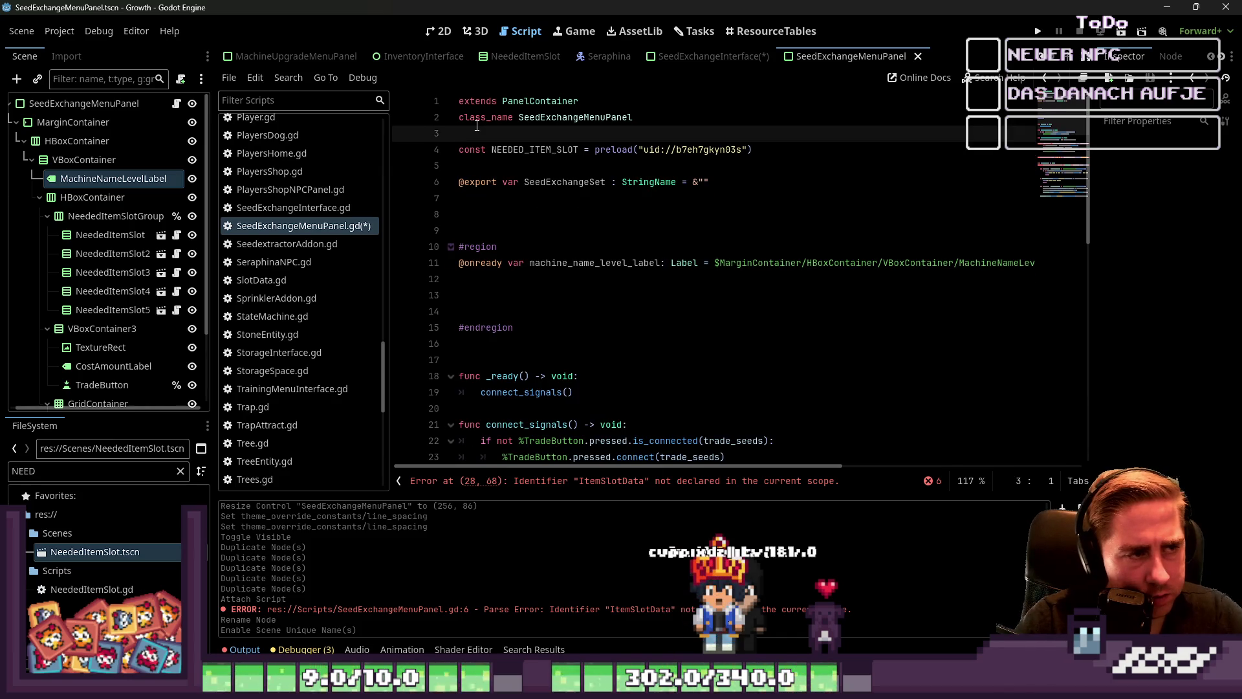
pyautogui.hotkey('shift', 'Down')
pyautogui.hotkey('ctrl', 'c')
pyautogui.press('Delete')
pyautogui.press('Delete')
pyautogui.press('Down')
pyautogui.press('Down')
pyautogui.hotkey('ctrl', 'v')
pyautogui.press('BackSpace')
pyautogui.press('Up')
pyautogui.press('Up')
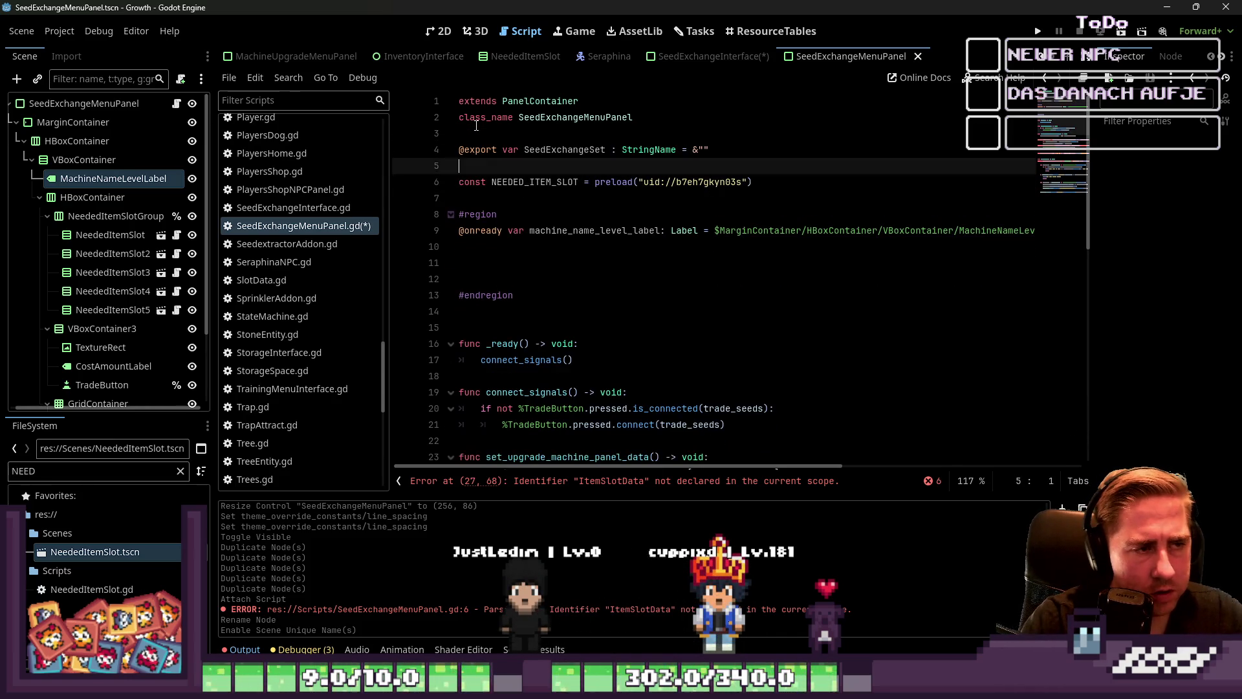
pyautogui.scroll(-4, 477, 125)
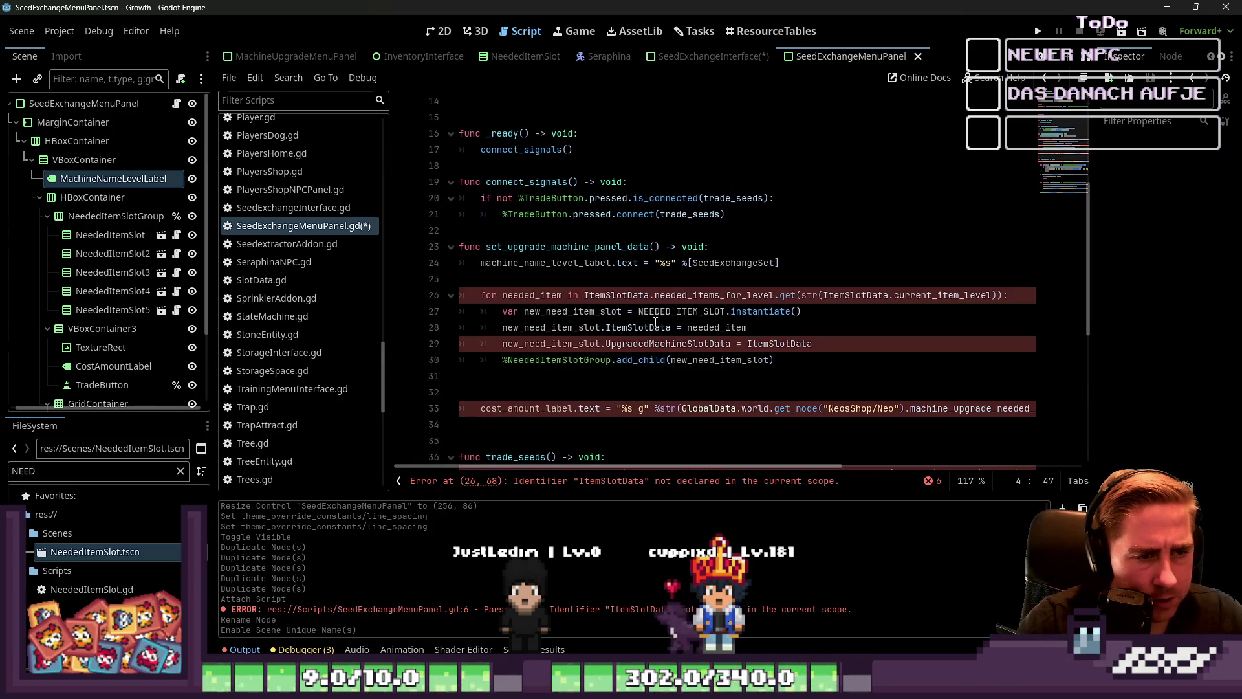
# Replace the needed-item loop's get() argument with SeedExchangeSet copied from line 4.
pyautogui.click(673, 294)
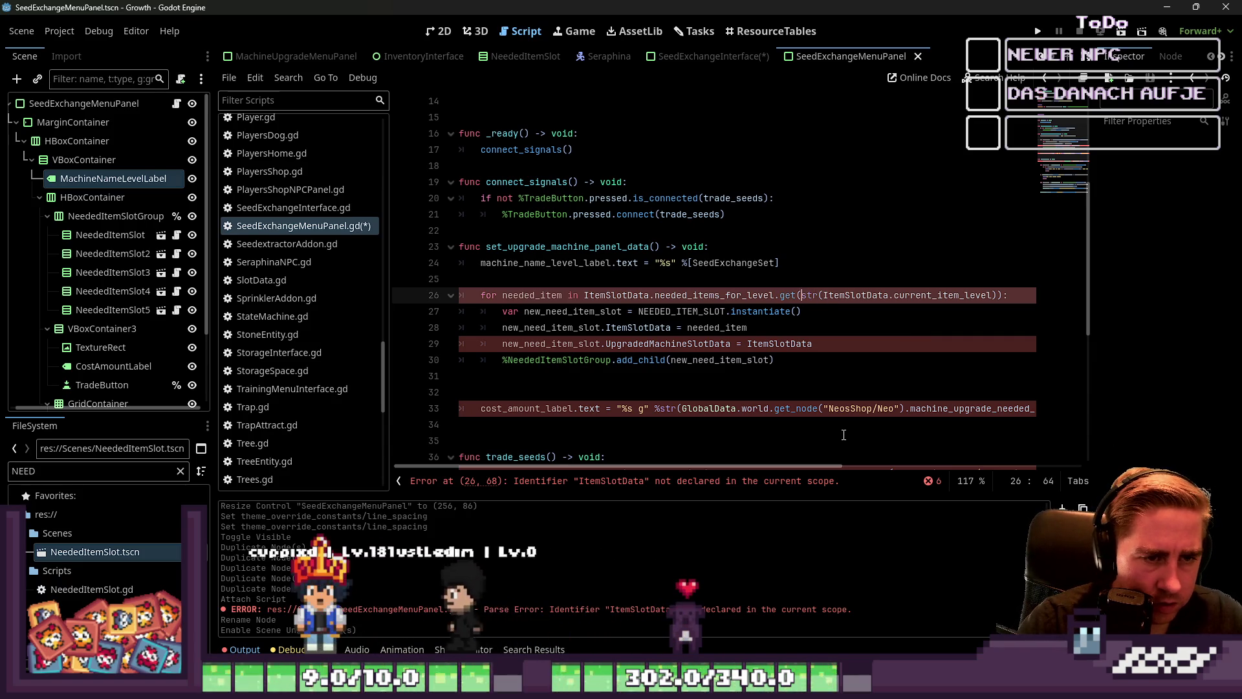
pyautogui.hotkey('ctrl', 'Left')
pyautogui.hotkey('ctrl', 'shift', 'Right')
pyautogui.hotkey('ctrl', 'shift', 'Right')
pyautogui.hotkey('ctrl', 'shift', 'Right')
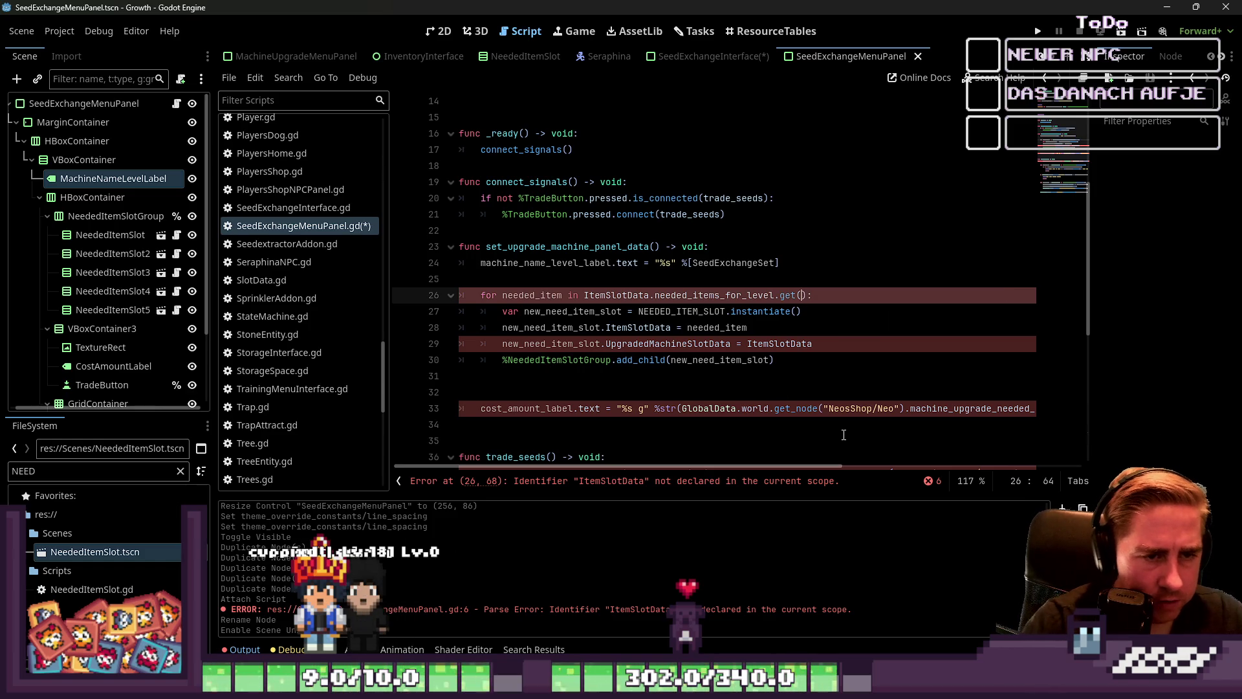
pyautogui.scroll(3, 843, 435)
pyautogui.scroll(2, 552, 175)
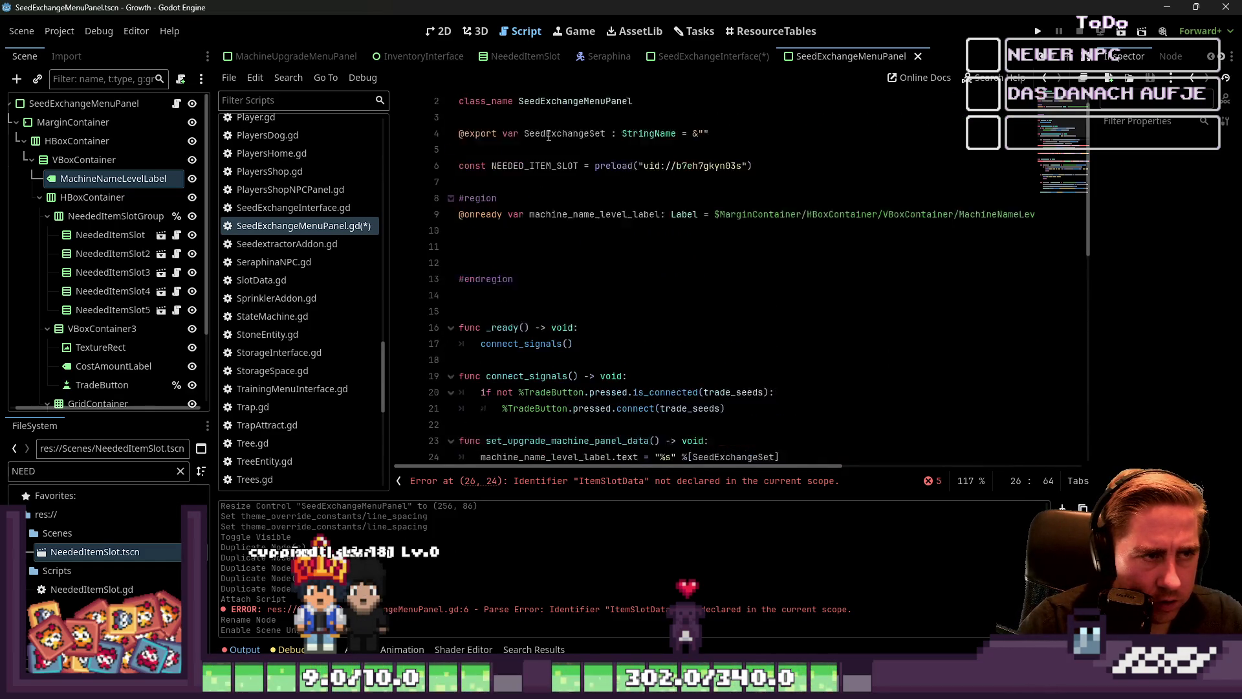
pyautogui.doubleClick(566, 150)
pyautogui.hotkey('ctrl', 'c')
pyautogui.scroll(-3, 758, 292)
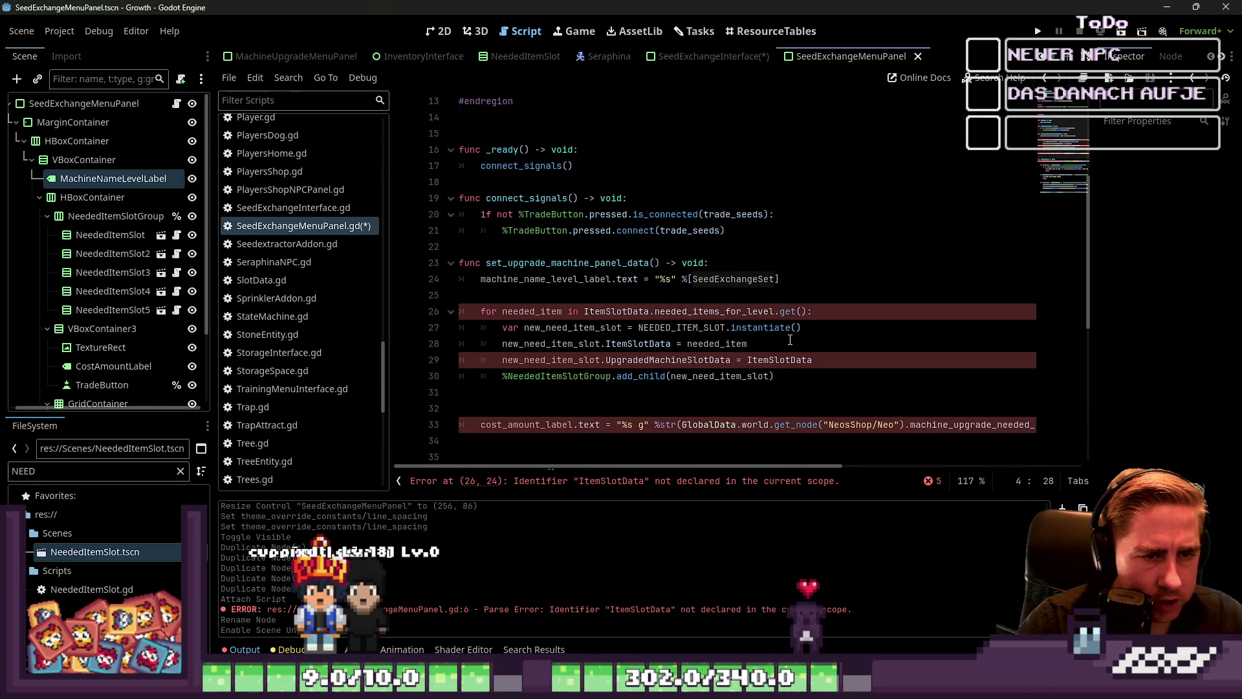
pyautogui.click(797, 311)
pyautogui.hotkey('ctrl', 'v')
pyautogui.press('Down')
pyautogui.press('Down')
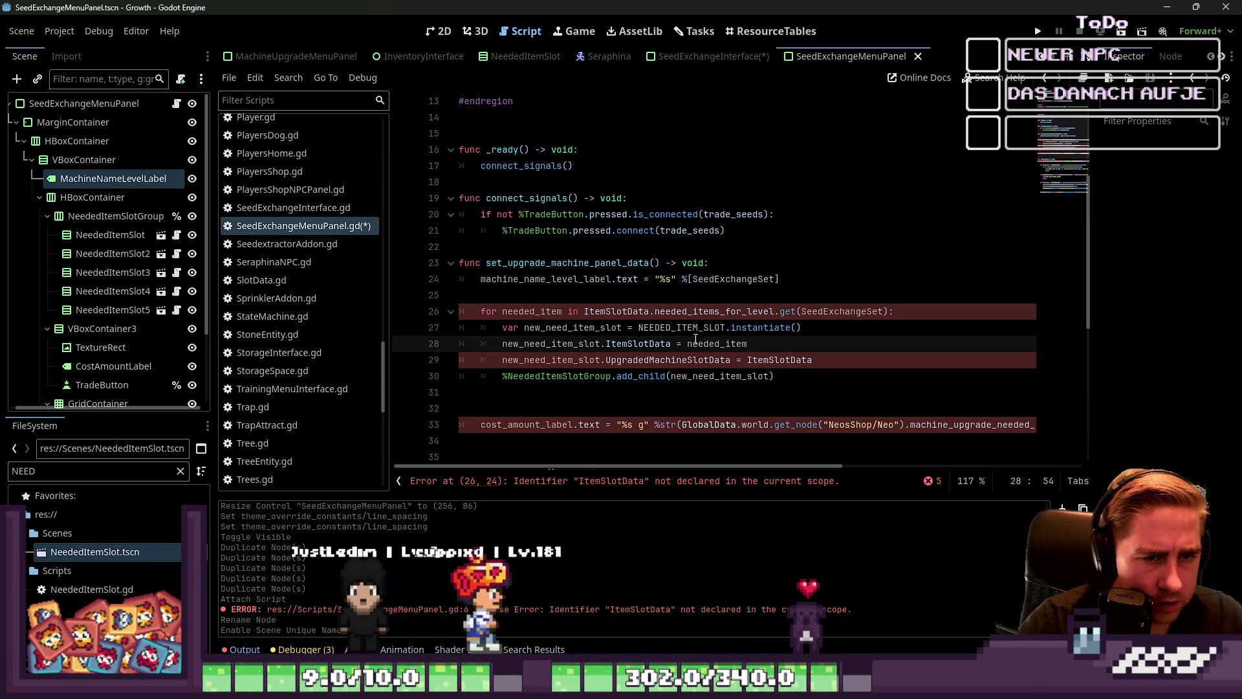
# Delete the ItemSlotData prefix before needed_items_for_level in the loop header.
pyautogui.click(772, 327)
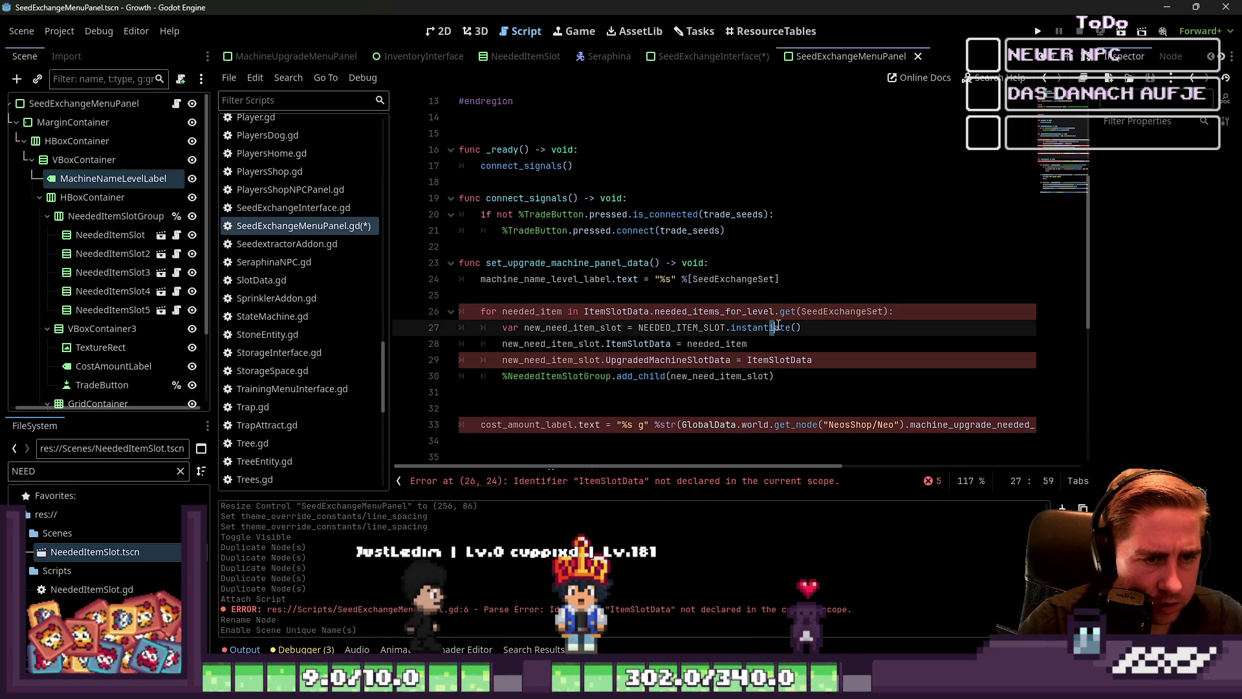
pyautogui.click(720, 364)
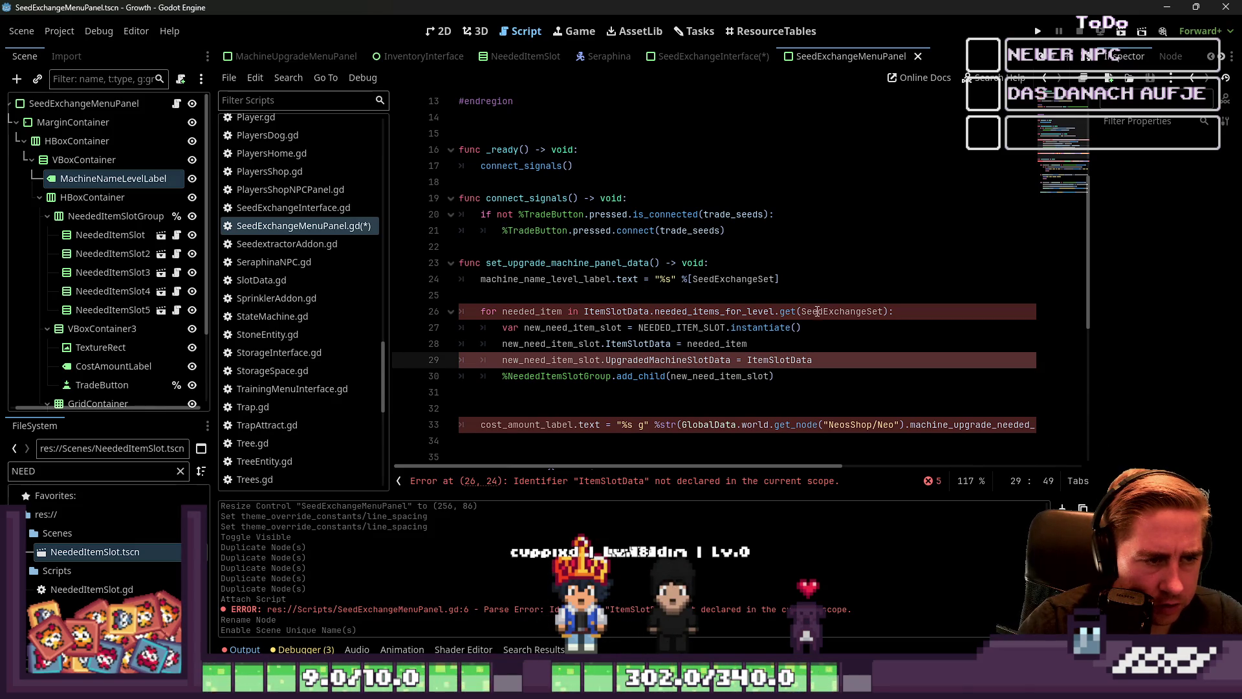
pyautogui.doubleClick(593, 310)
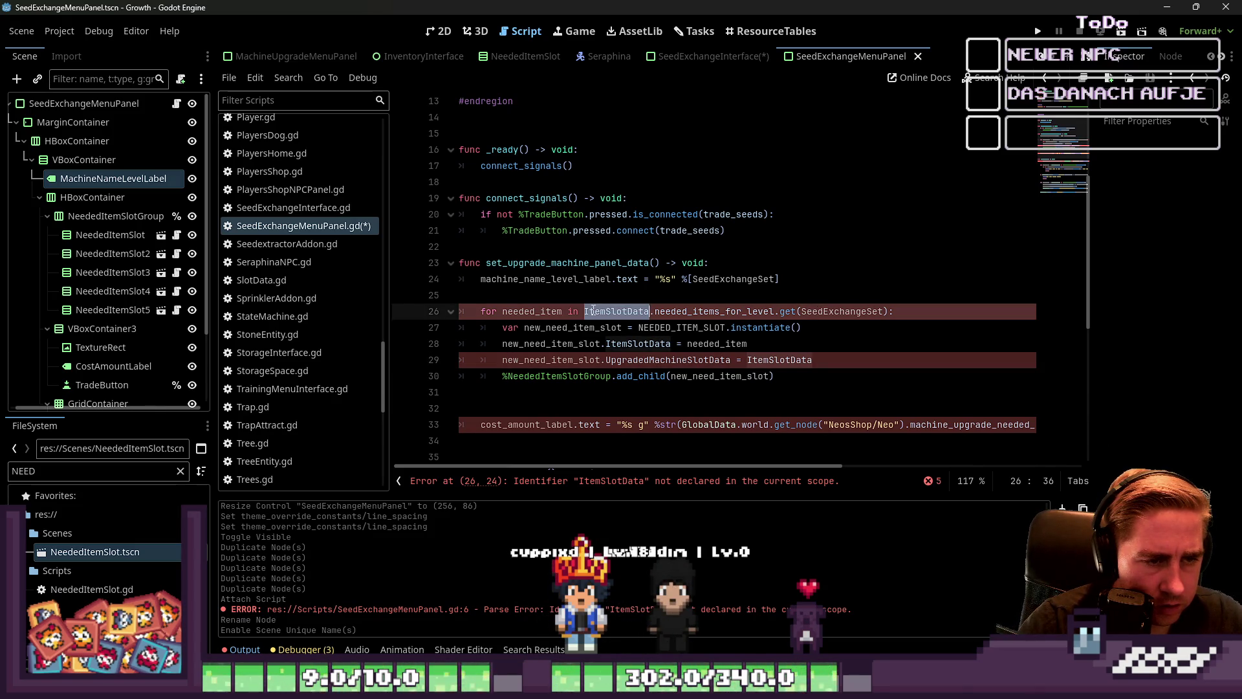
pyautogui.press('Delete')
pyautogui.press('Delete')
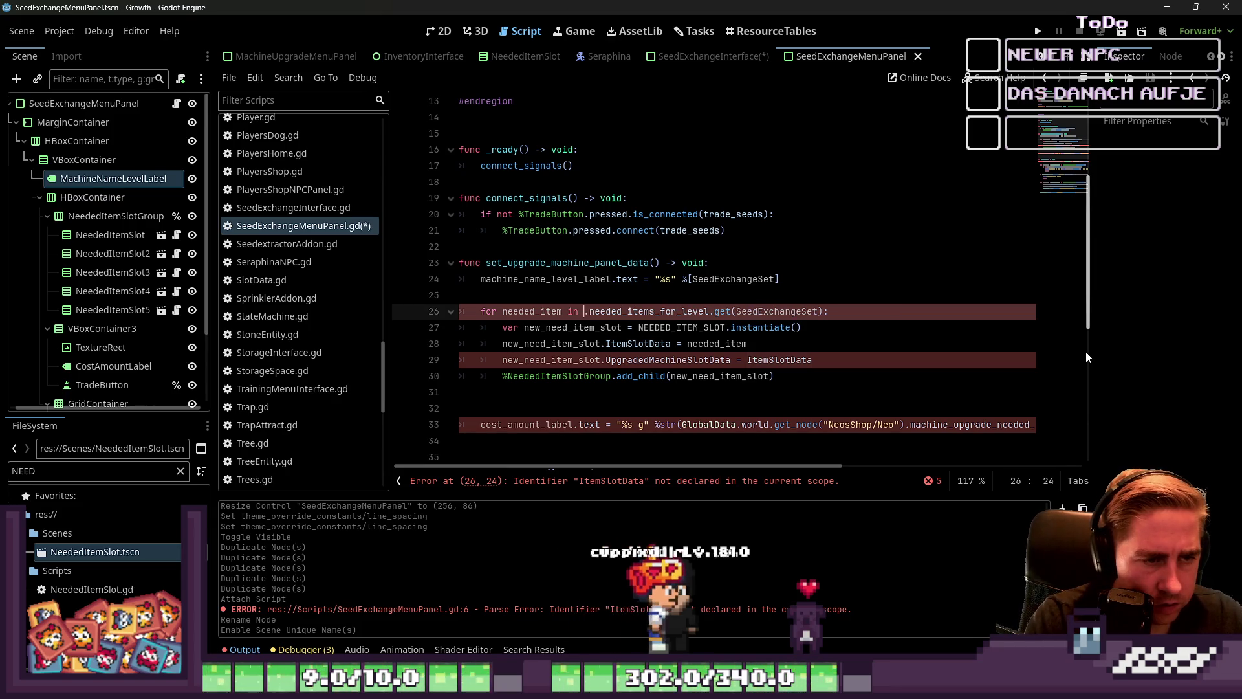
# Point the loop's source at GlobalData.world.get_node("SeraphinasShop/Seraphina").
pyautogui.write('-')
pyautogui.press('BackSpace')
pyautogui.write('.')
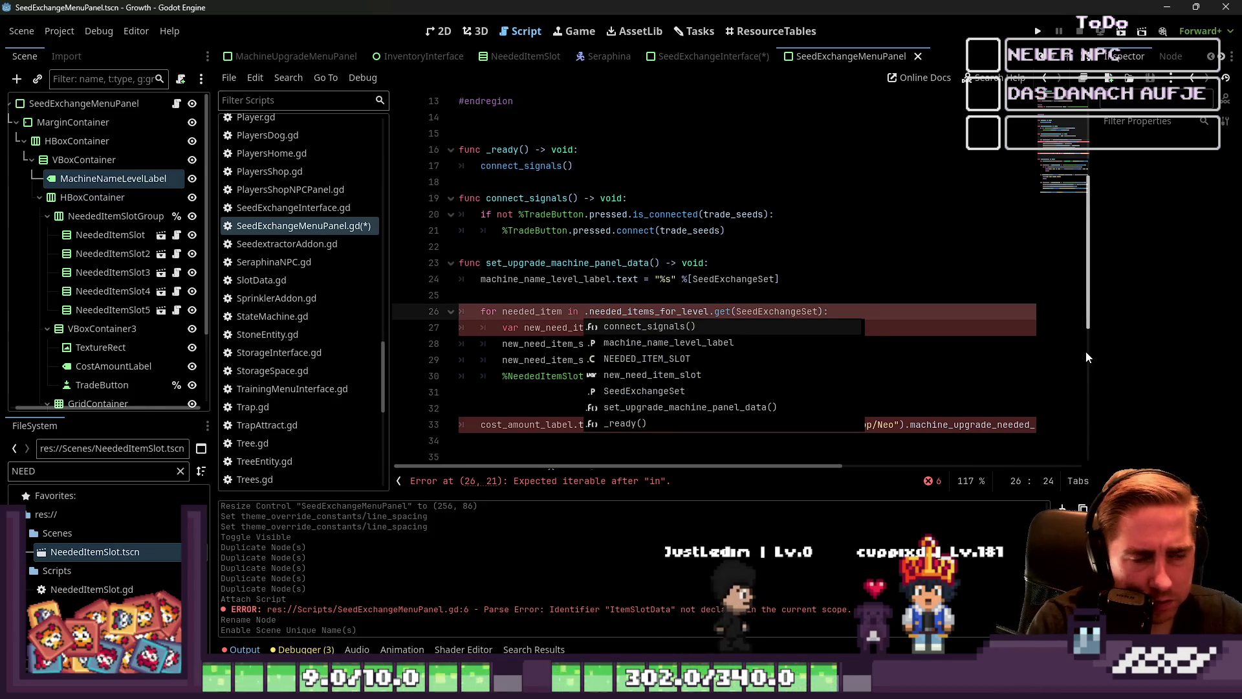
pyautogui.write('GlobalDa')
pyautogui.write('ta.world.get')
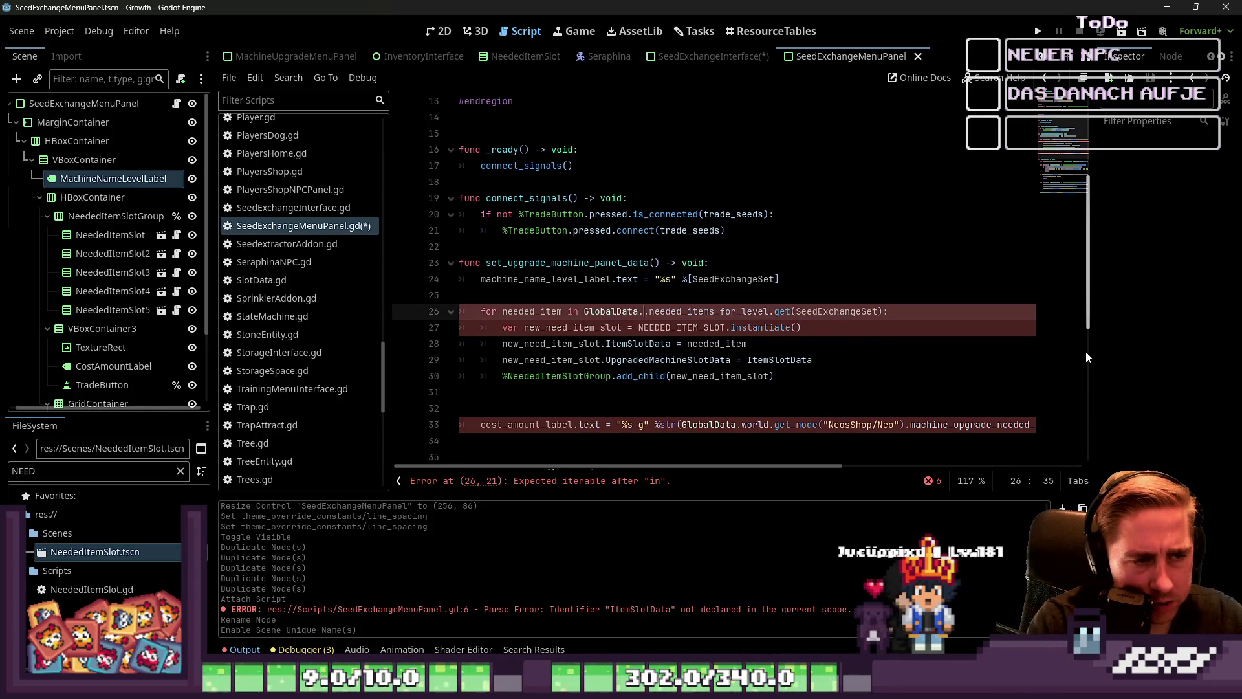
pyautogui.write('_no')
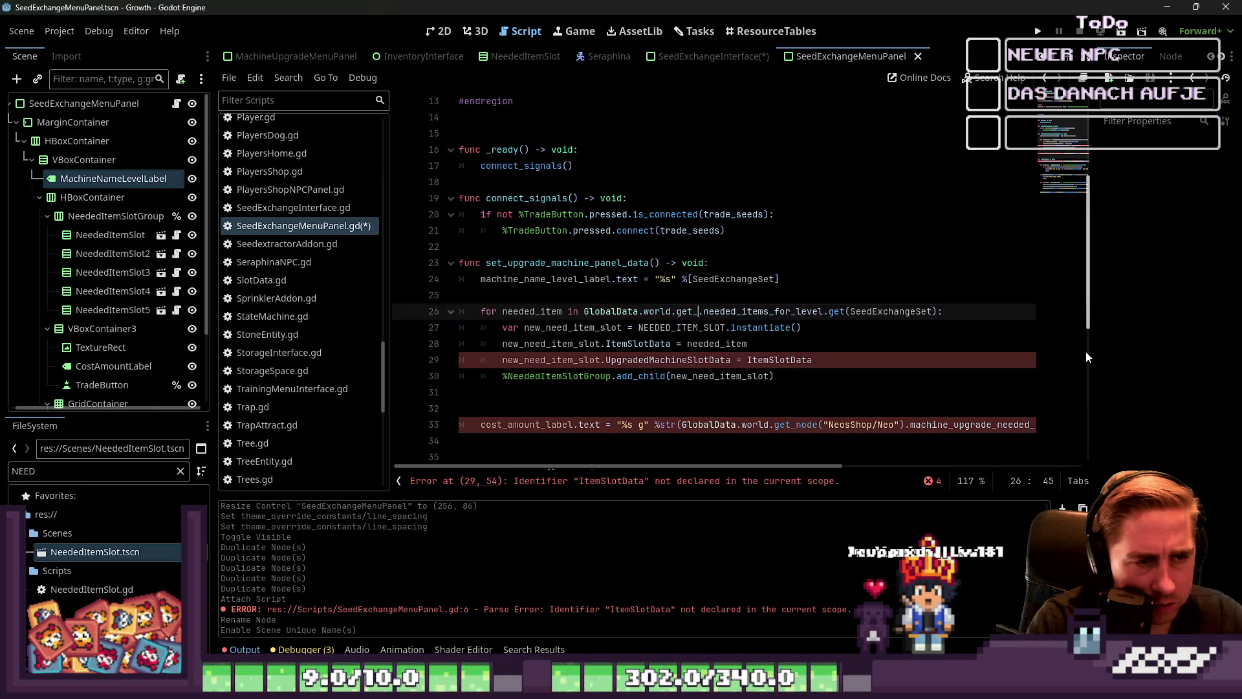
pyautogui.write('de("S')
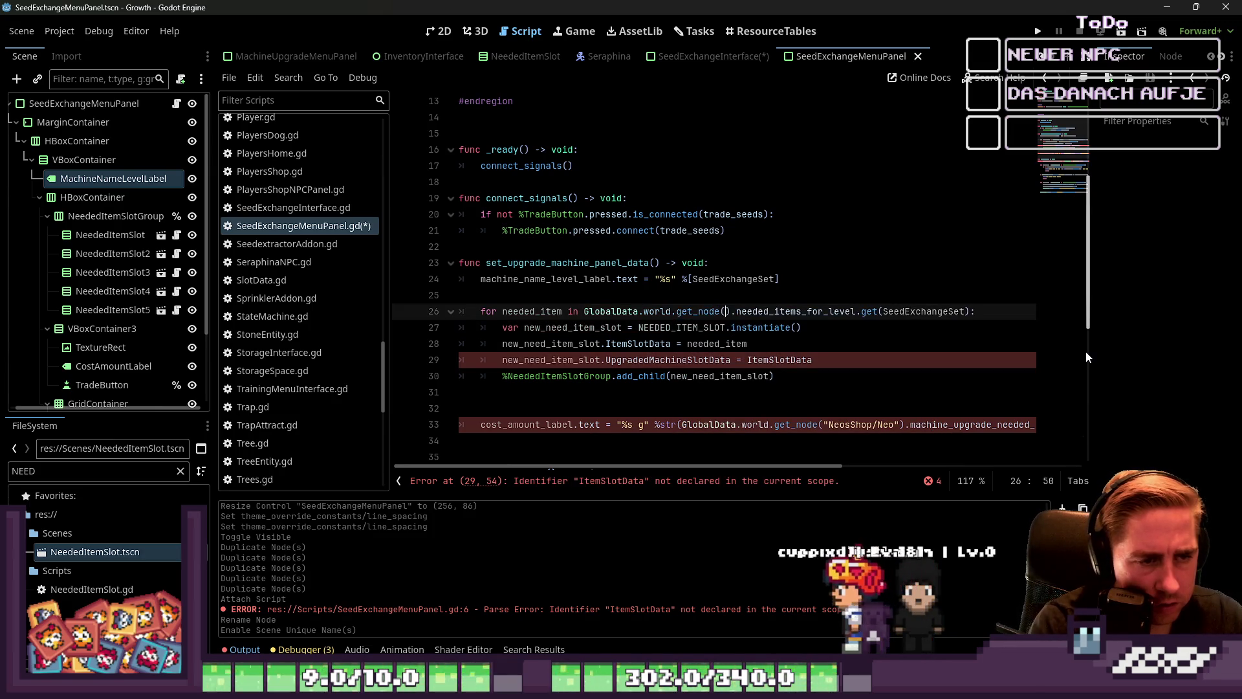
pyautogui.press('BackSpace')
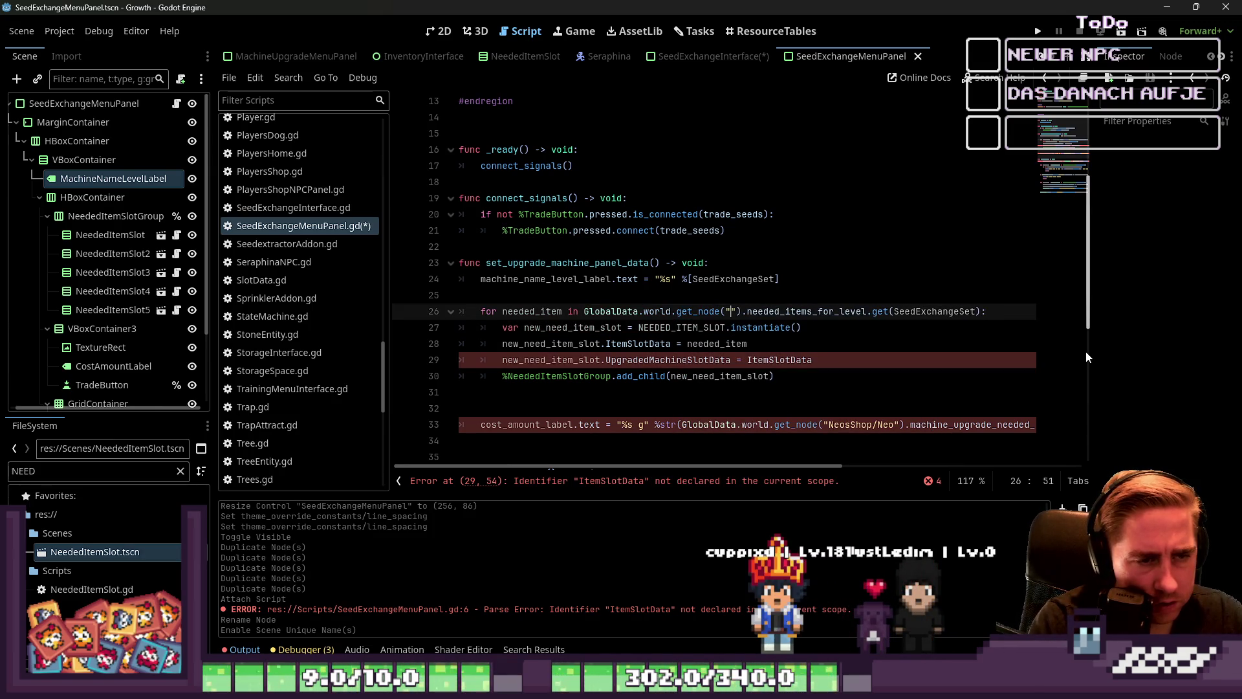
pyautogui.write('Seraphinas')
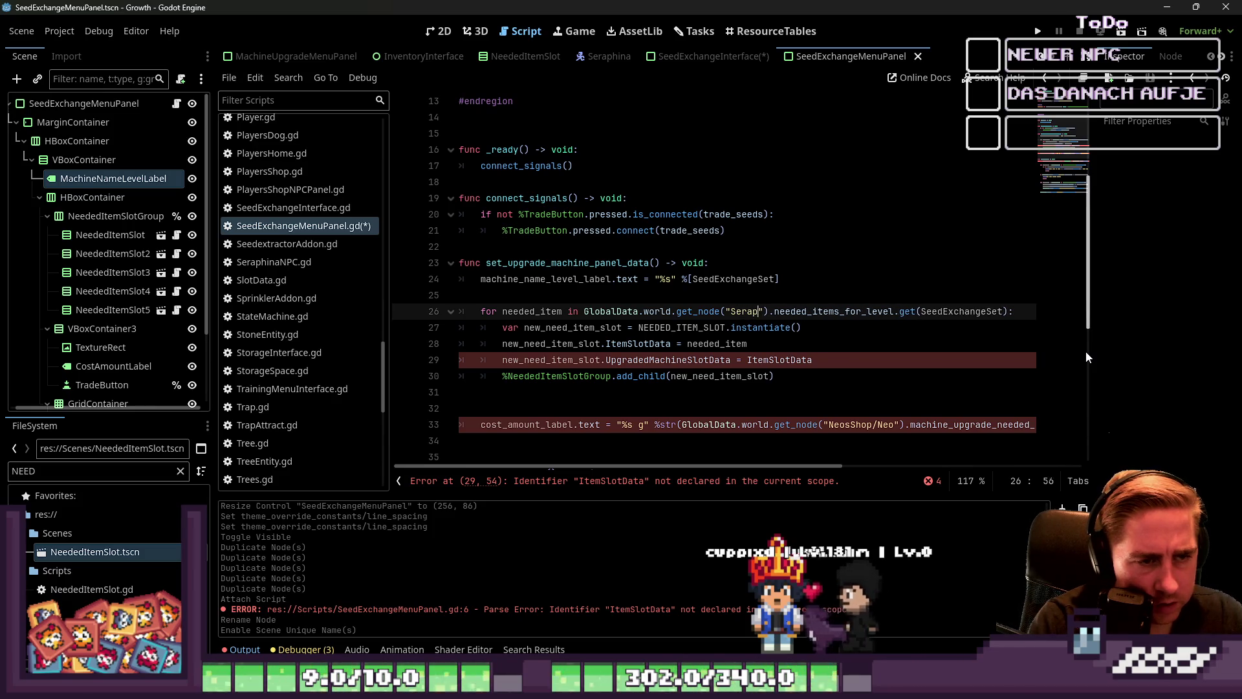
pyautogui.write('Shop/')
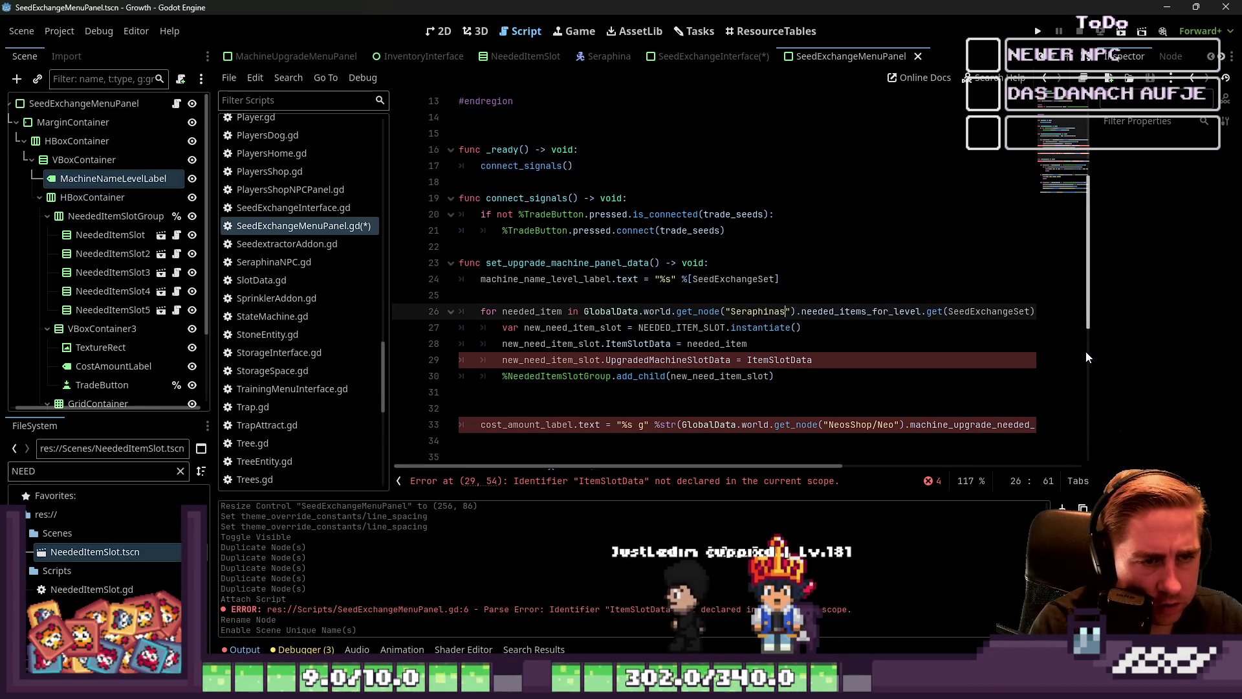
pyautogui.write('Seraphi')
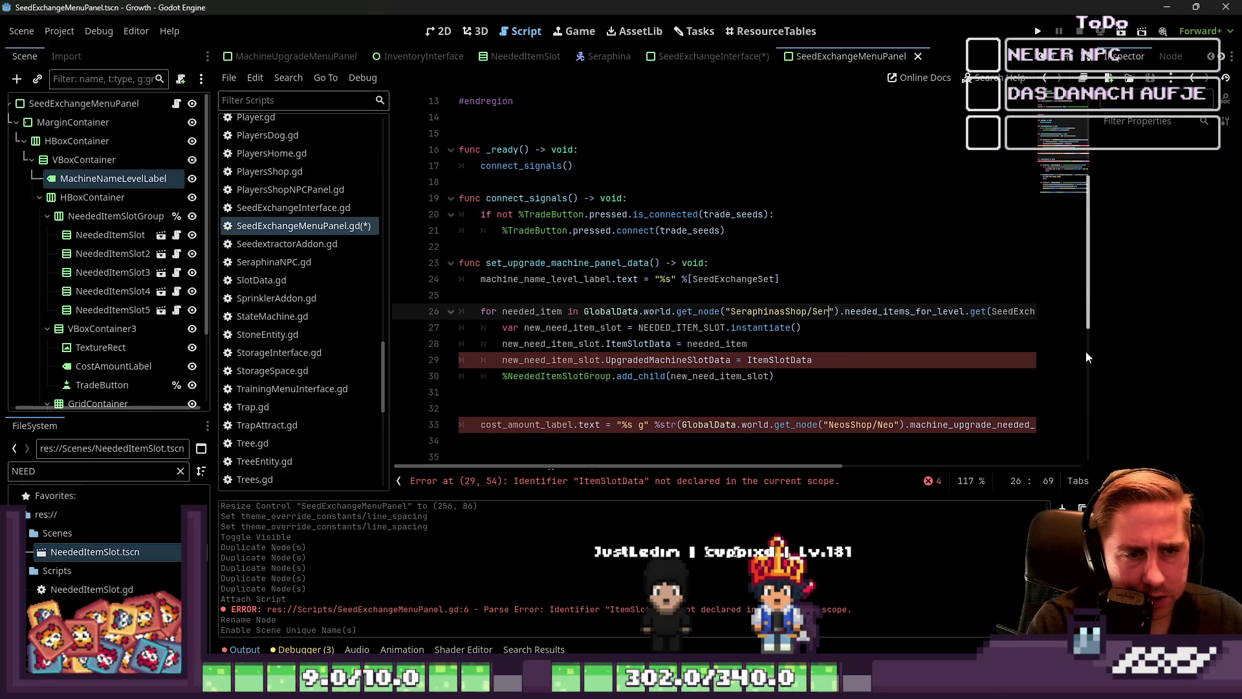
pyautogui.write('na')
pyautogui.hotkey('ctrl', 'Right')
pyautogui.hotkey('ctrl', 'Right')
pyautogui.hotkey('ctrl', 'Right')
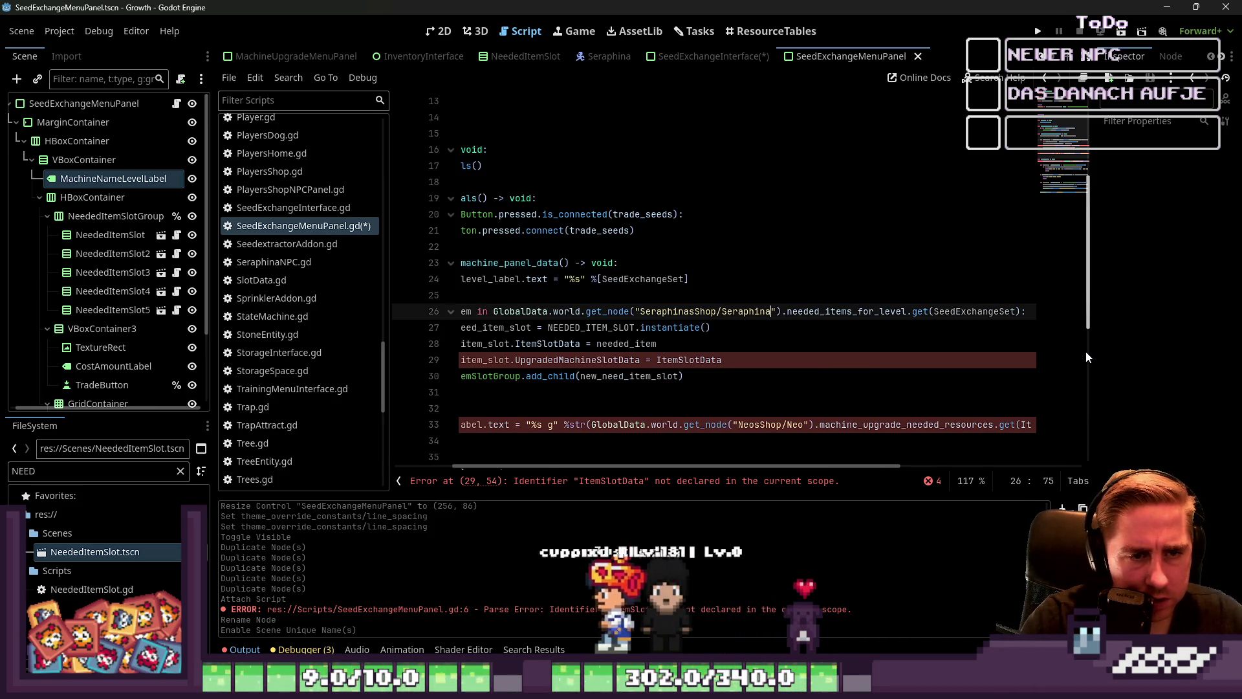
pyautogui.press('Left')
# Replace needed_items_for_level with the node's SeedExchangeSetDictionary property.
pyautogui.hotkey('ctrl', 'shift', 'Right')
pyautogui.write('need')
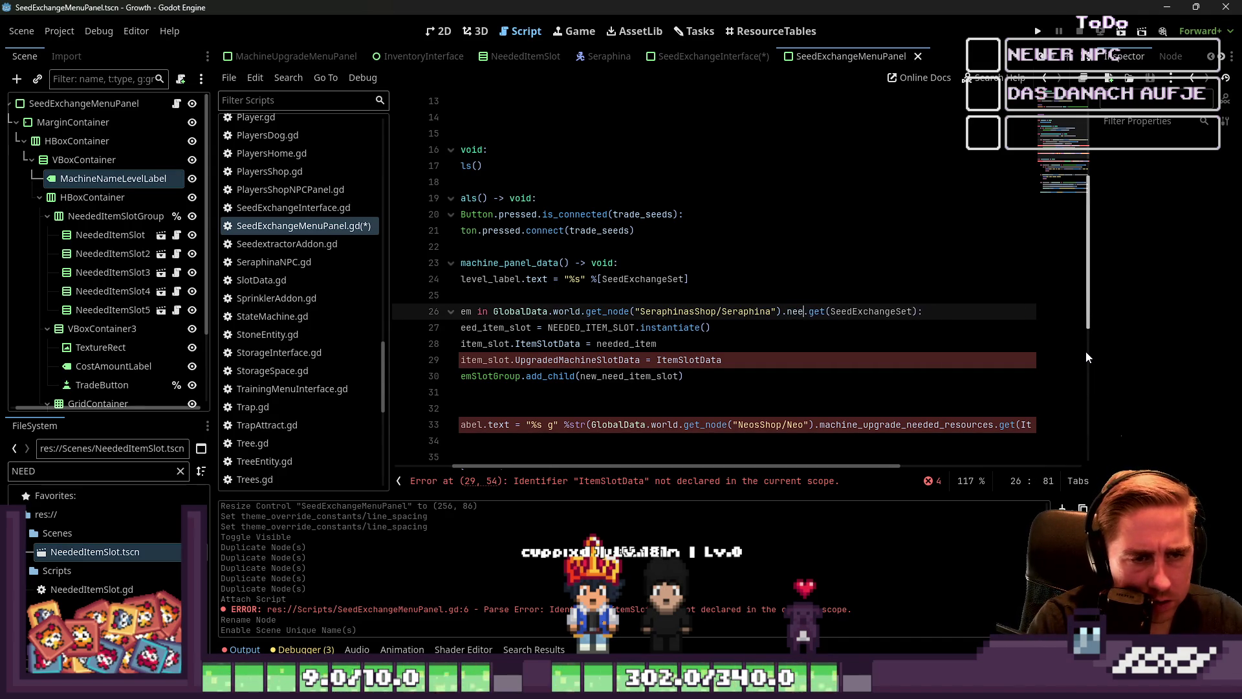
pyautogui.press('BackSpace')
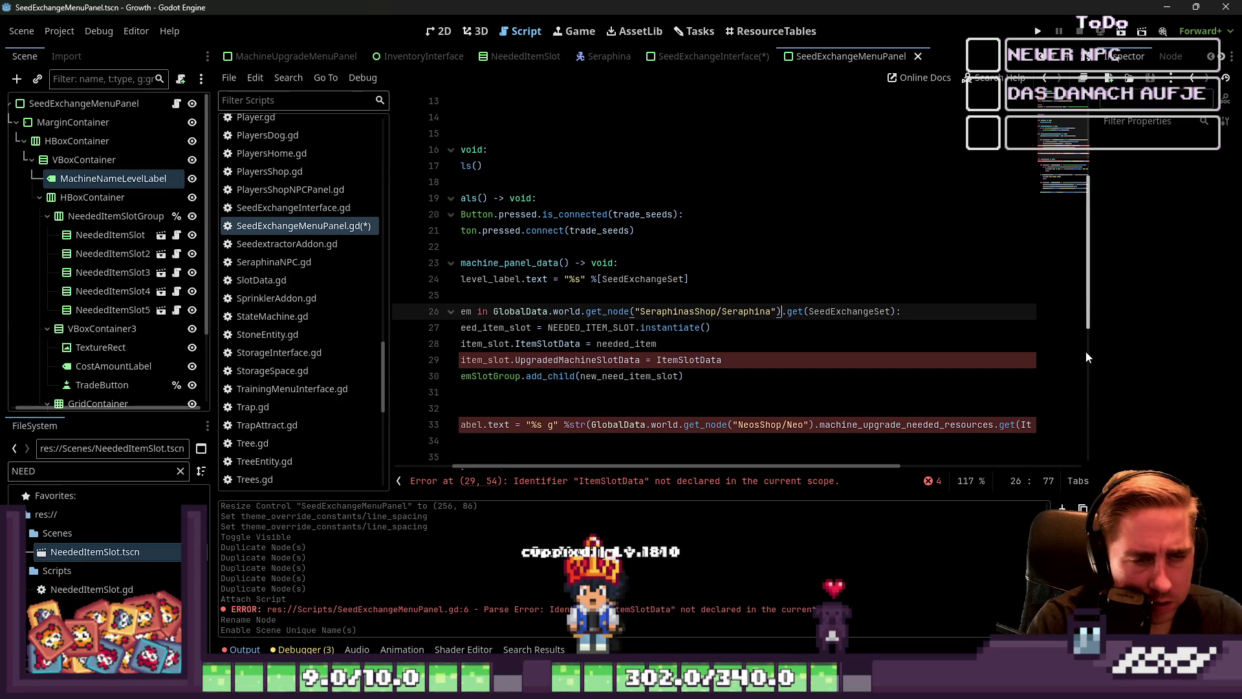
pyautogui.write('.')
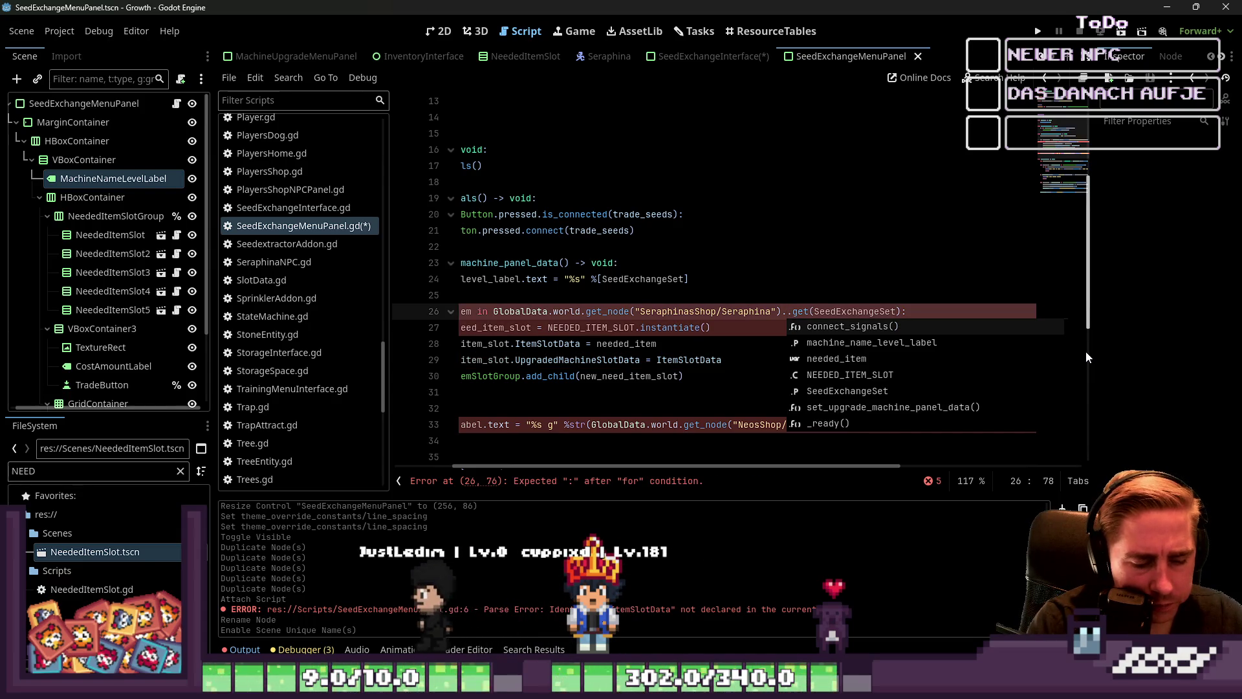
pyautogui.write('I')
pyautogui.press('BackSpace')
pyautogui.write('Seed')
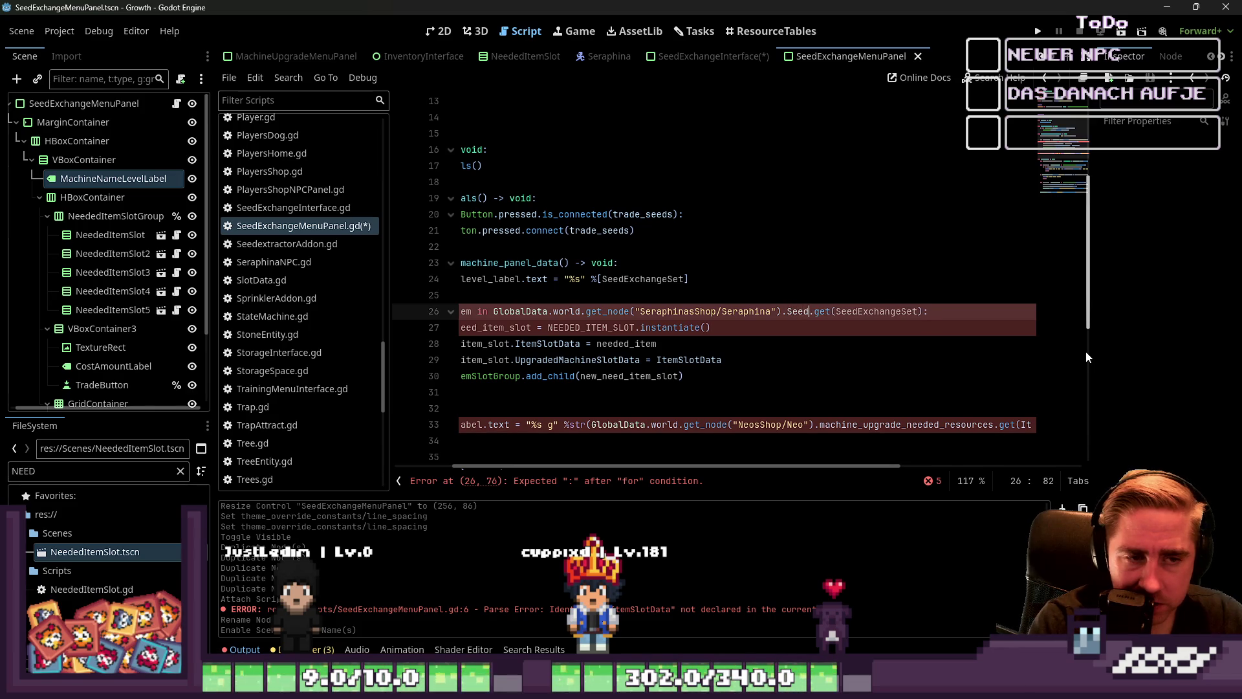
pyautogui.write('Exh')
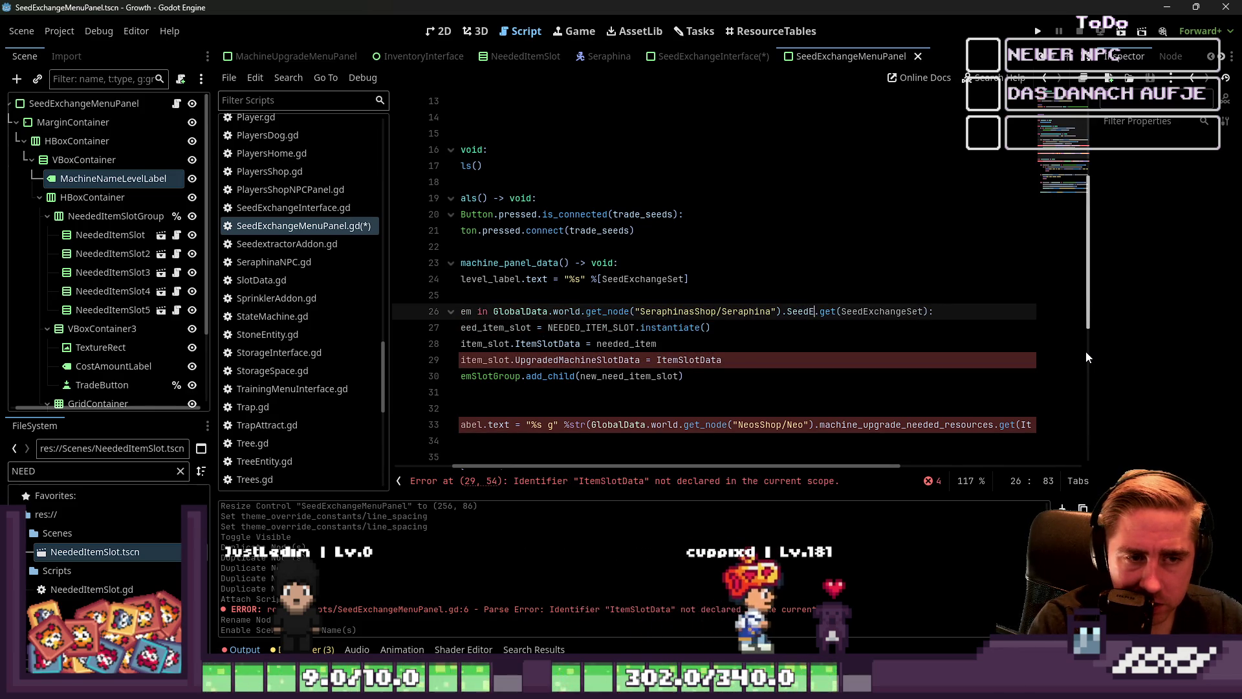
pyautogui.press('BackSpace')
pyautogui.write('changeSe')
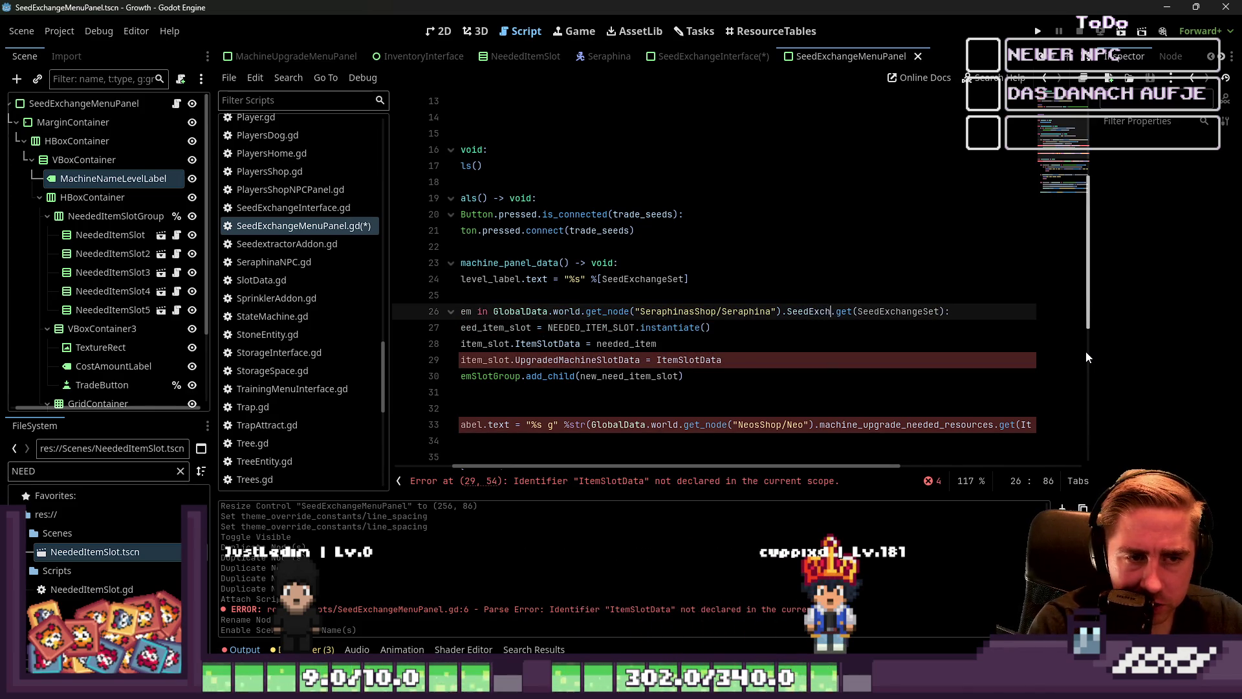
pyautogui.write('tDictio')
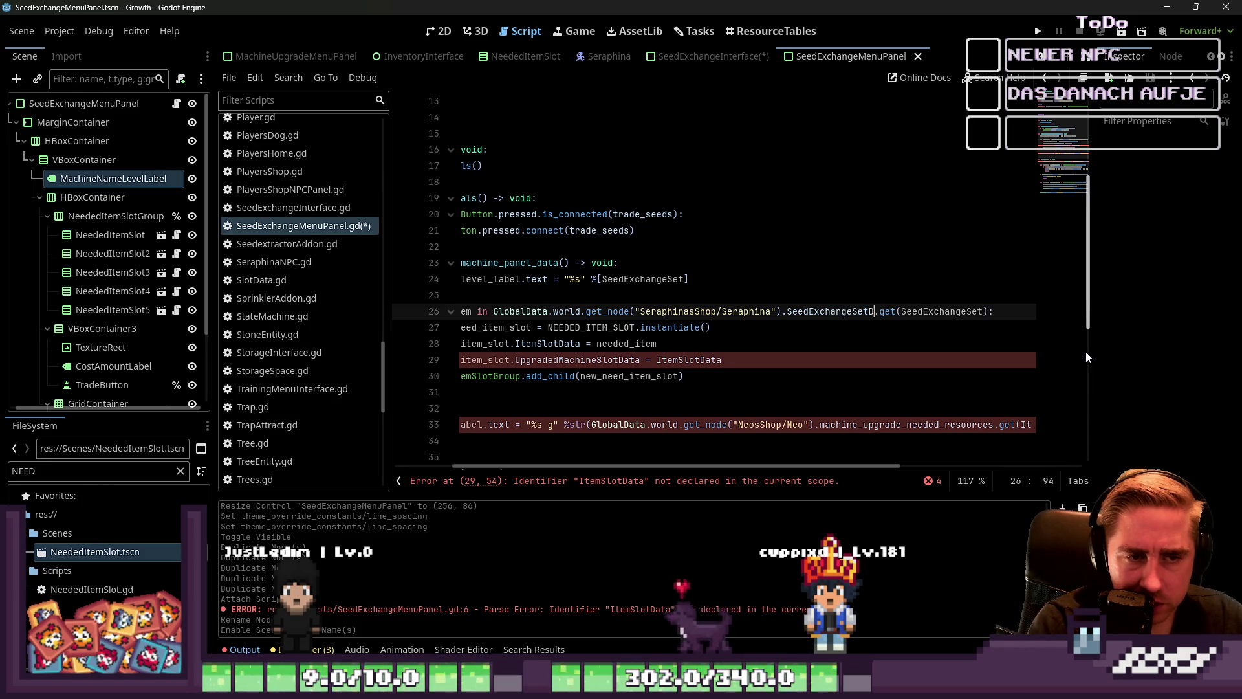
pyautogui.write('nary')
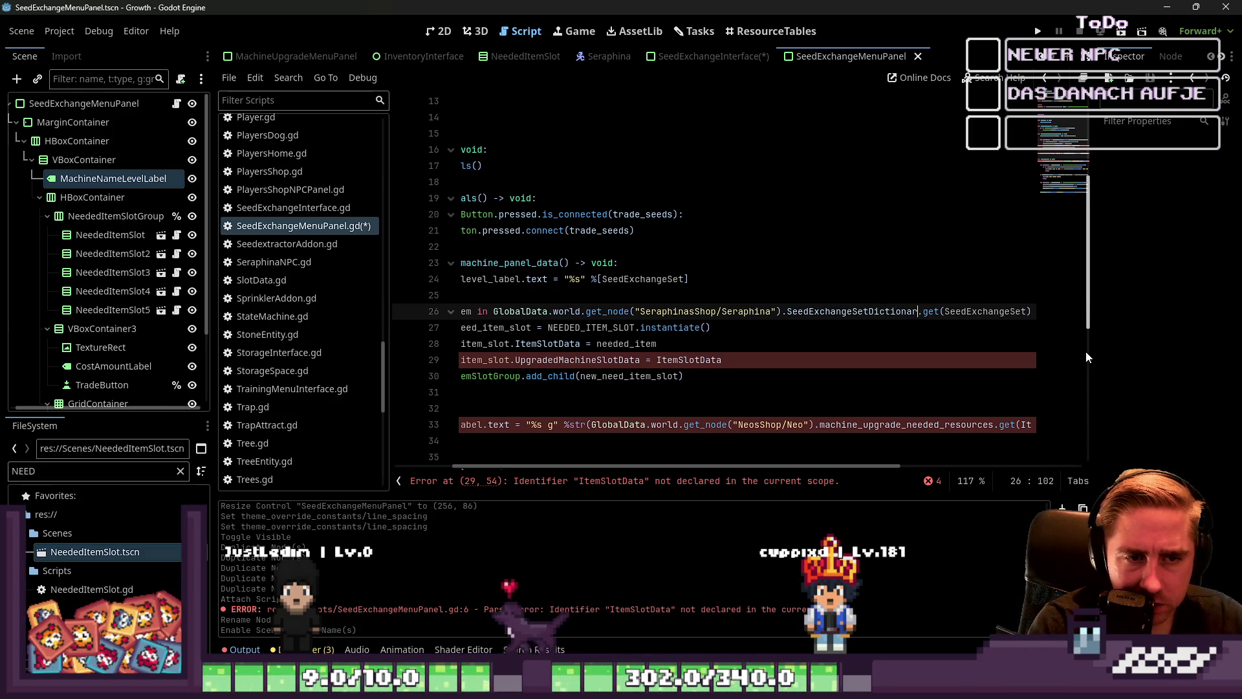
pyautogui.hotkey('ctrl', 'shift', 'Left')
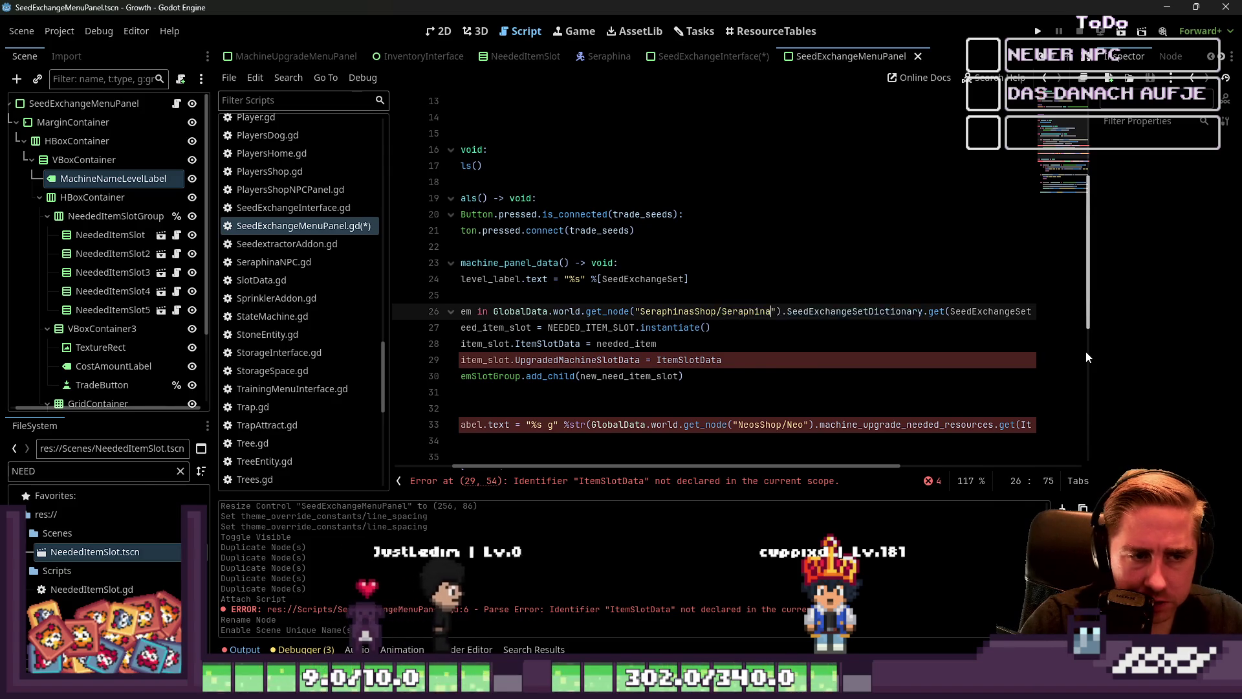
# Check line 26's dictionary lookup, then select ItemSlotData in line 29's UpgradedMachineSlotData assignment.
pyautogui.press('Home')
pyautogui.press('Down')
pyautogui.press('Up')
pyautogui.press('End')
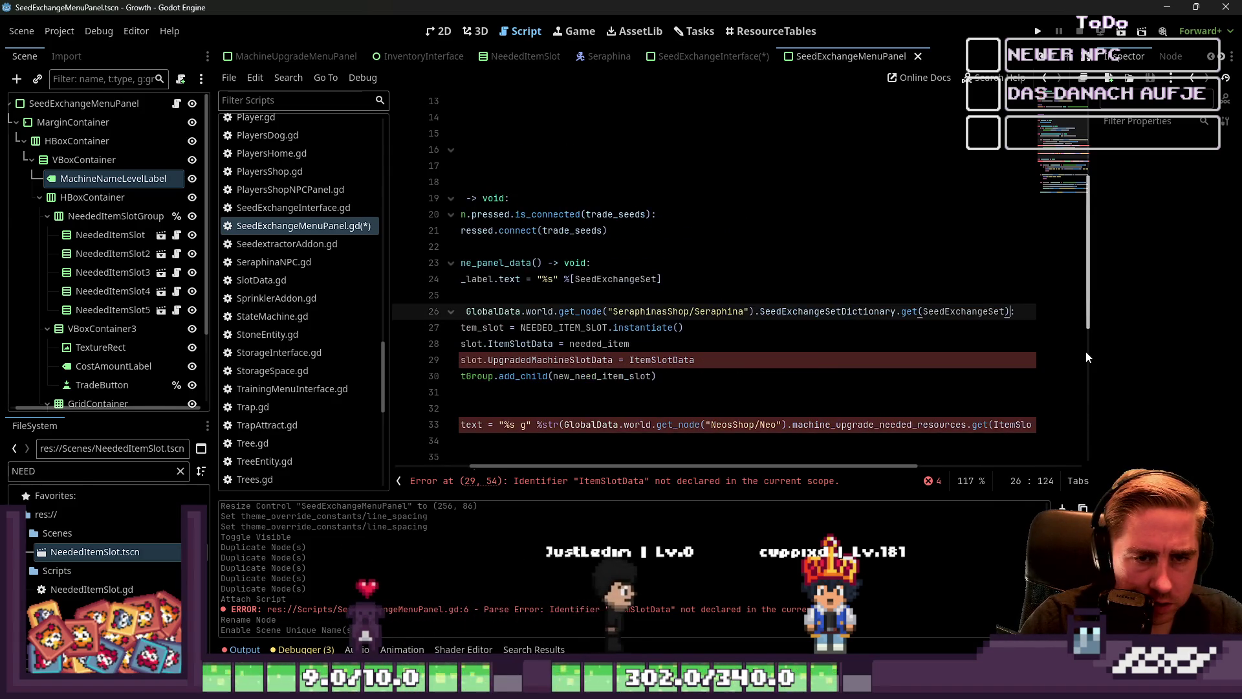
pyautogui.hotkey('ctrl', 'shift', 'Left')
pyautogui.press('Home')
pyautogui.press('Down')
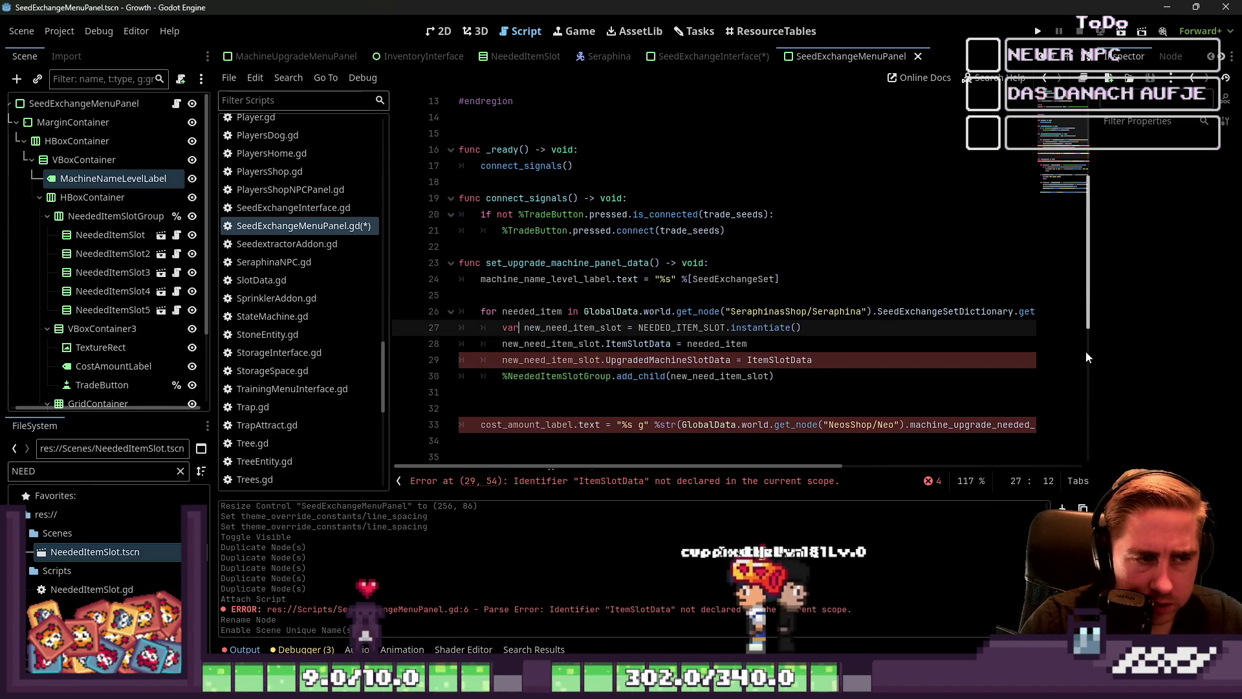
pyautogui.press('Down')
pyautogui.press('Down')
pyautogui.hotkey('ctrl', 'Right')
pyautogui.hotkey('ctrl', 'Right')
pyautogui.hotkey('ctrl', 'Right')
pyautogui.hotkey('ctrl', 'shift', 'Left')
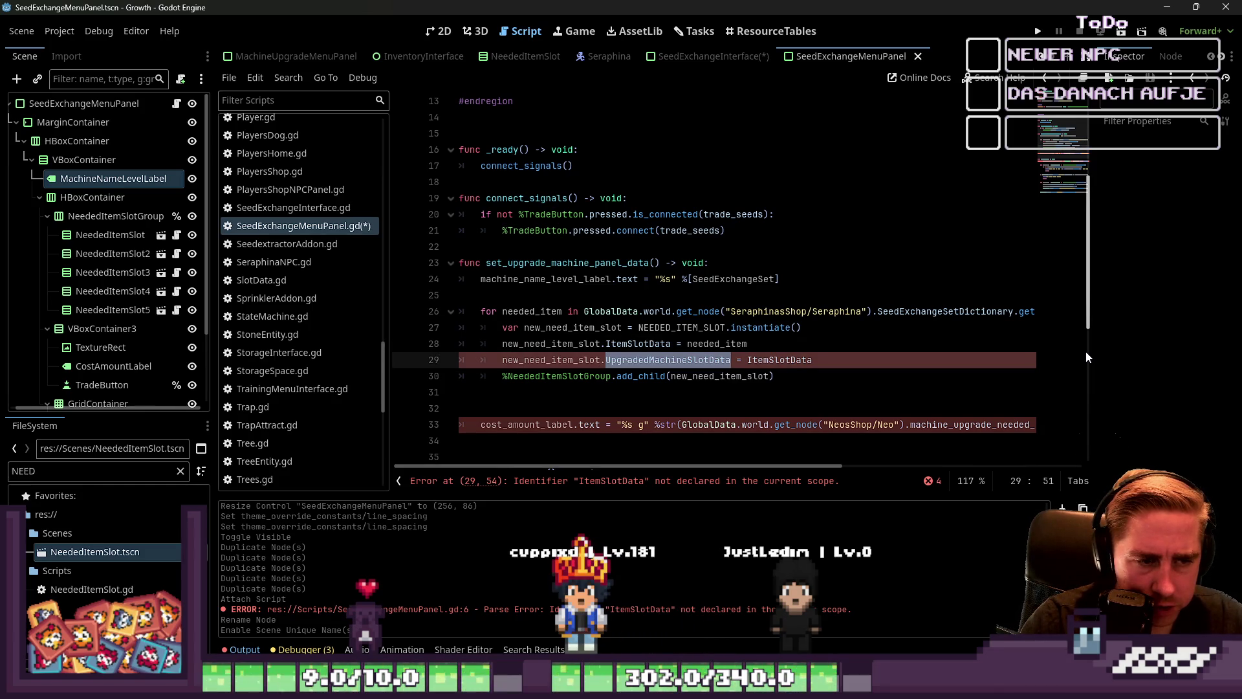
pyautogui.hotkey('ctrl', 'Left')
pyautogui.hotkey('ctrl', 'Left')
pyautogui.hotkey('ctrl', 'Left')
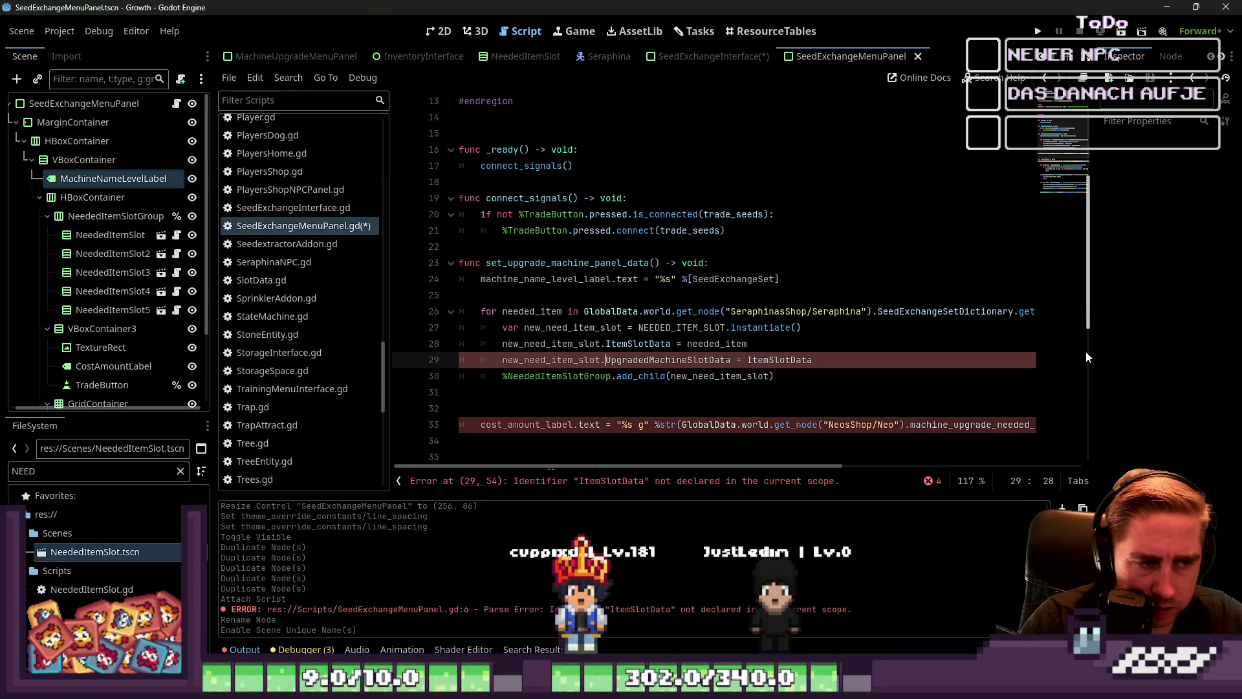
pyautogui.hotkey('ctrl', 'shift', 'Right')
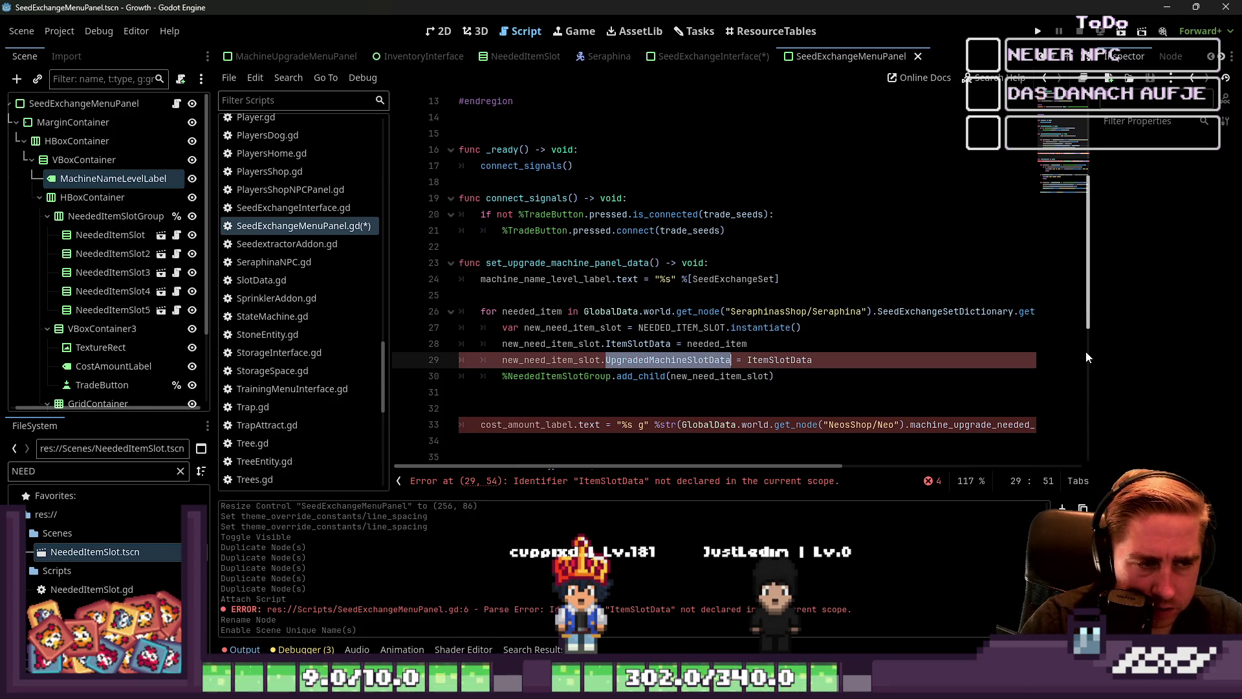
pyautogui.hotkey('ctrl', 'shift', 'Right')
pyautogui.hotkey('ctrl', 'c')
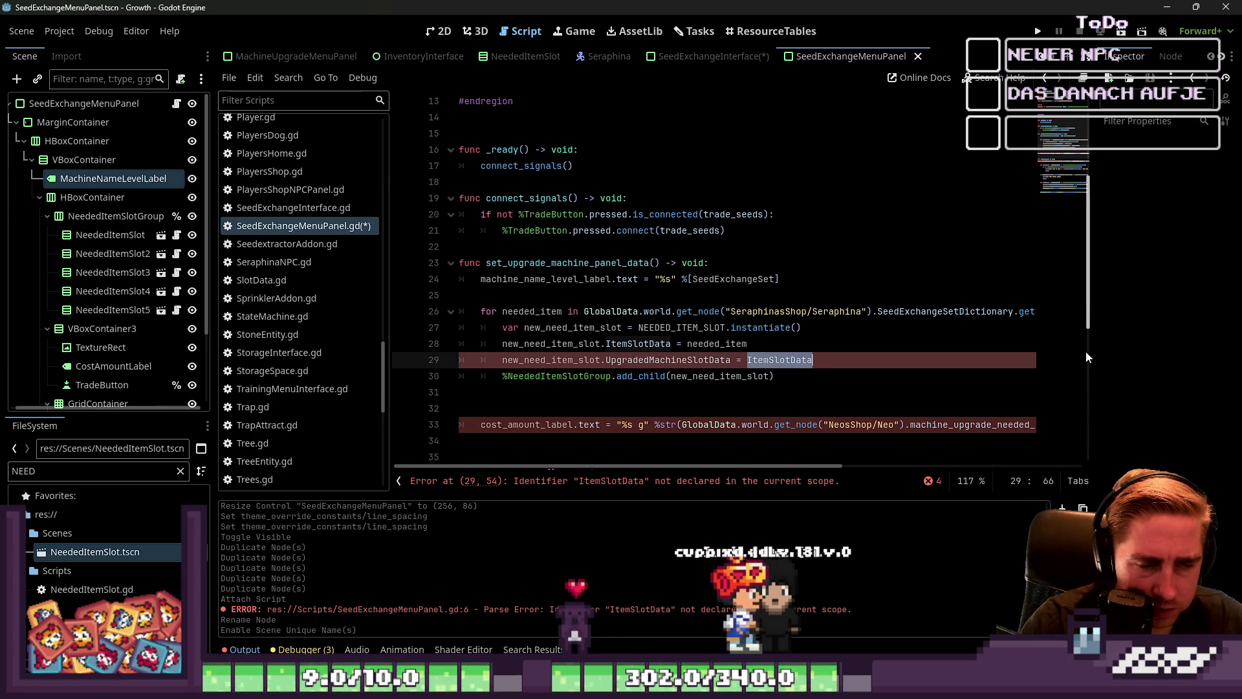
# Replace ItemSlotData on line 29 with needed_item.
pyautogui.write('need')
pyautogui.write('ed_id')
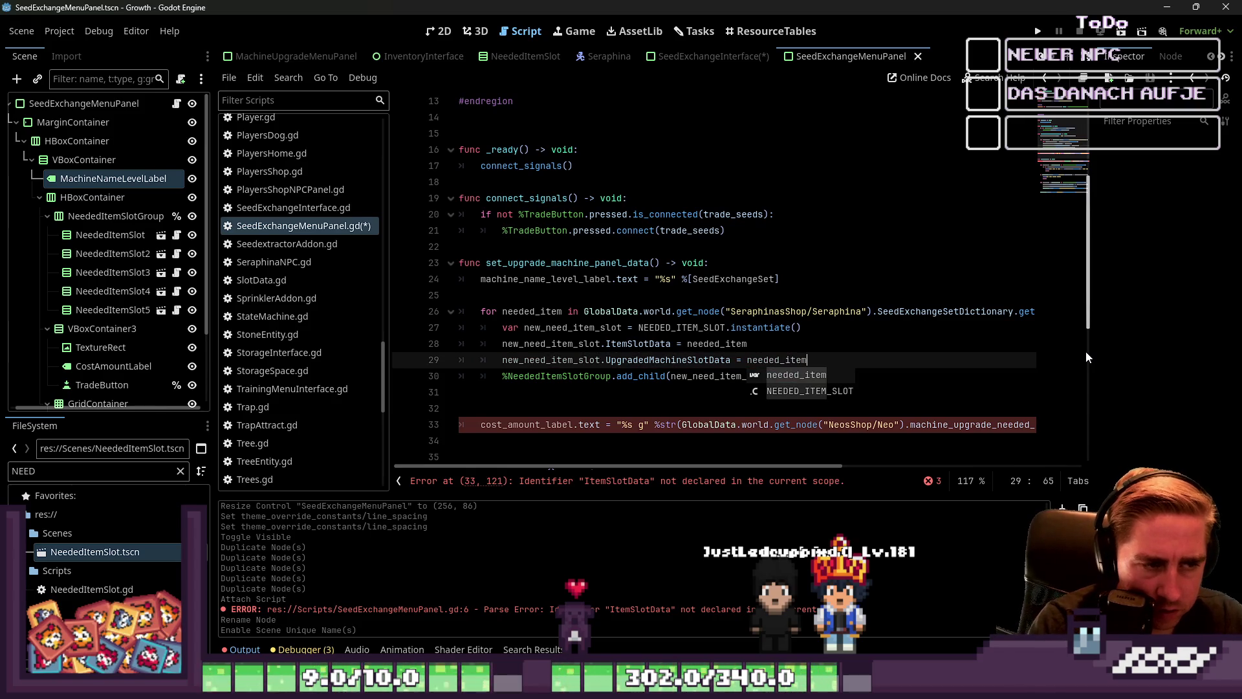
pyautogui.press('Escape')
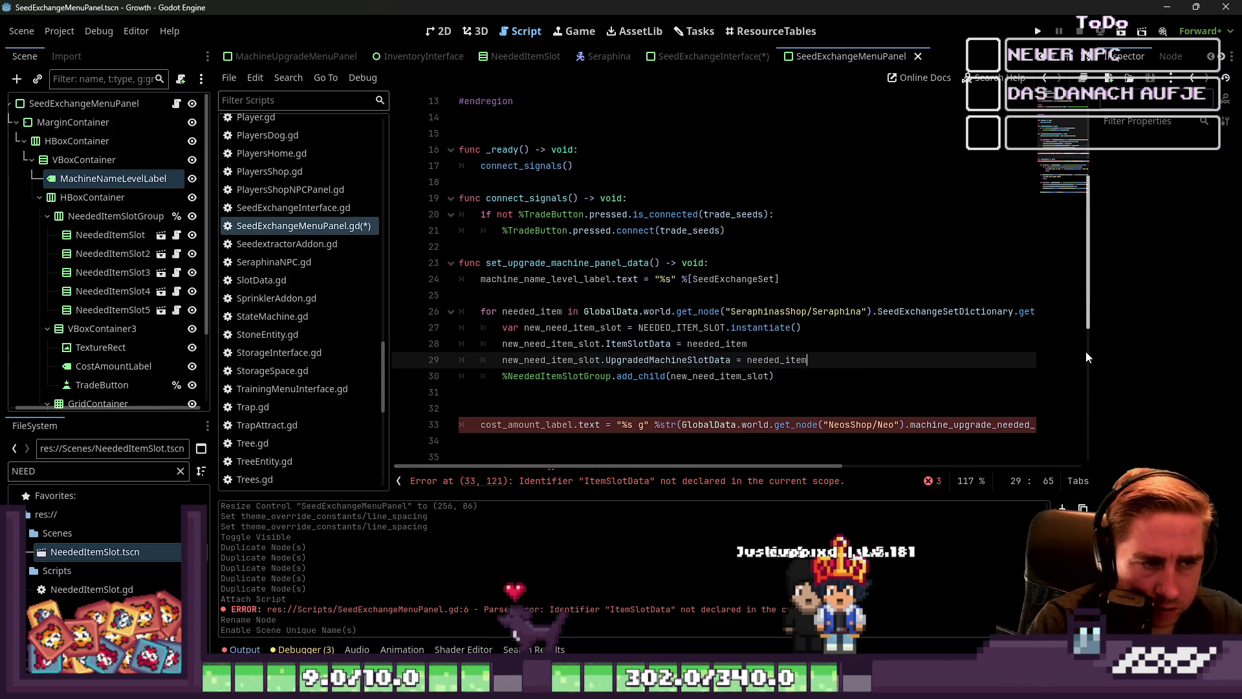
pyautogui.hotkey('ctrl', 'z')
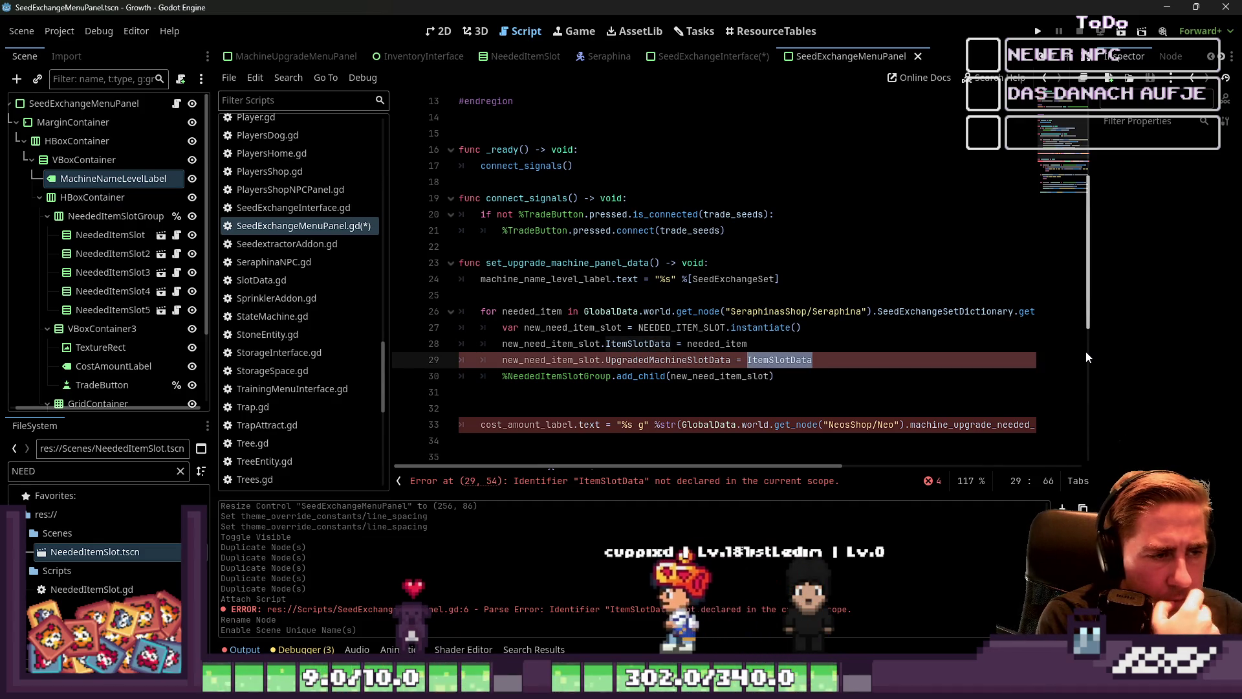
pyautogui.write('needed_item')
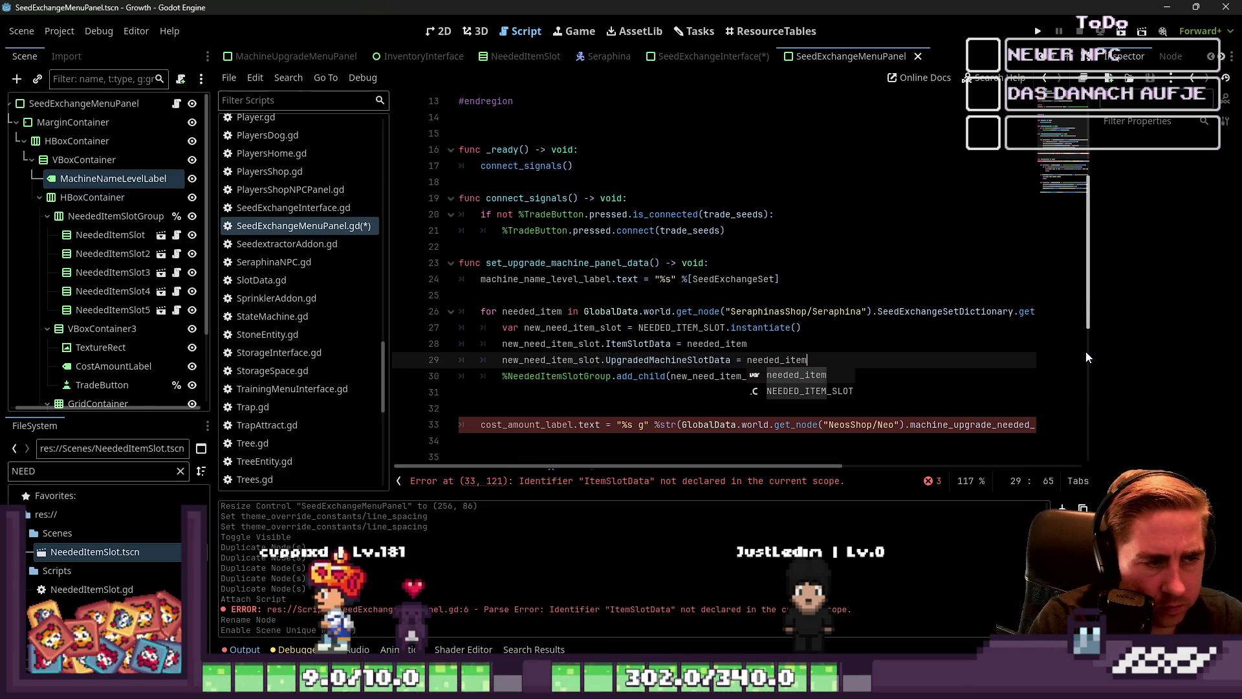
pyautogui.press('Escape')
# Compare line 29 with line 28's ItemSlotData line, keep needed_item, and highlight its uses.
pyautogui.press('Up')
pyautogui.hotkey('ctrl', 'Left')
pyautogui.hotkey('ctrl', 'Left')
pyautogui.hotkey('ctrl', 'Left')
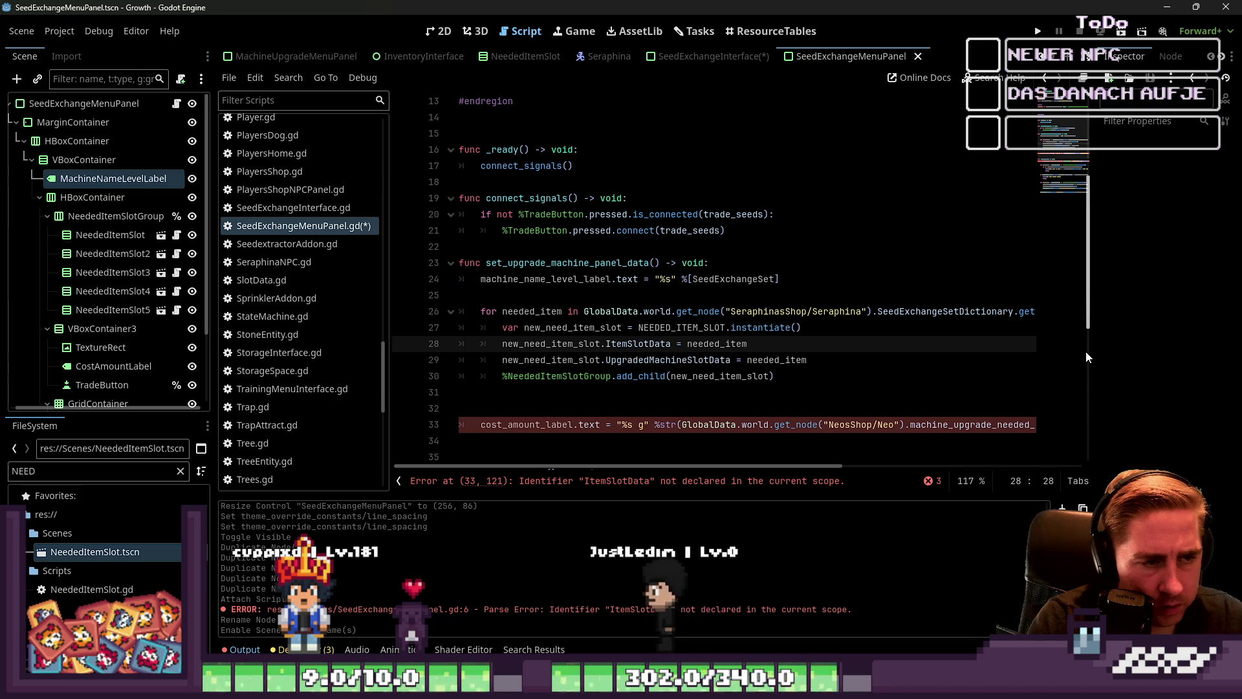
pyautogui.hotkey('ctrl', 'Right')
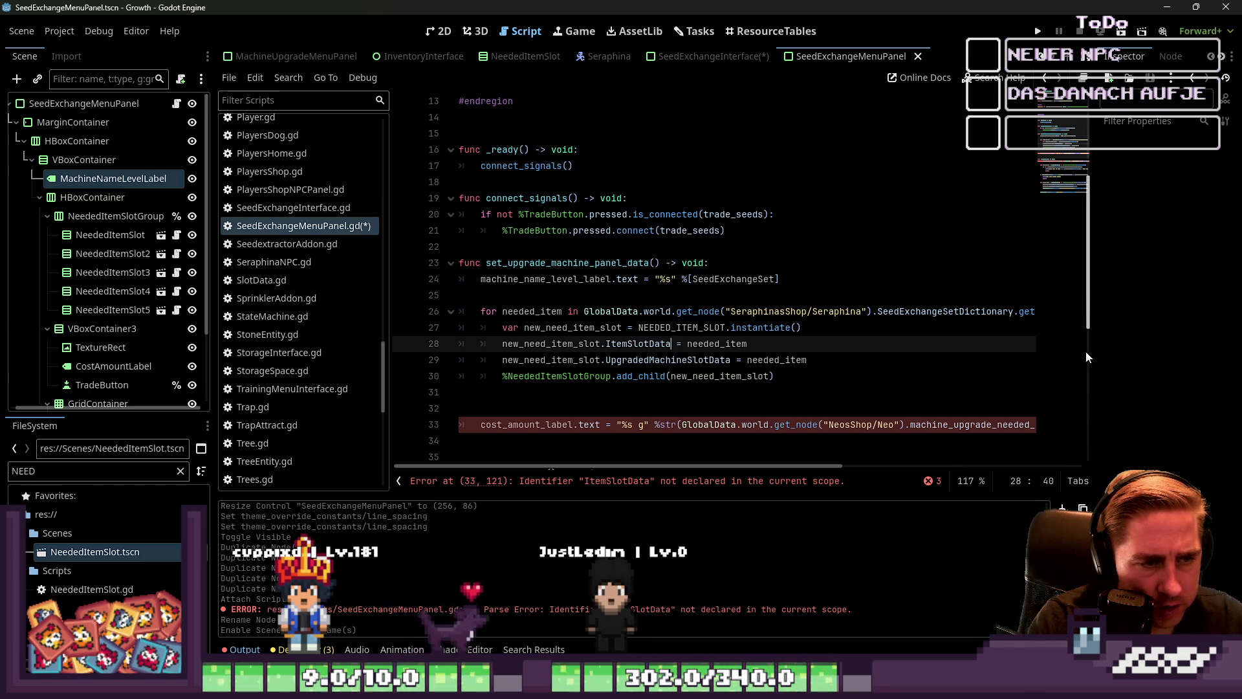
pyautogui.press('Down')
pyautogui.press('End')
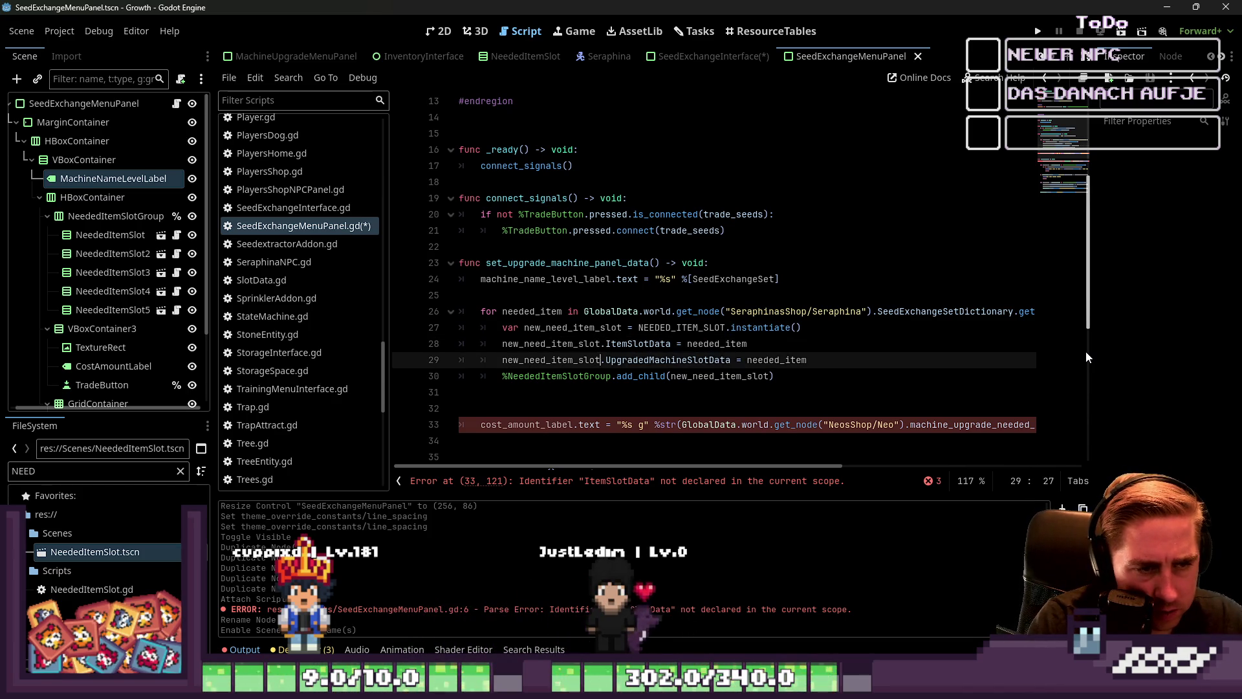
pyautogui.hotkey('ctrl', 'shift', 'Left')
pyautogui.hotkey('ctrl', 'v')
pyautogui.press('Up')
pyautogui.press('Up')
pyautogui.press('Up')
pyautogui.write('x')
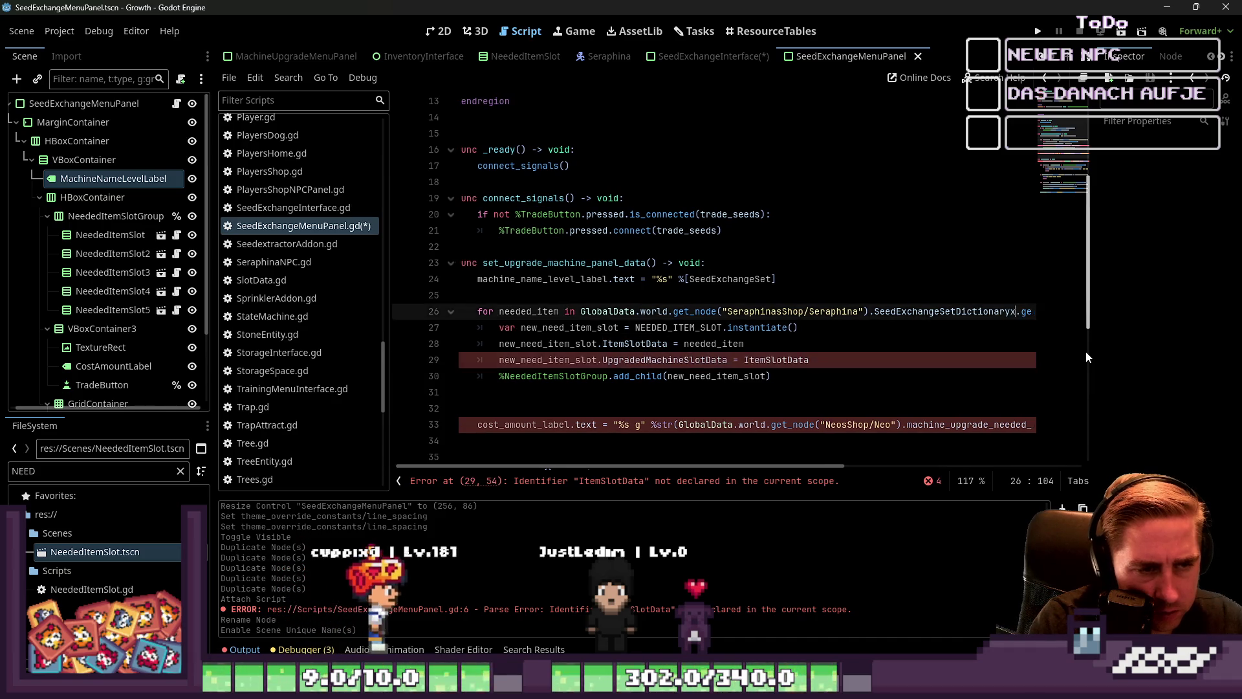
pyautogui.hotkey('ctrl', 'z')
pyautogui.hotkey('ctrl', 'z')
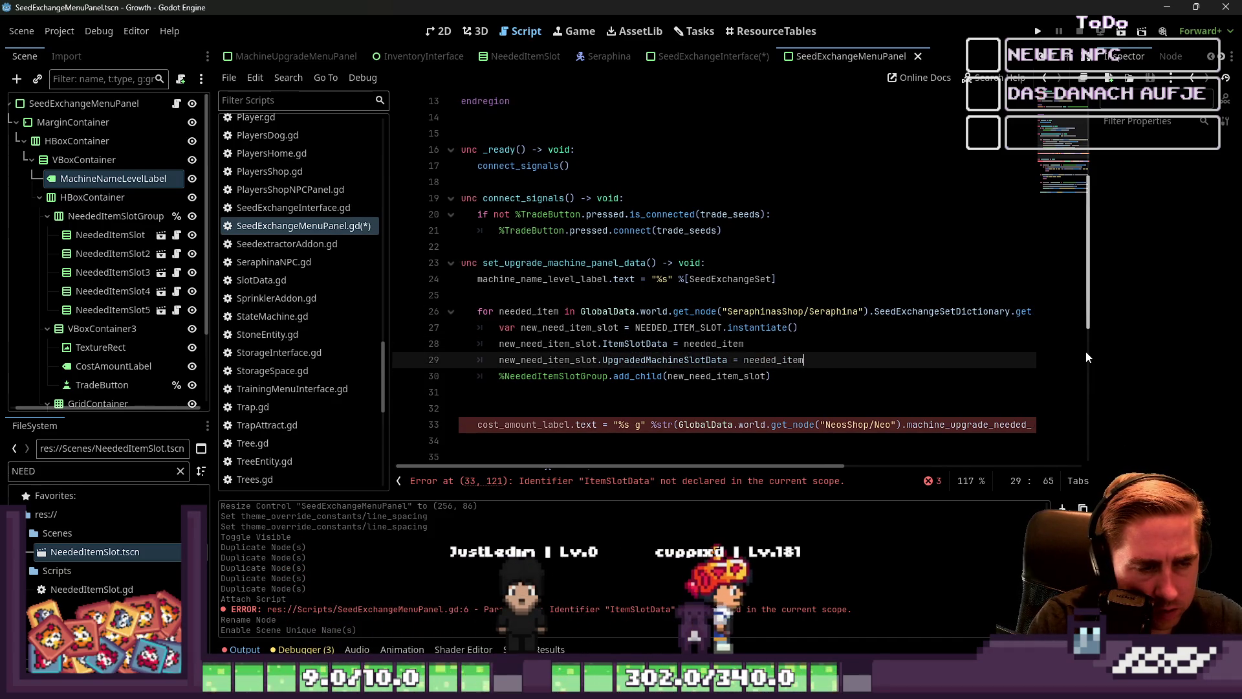
pyautogui.hotkey('ctrl', 'shift', 'Left')
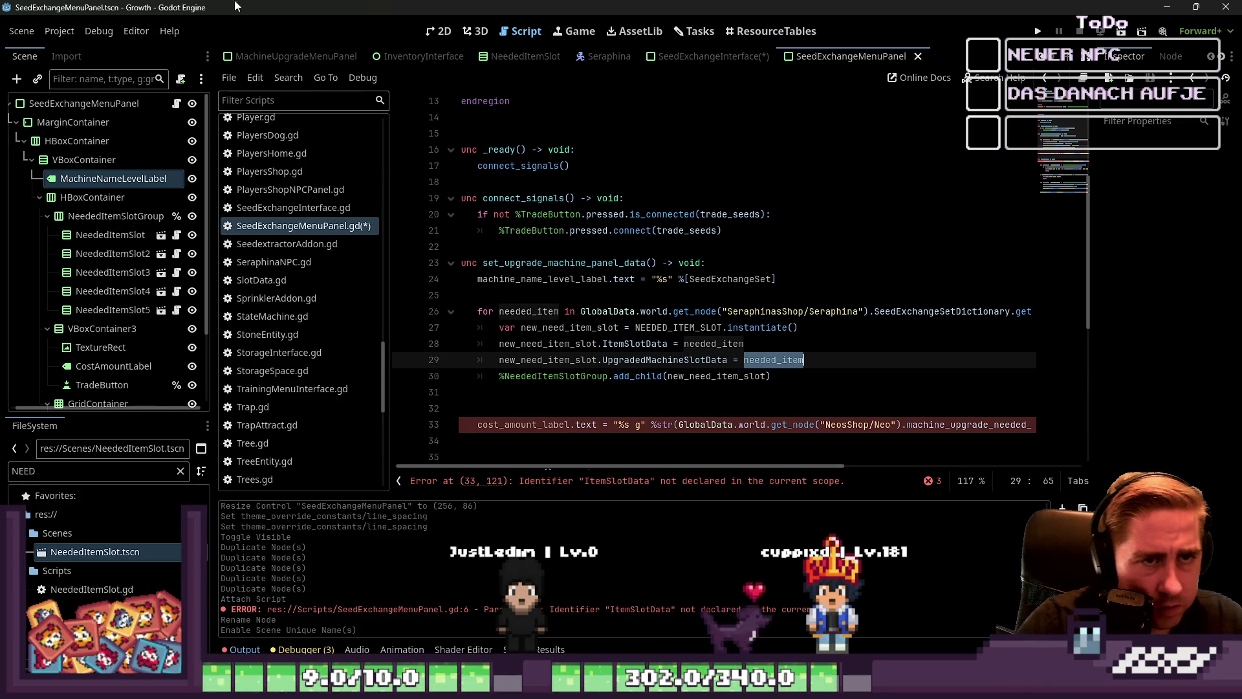
pyautogui.scroll(-4, 776, 226)
pyautogui.scroll(3, 790, 130)
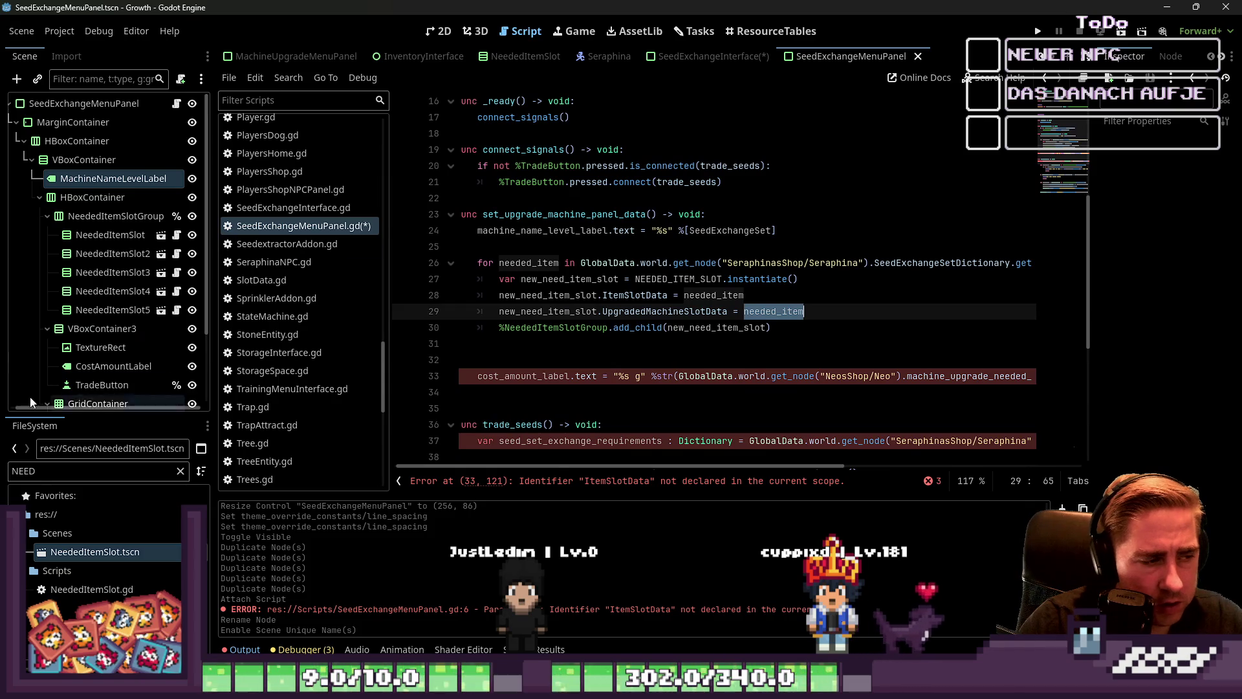
# Open NeededItemSlot.gd from the FileSystem dock.
pyautogui.doubleClick(93, 589)
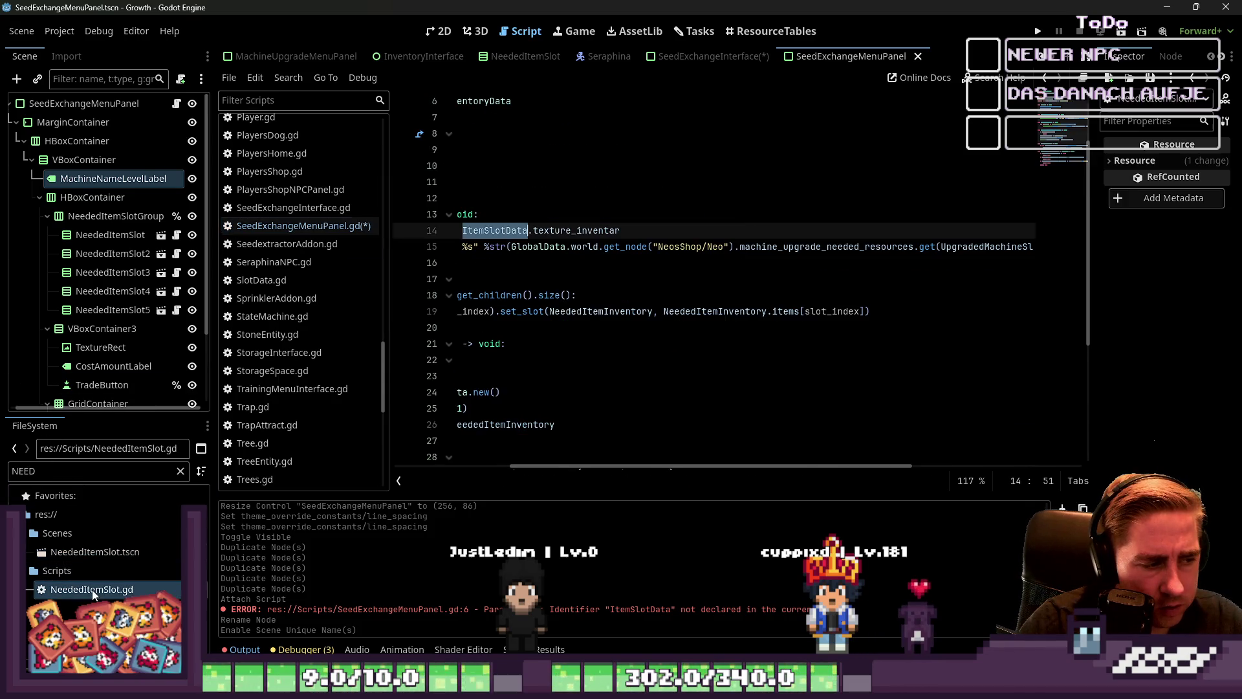
pyautogui.click(582, 350)
pyautogui.moveTo(562, 466); pyautogui.dragTo(447, 466)
pyautogui.scroll(2, 535, 203)
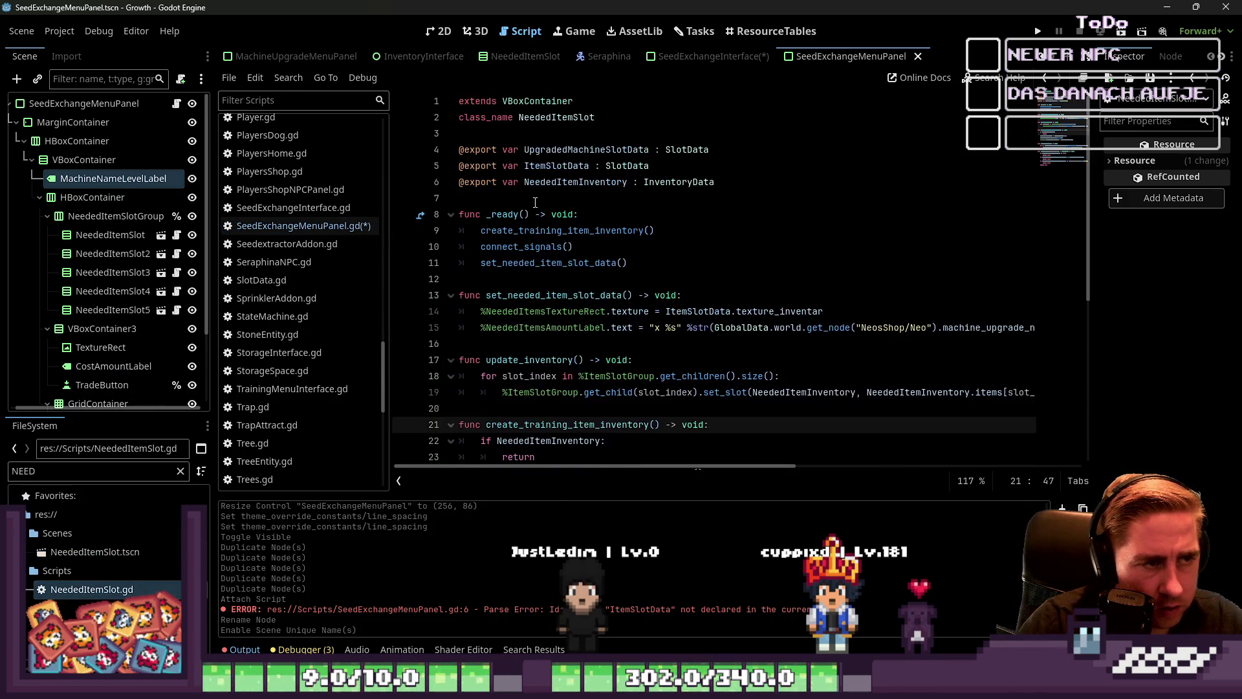
# Inspect the exported UpgradedMachineSlotData, ItemSlotData and NeededItemInventory variable declarations.
pyautogui.doubleClick(550, 167)
pyautogui.click(559, 187)
pyautogui.doubleClick(559, 187)
pyautogui.scroll(-3, 647, 291)
pyautogui.scroll(3, 667, 342)
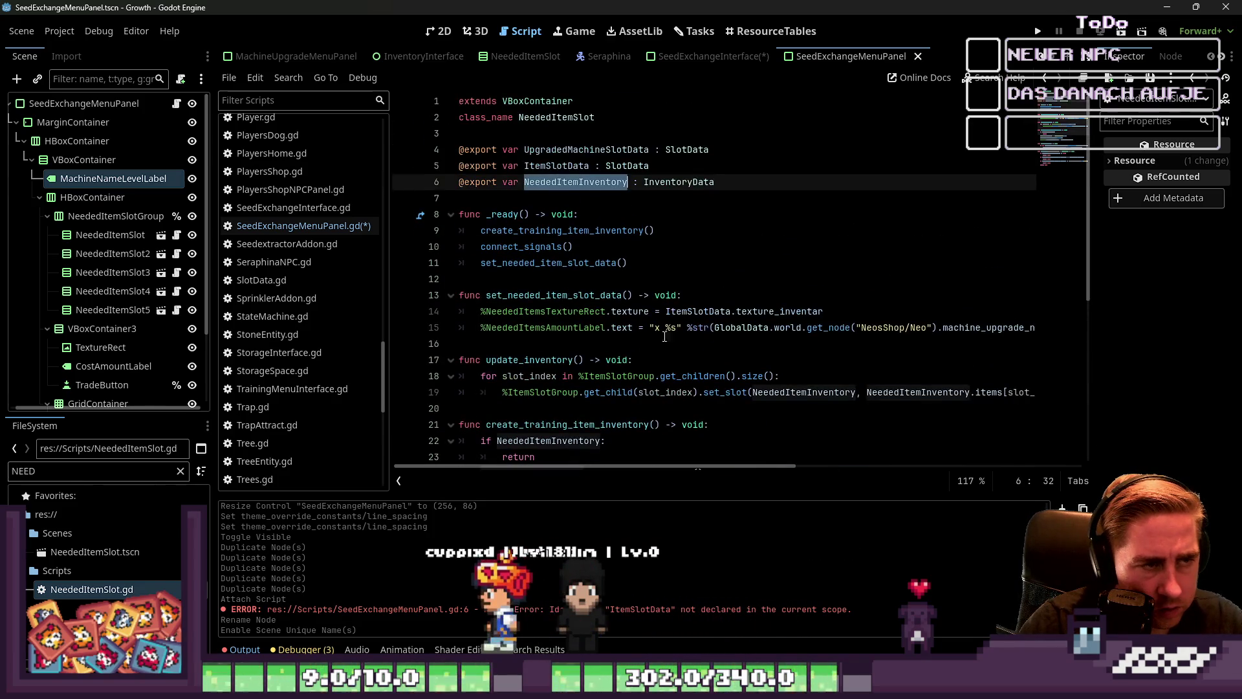
pyautogui.doubleClick(571, 167)
pyautogui.click(559, 181)
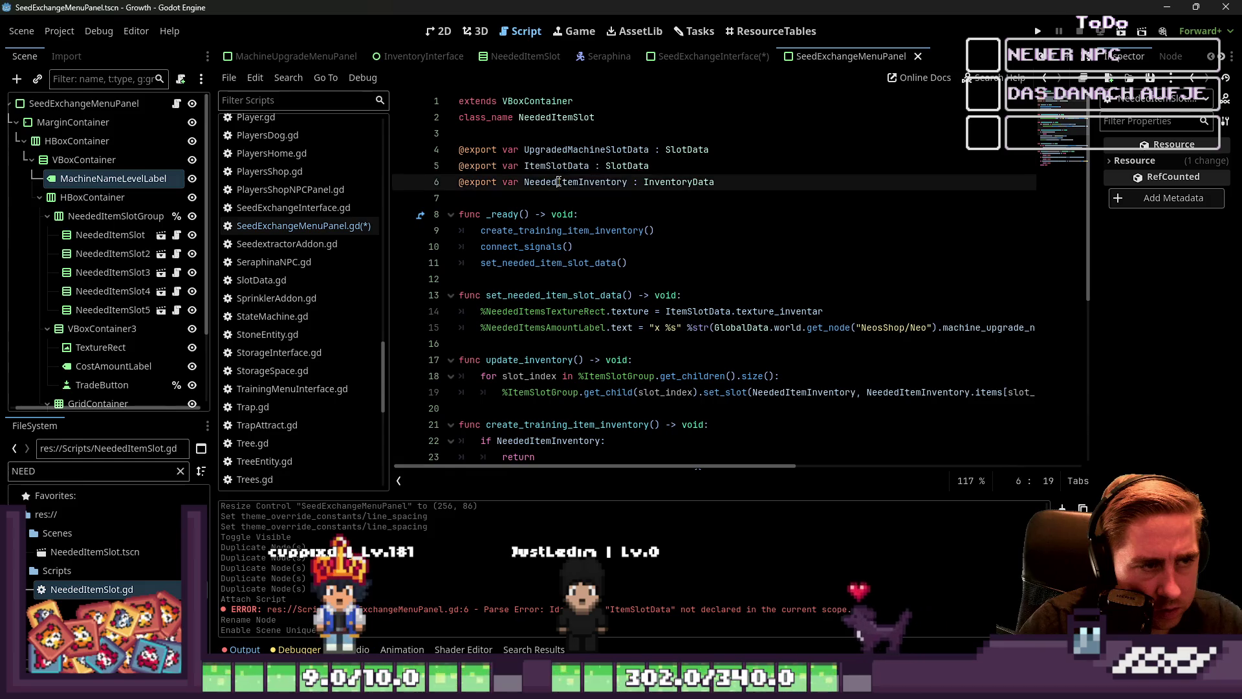
pyautogui.click(560, 166)
pyautogui.doubleClick(559, 182)
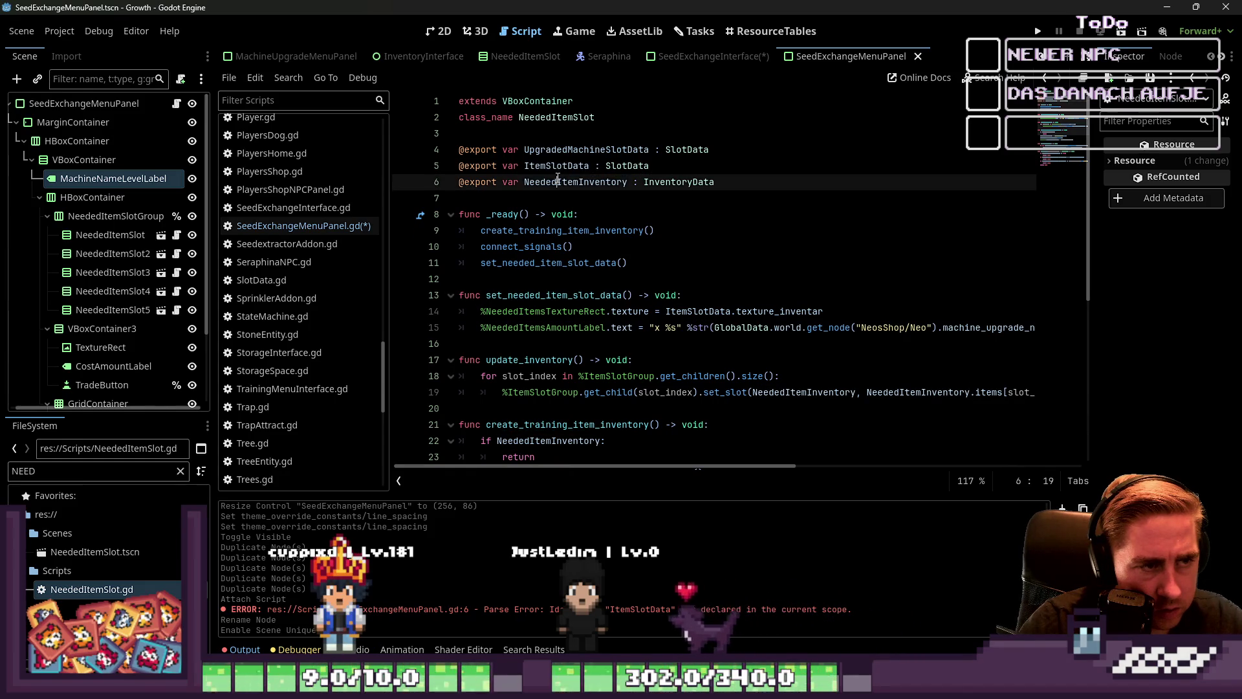
pyautogui.doubleClick(561, 166)
pyautogui.click(564, 150)
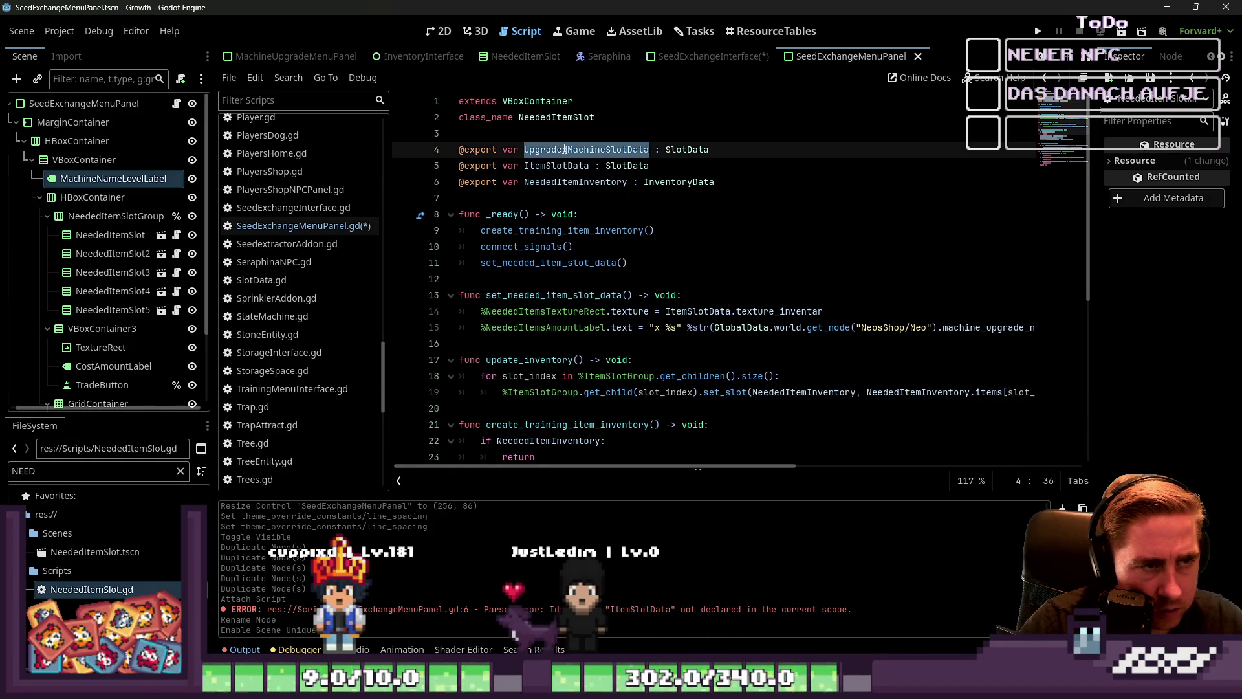
pyautogui.scroll(-10, 564, 150)
pyautogui.scroll(9, 581, 259)
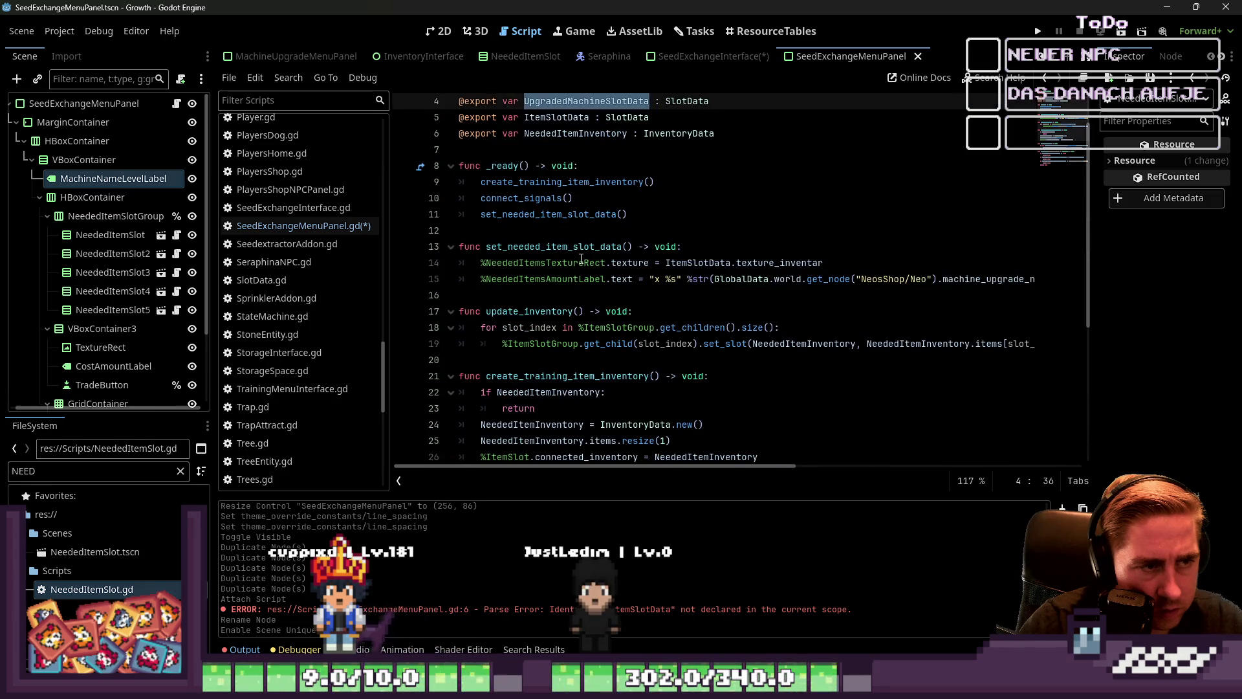
# Search for UpgradedMachineSlotData and jump to its second match to read line 15's NeededItemAmount label.
pyautogui.hotkey('ctrl', 'f')
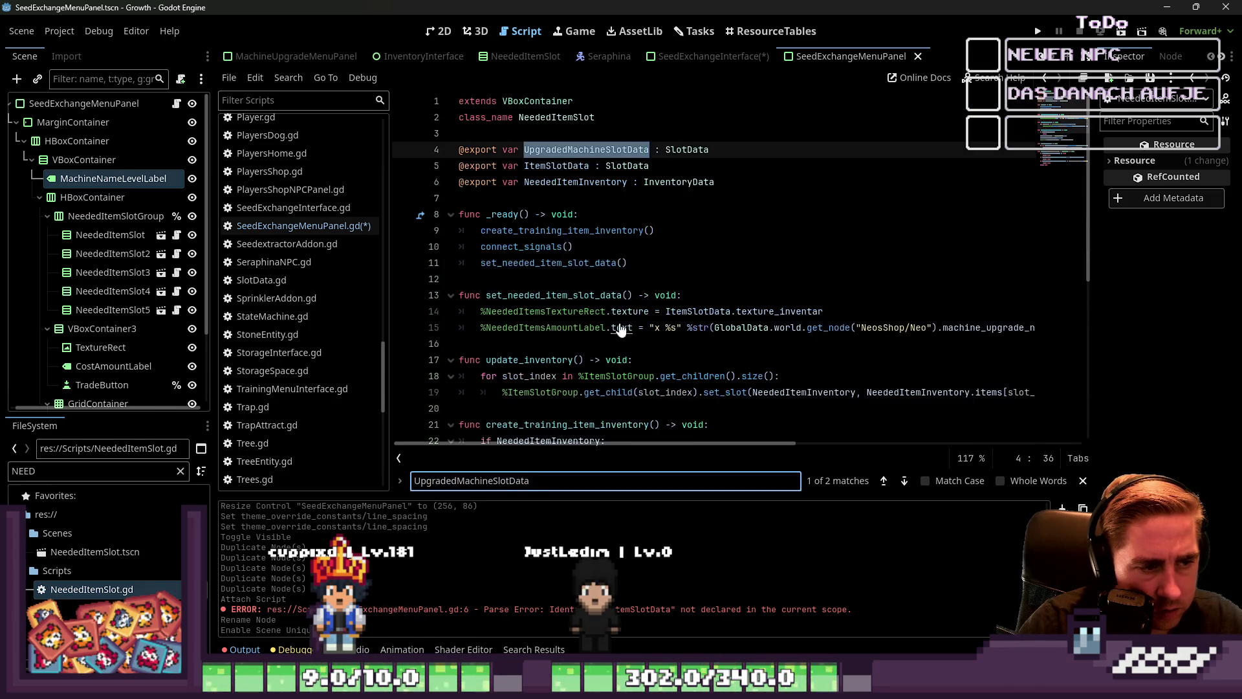
pyautogui.click(904, 481)
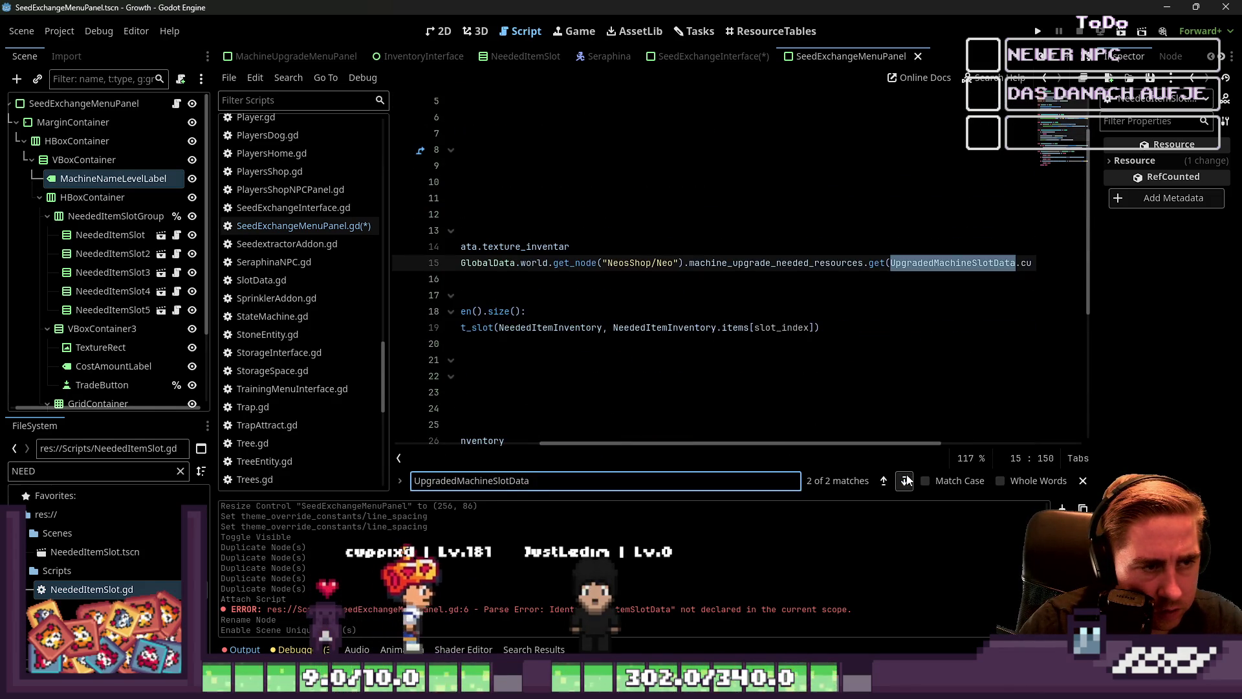
pyautogui.moveTo(872, 443); pyautogui.dragTo(643, 449)
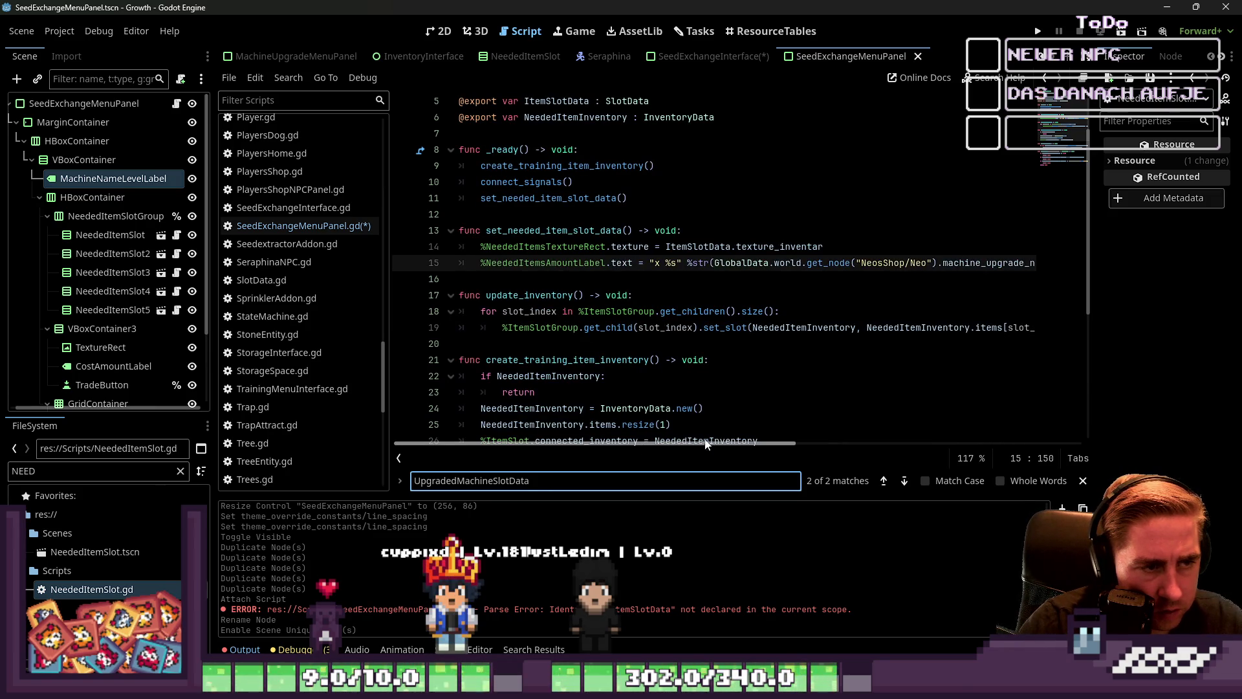
pyautogui.moveTo(728, 440)
pyautogui.mouseDown()
pyautogui.moveTo(750, 421)
pyautogui.moveTo(781, 429)
pyautogui.moveTo(765, 430)
pyautogui.moveTo(818, 401)
pyautogui.moveTo(678, 385)
pyautogui.moveTo(1061, 371)
pyautogui.mouseUp()
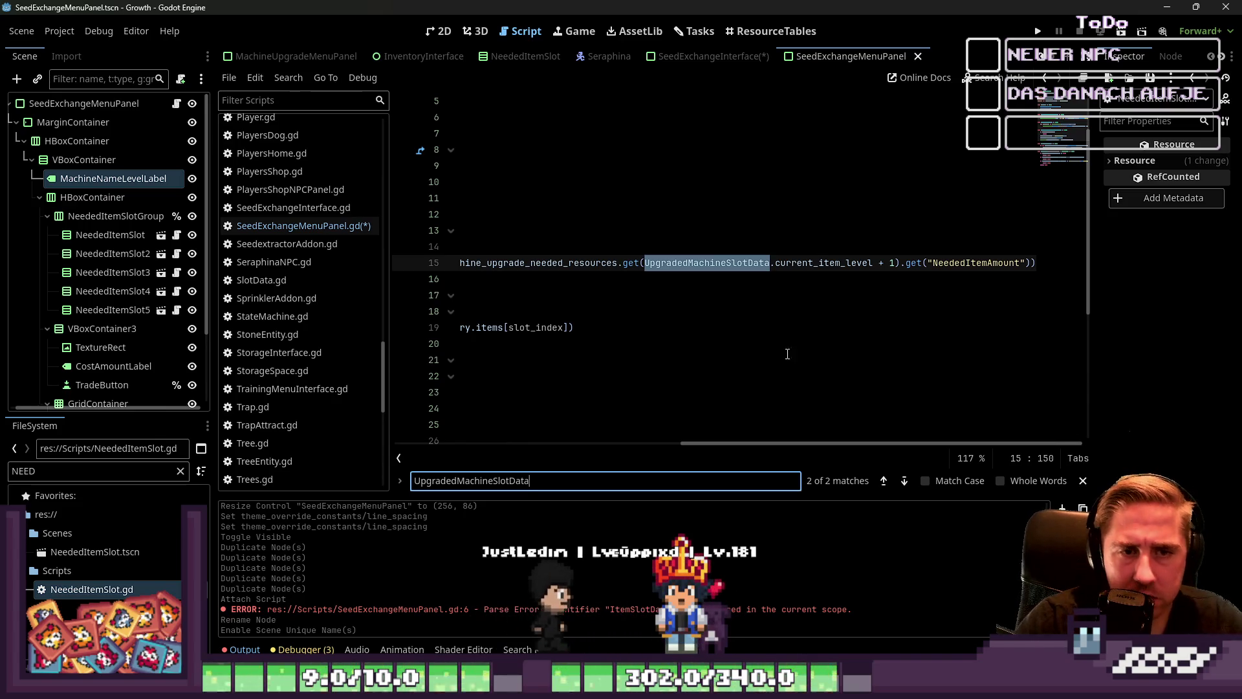
pyautogui.moveTo(766, 445)
pyautogui.mouseDown()
pyautogui.moveTo(601, 470)
pyautogui.moveTo(650, 502)
pyautogui.mouseUp()
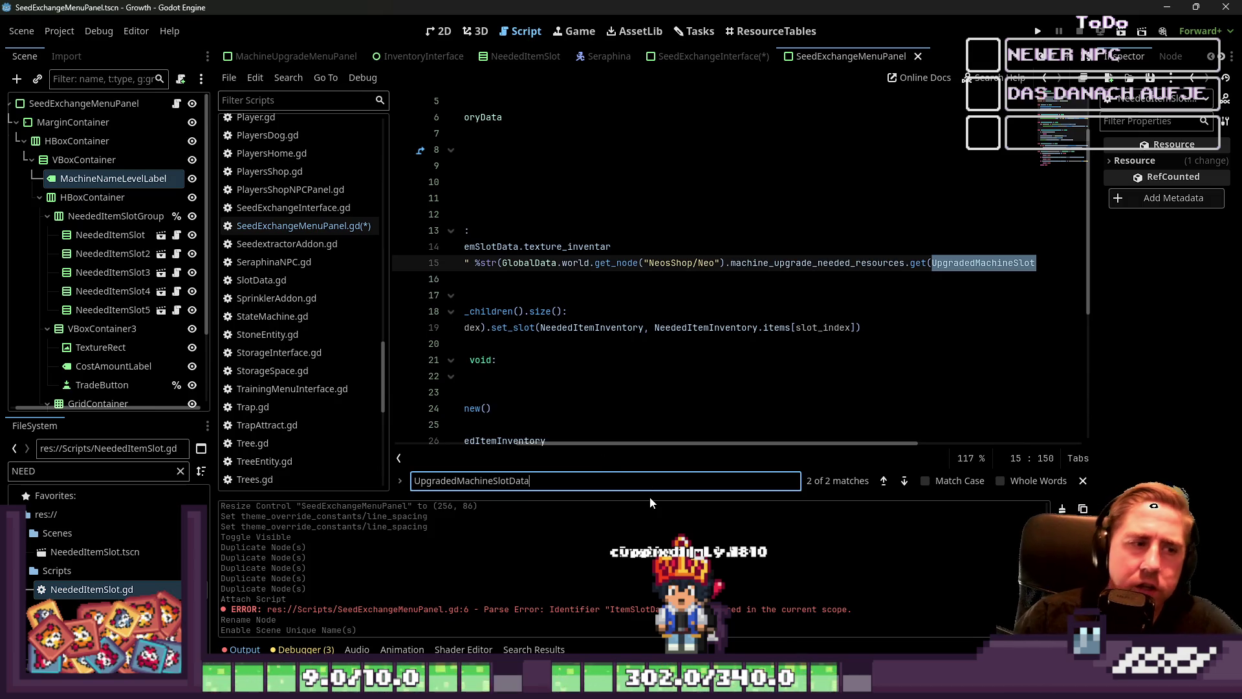